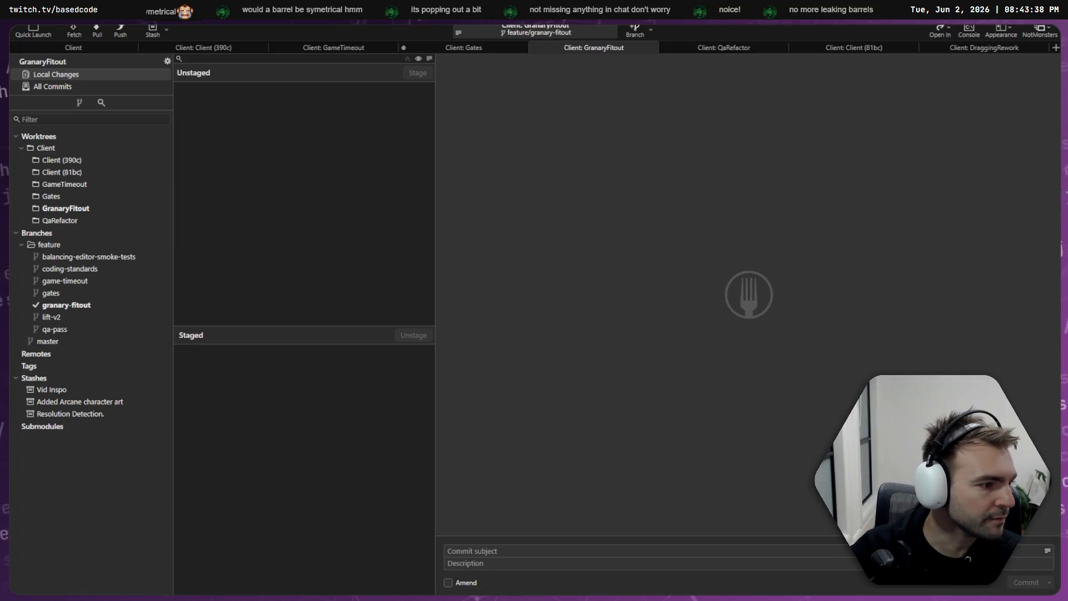
- Review the granary-fitout commits and the Gates worktree's local changes in Fork
click(69, 305)
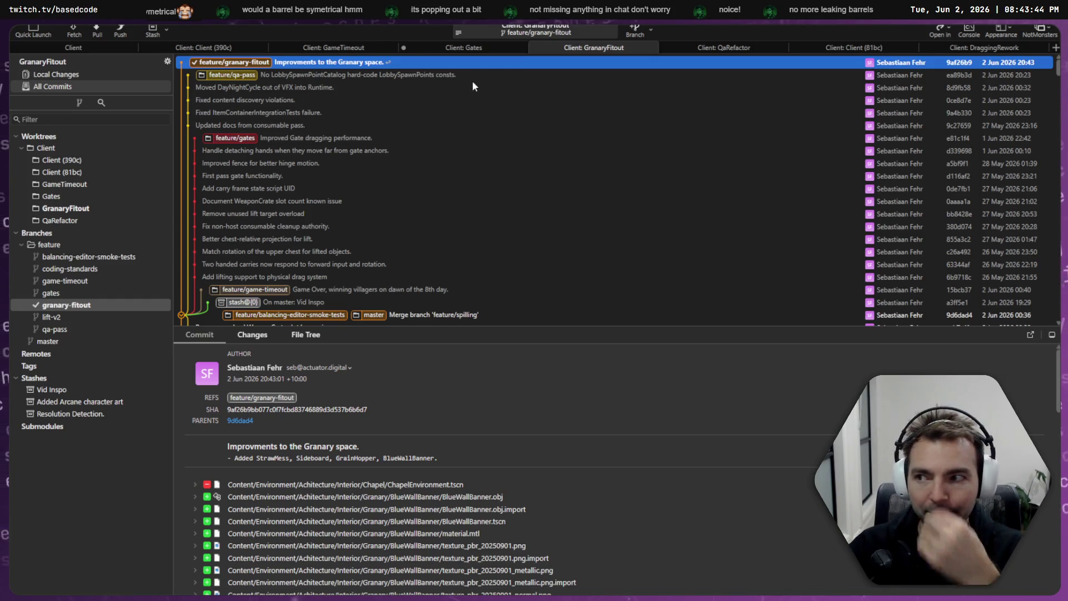
click(427, 43)
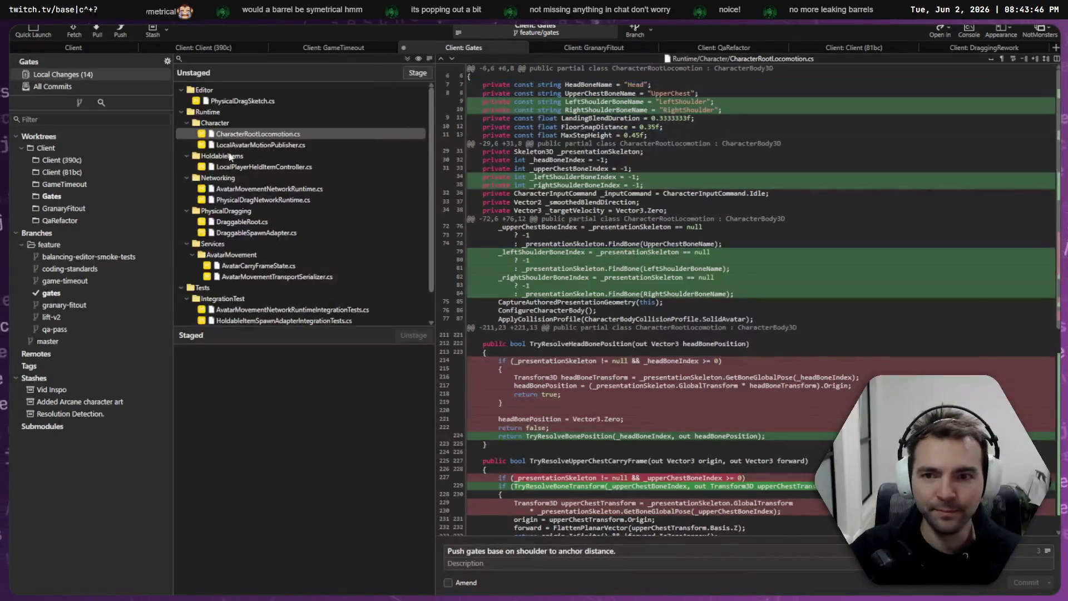
scroll(269, 156, up, 1)
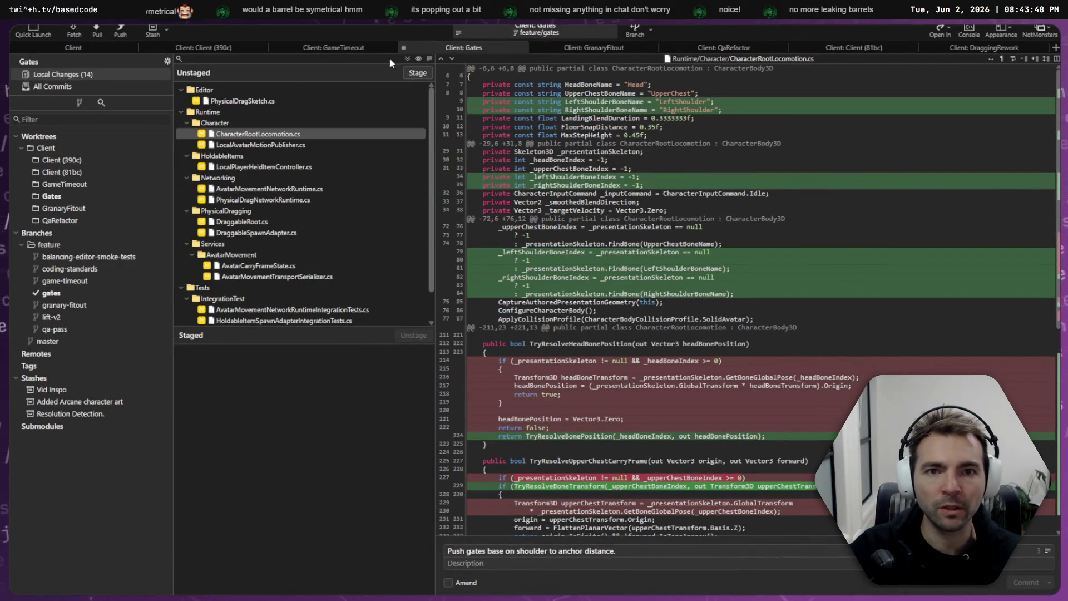
key(alt+Tab)
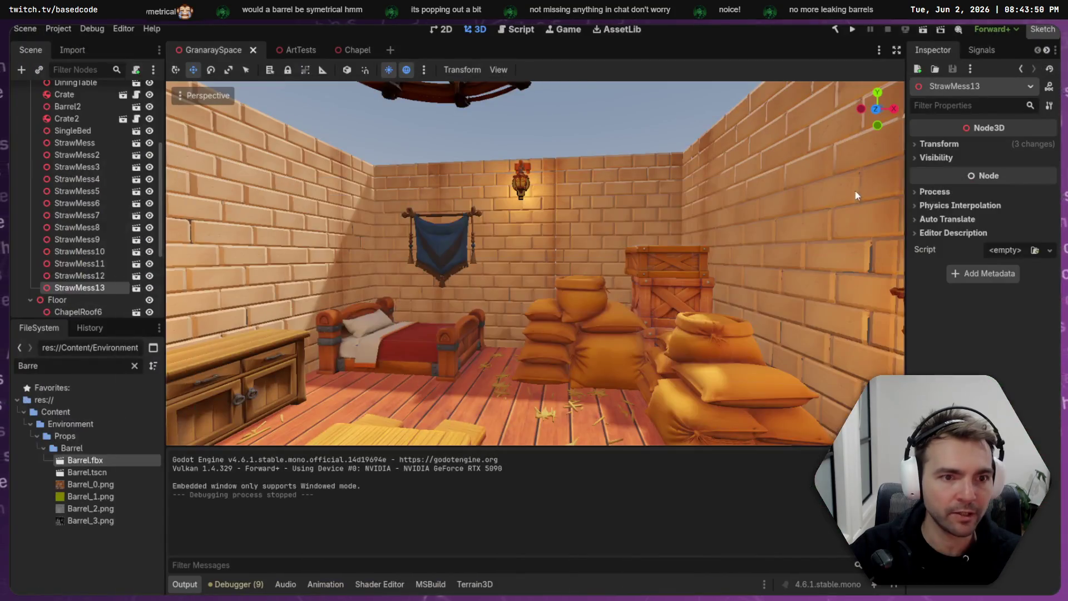
key(alt+Tab)
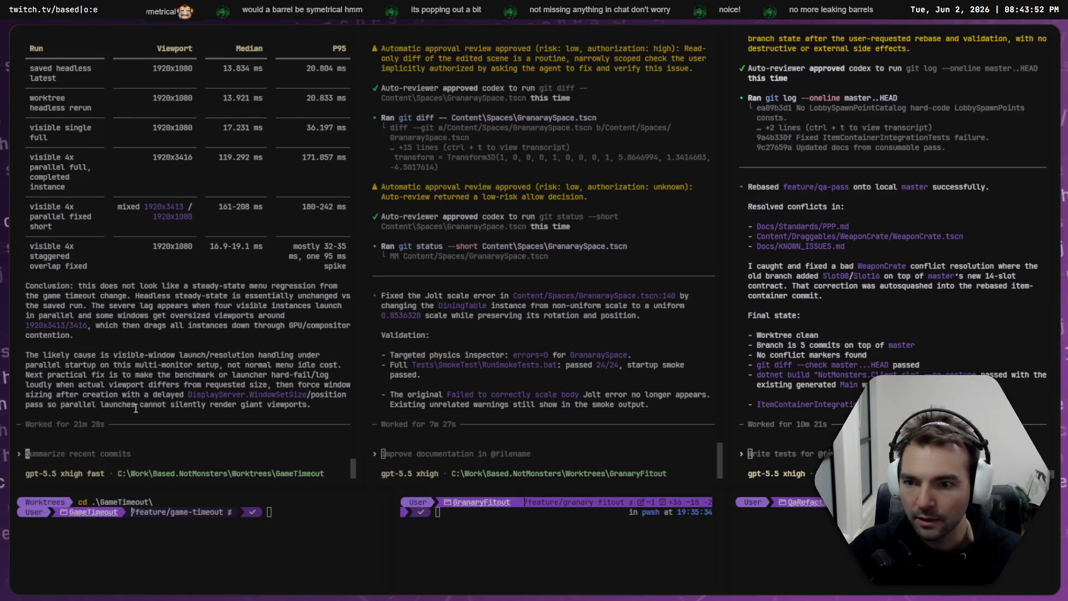
- Widen the left Codex pane and scroll to the benchmark Key findings
scroll(136, 409, up, 5)
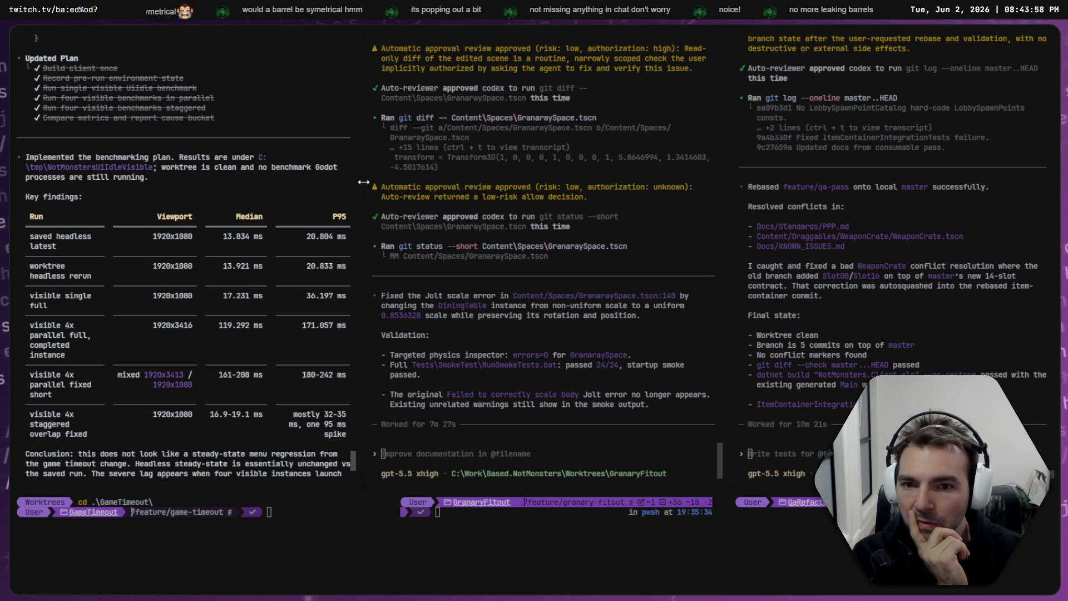
drag(363, 182, 396, 183)
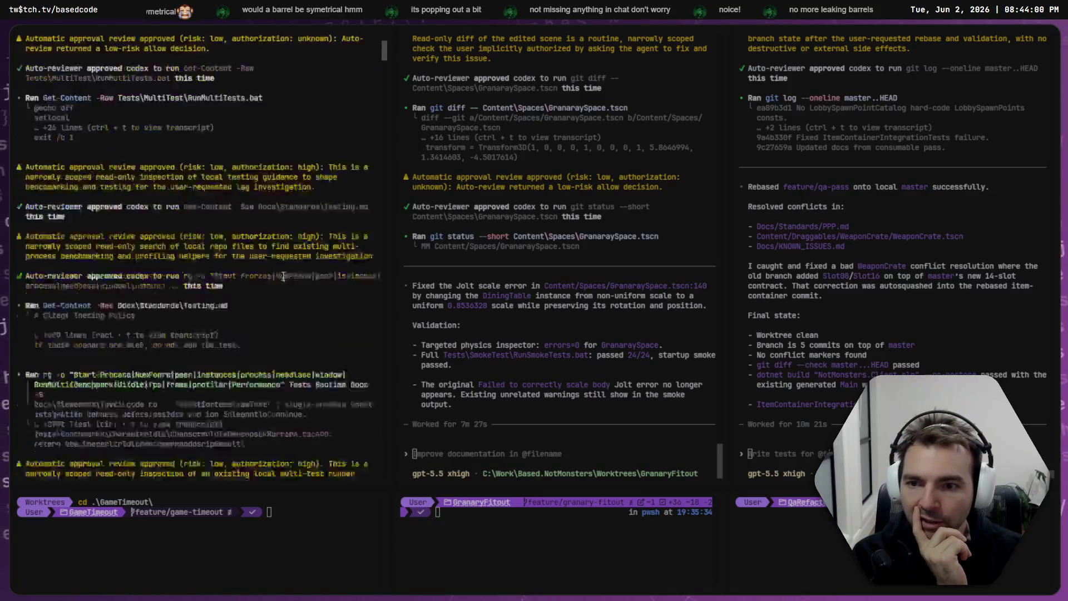
drag(390, 82, 374, 495)
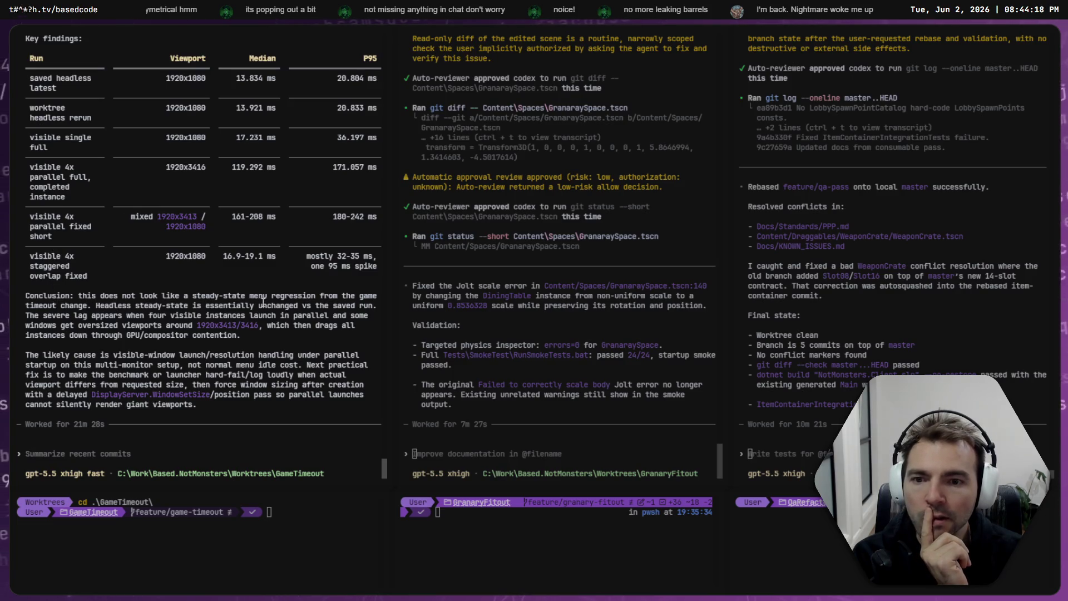
mouse_move(279, 351)
mouse_down()
mouse_move(250, 285)
mouse_move(267, 293)
mouse_up()
click(297, 330)
- Copy the Conclusion paragraph, the likely-cause paragraph and the multi-monitor phrase
drag(280, 335, 68, 299)
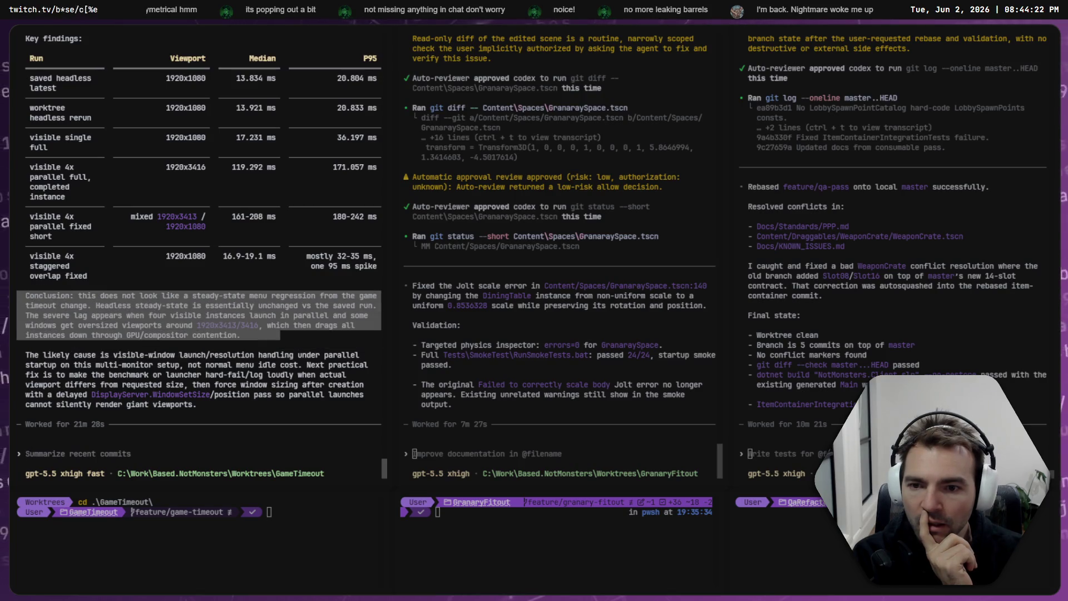
key(ctrl+c)
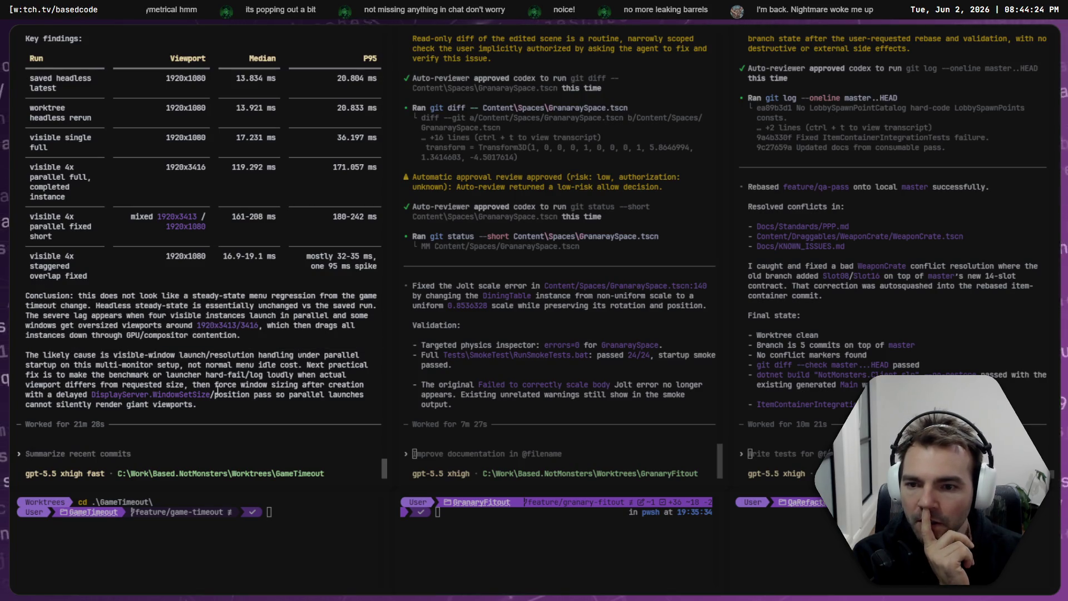
drag(209, 412, 25, 354)
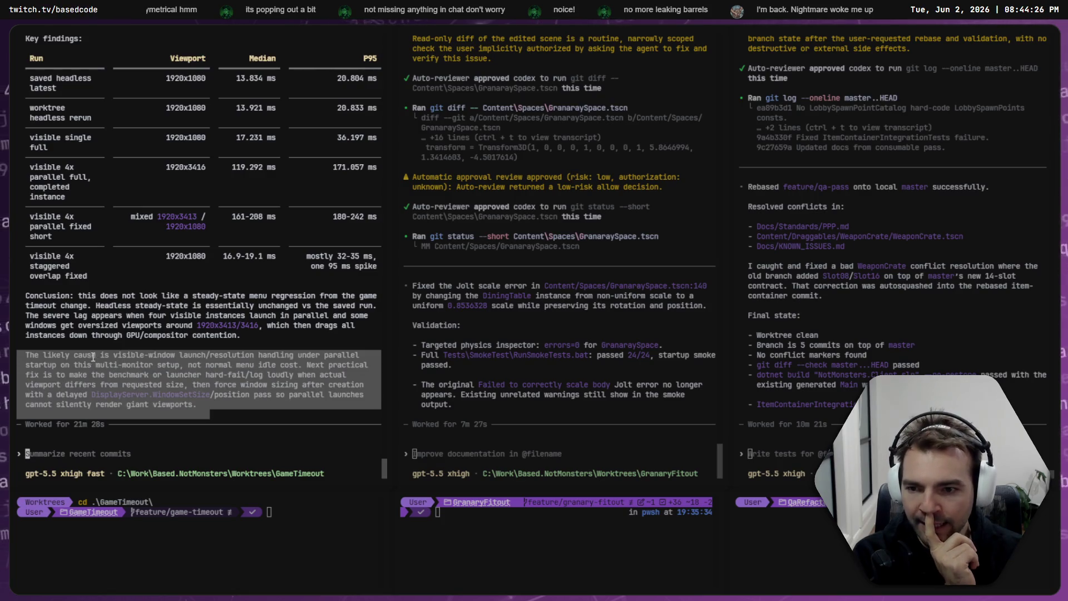
key(ctrl+c)
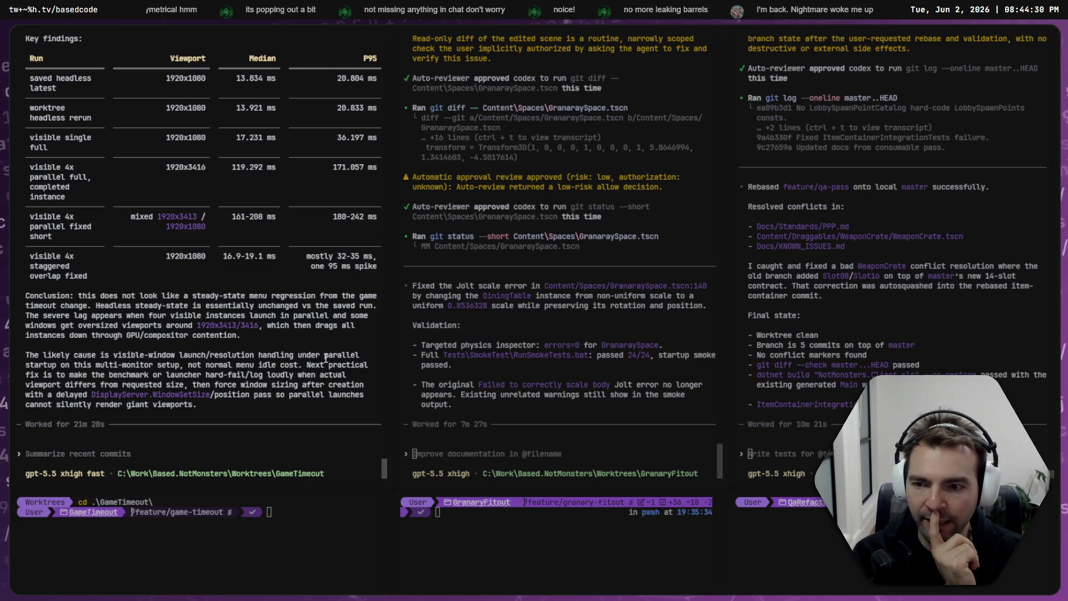
mouse_move(61, 365)
mouse_down()
mouse_move(288, 363)
mouse_move(317, 388)
mouse_up()
key(ctrl+c)
key(ctrl+c)
key(ctrl+c)
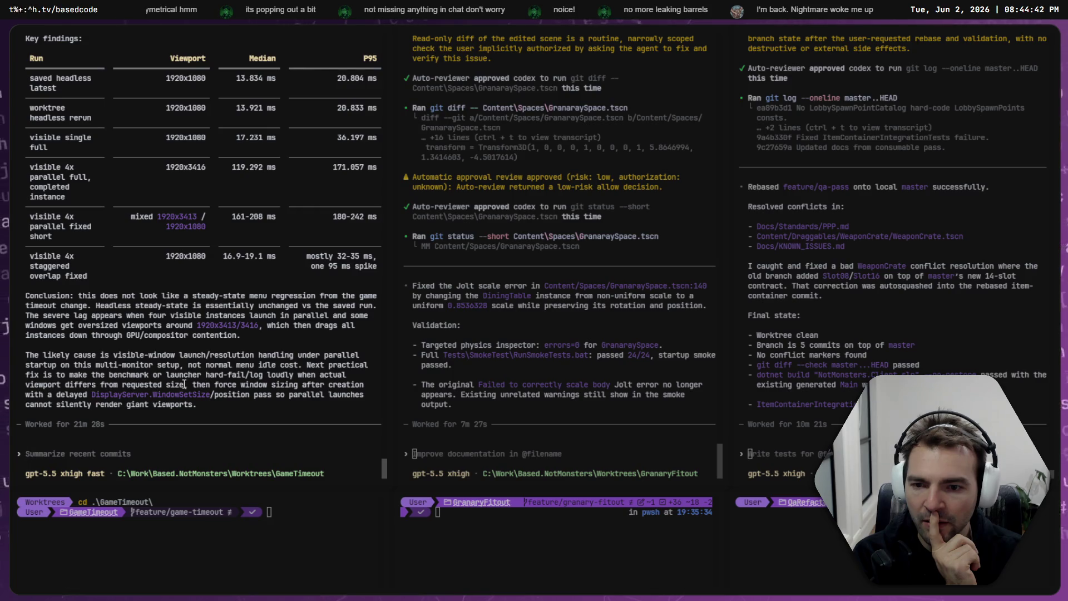
- Copy the window-sizing and delayed position-pass lines, then begin dictating a new prompt
drag(204, 384, 338, 385)
key(ctrl+c)
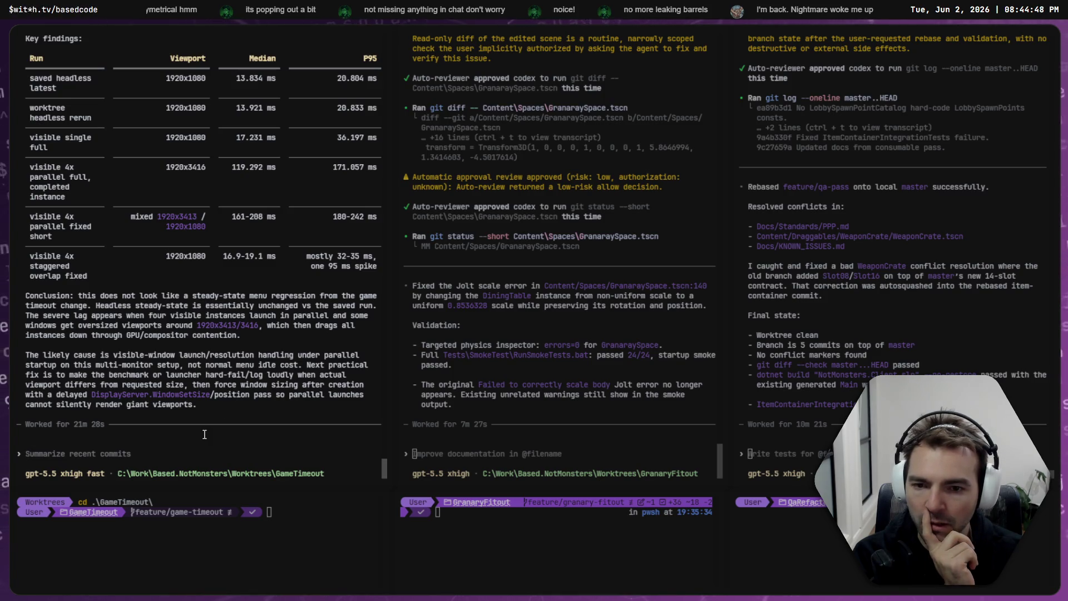
drag(214, 395, 350, 395)
key(ctrl+c)
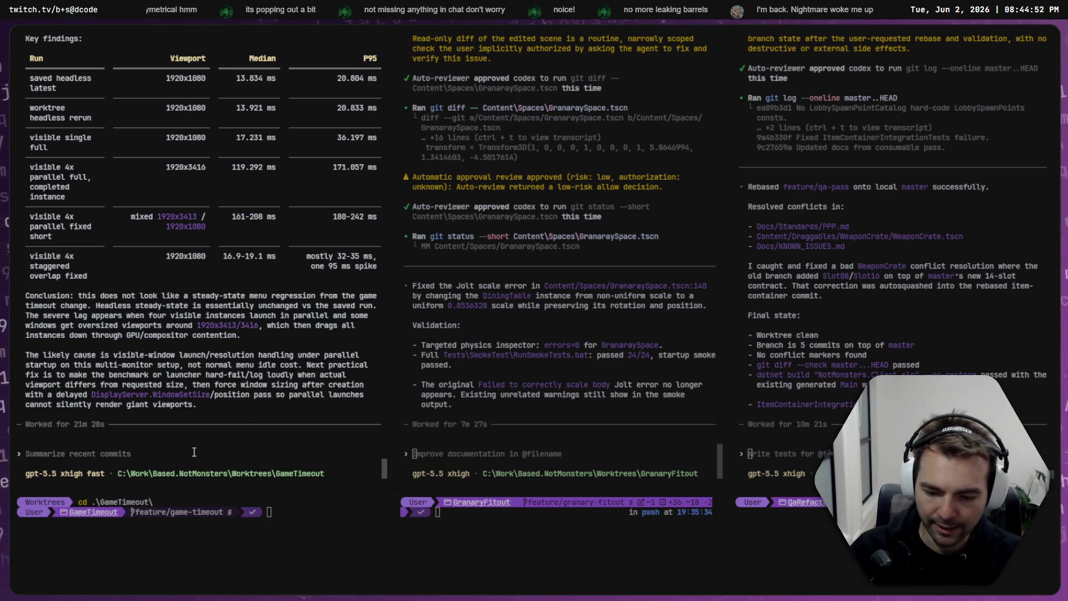
key(super+h)
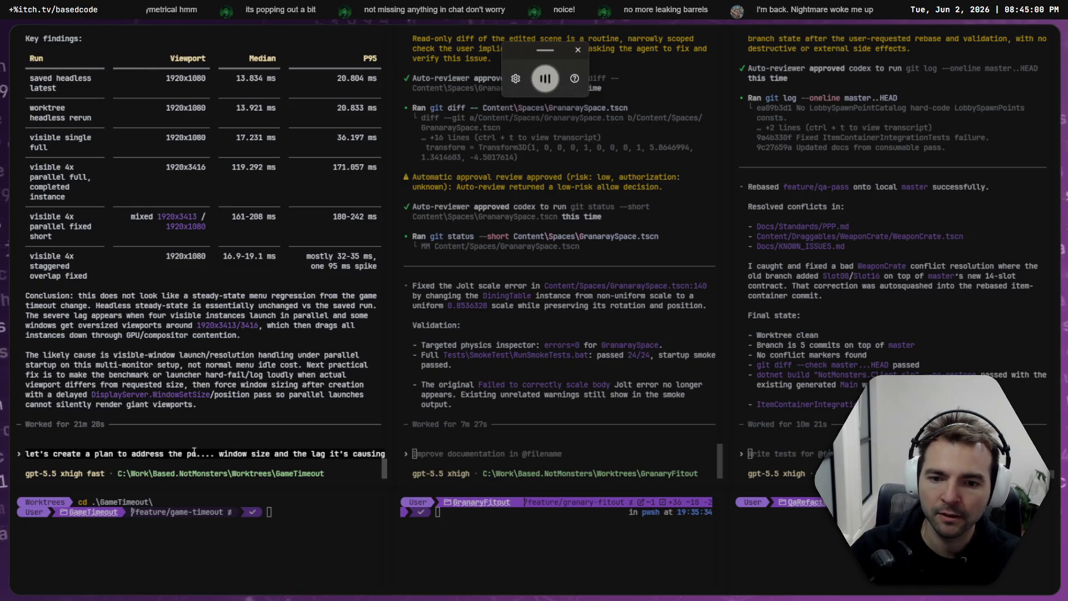
- Submit a Plan-mode request to fix the window-size lag and validate its root cause
key(shift+Tab)
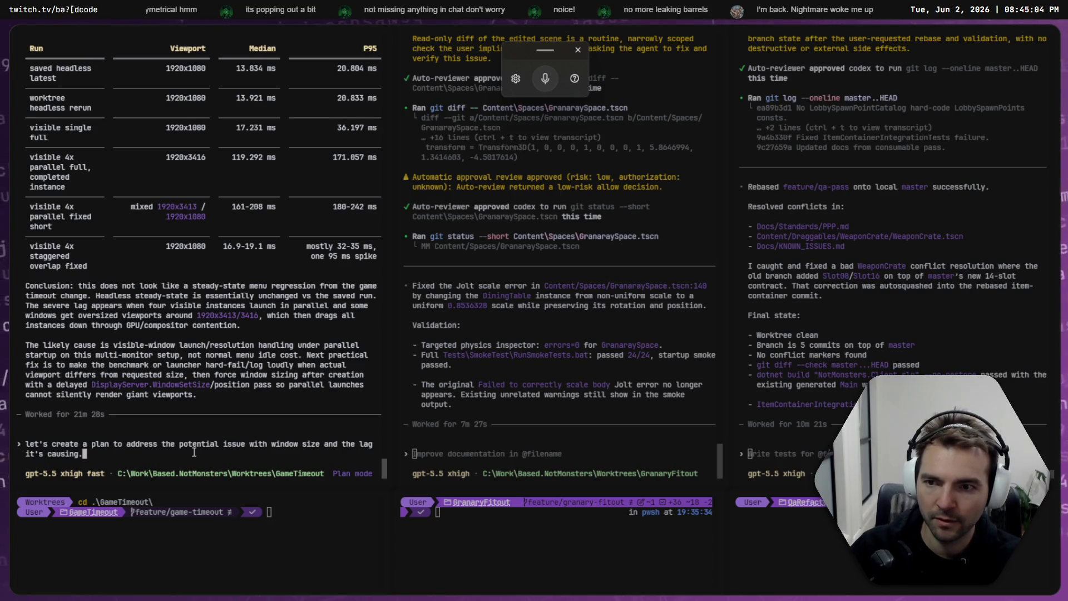
key(super+h)
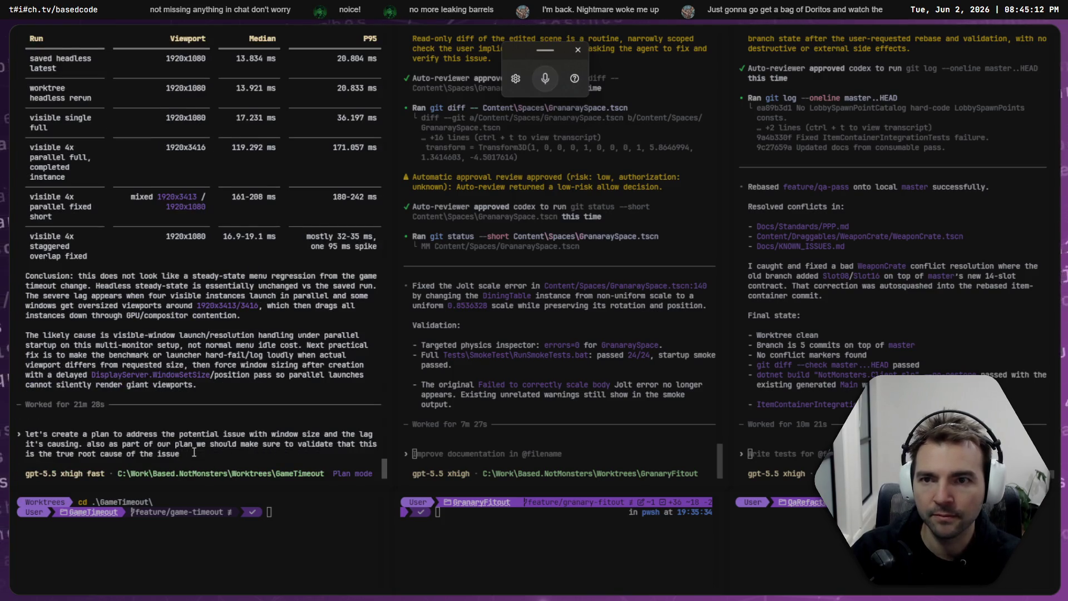
text(.)
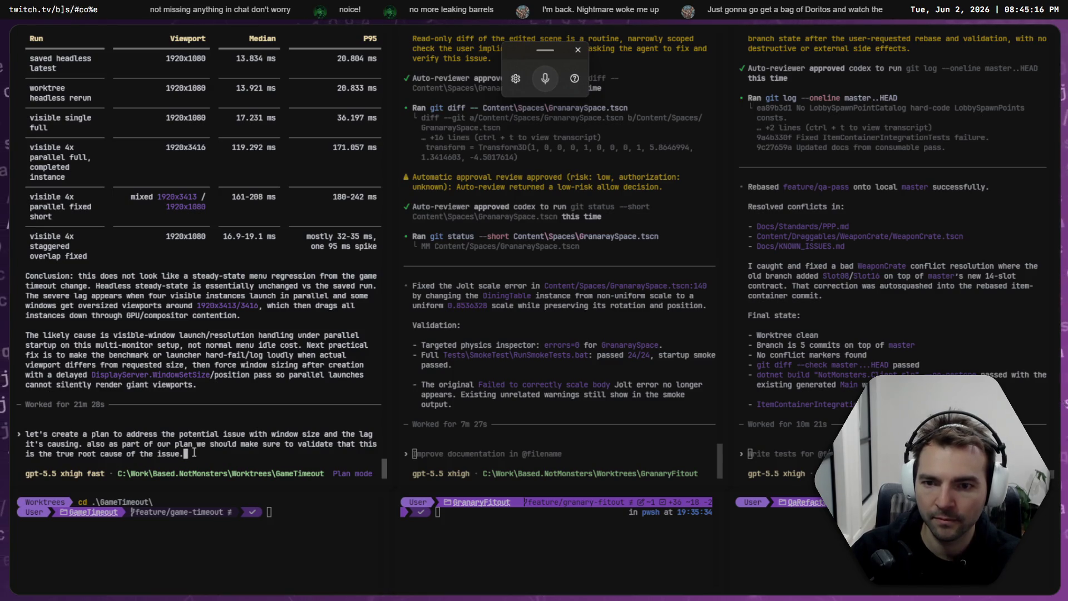
key(Return)
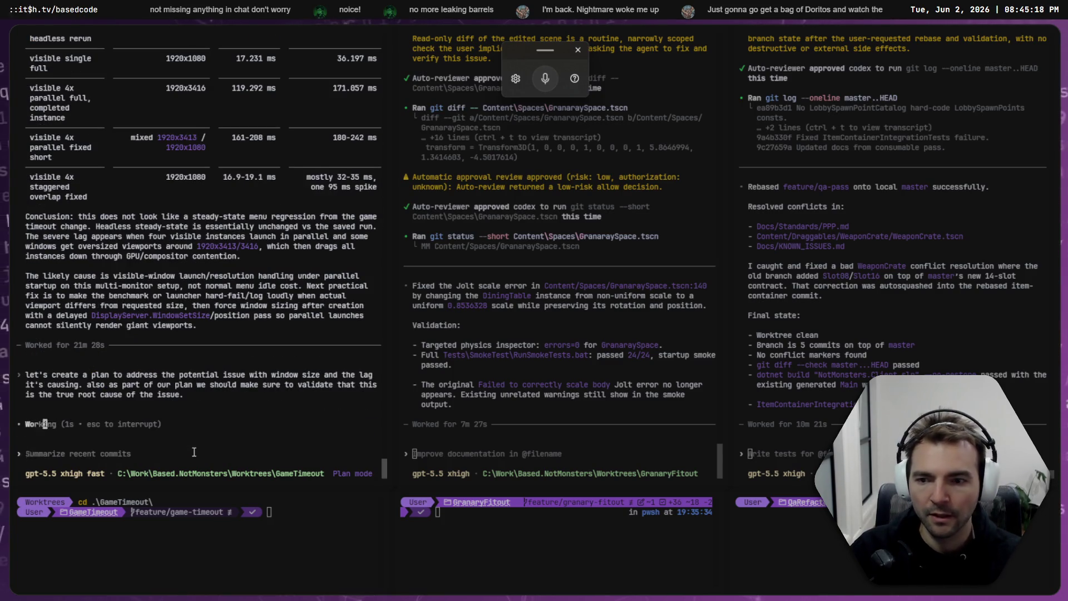
key(ctrl+Tab)
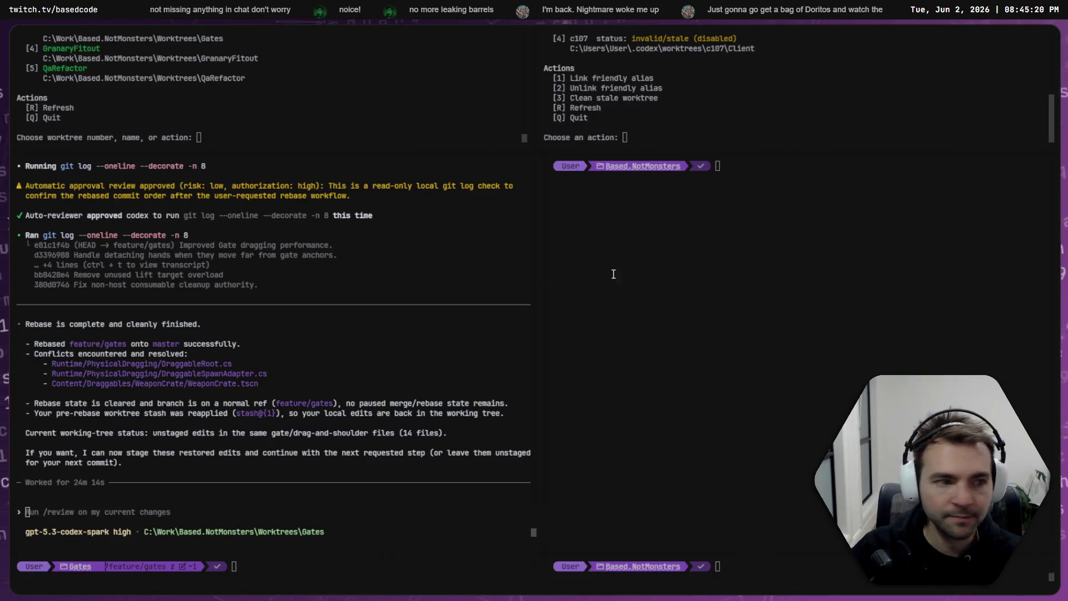
- Inspect a ChapelRoof floor plank and its Floor parent node in the granary scene
key(alt+Tab)
scroll(535, 263, down, 5)
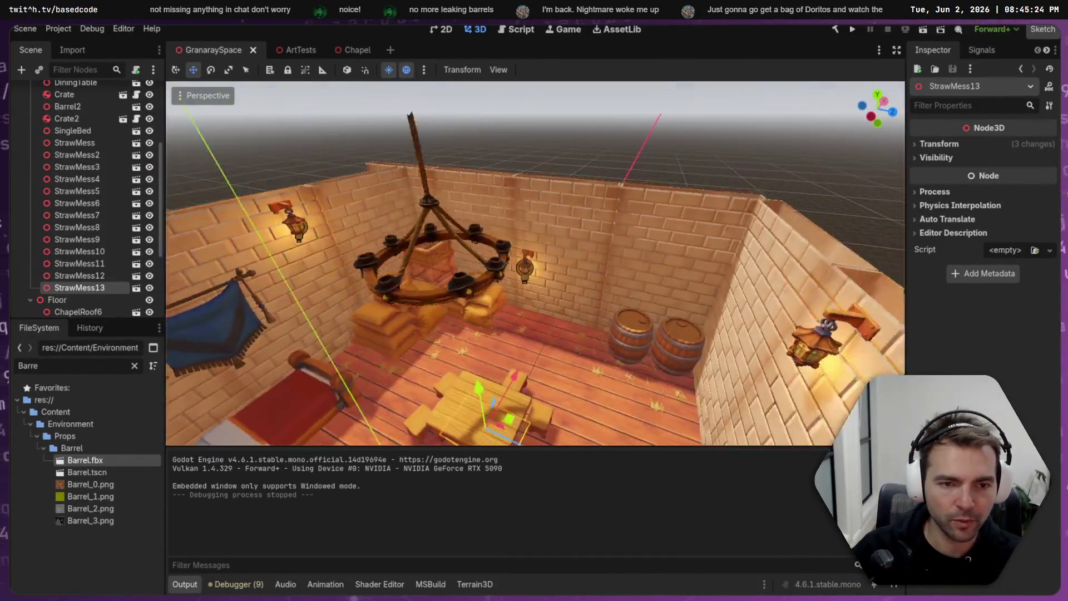
scroll(459, 351, up, 5)
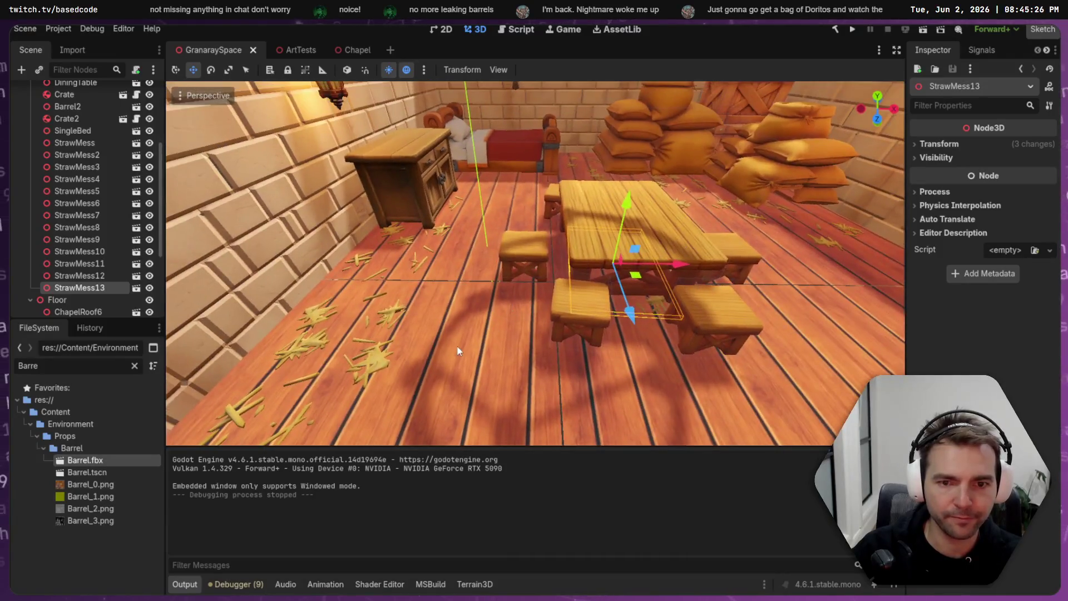
click(459, 350)
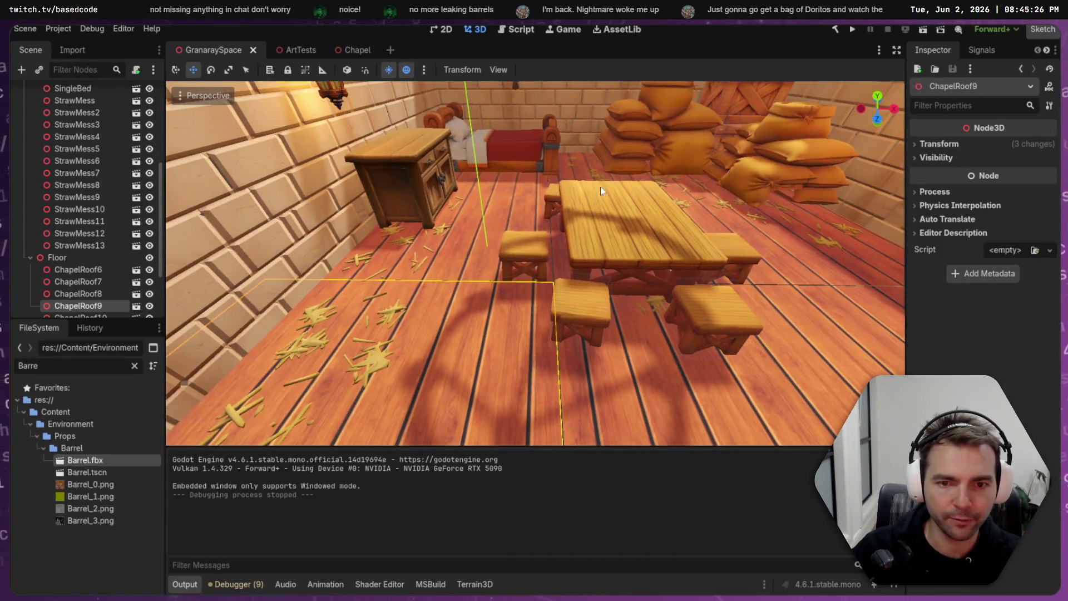
click(44, 255)
scroll(45, 255, down, 3)
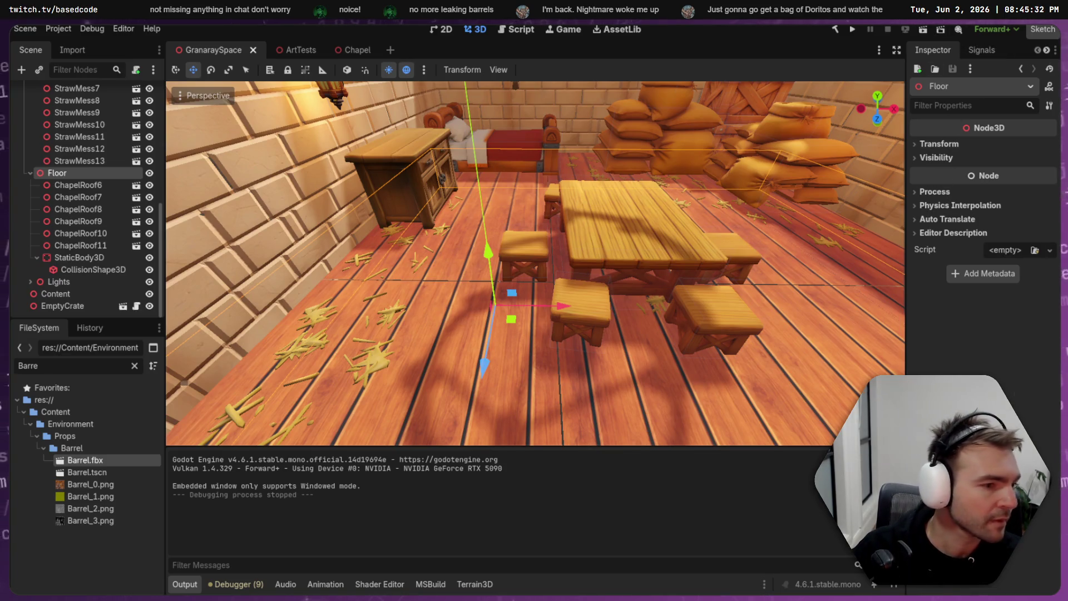
key(alt+Tab)
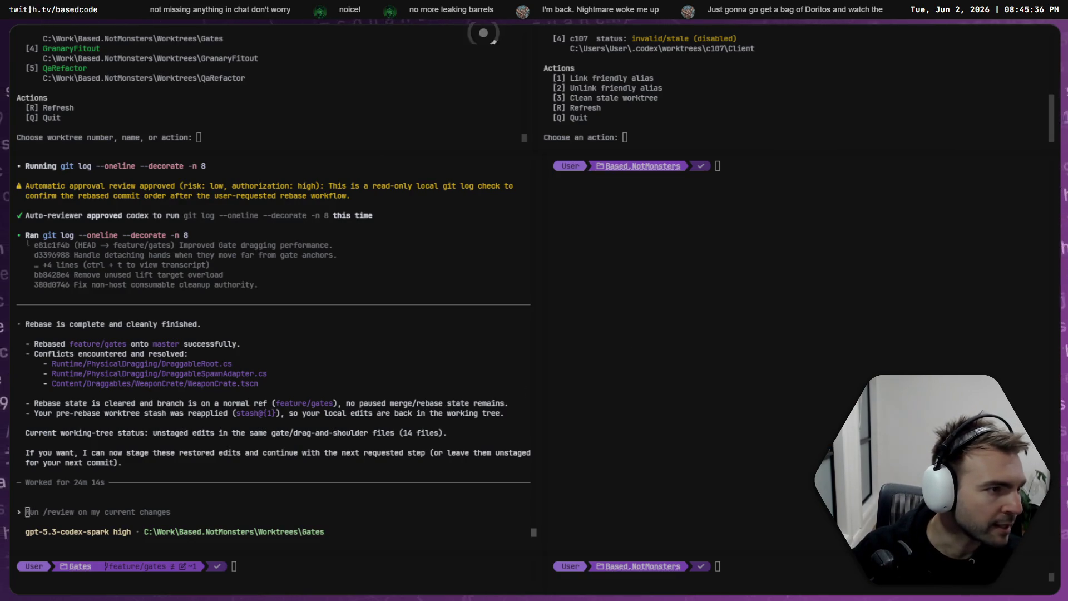
- Show the Client: GranaryFitout worktree's commit history in Fork
key(alt+Tab)
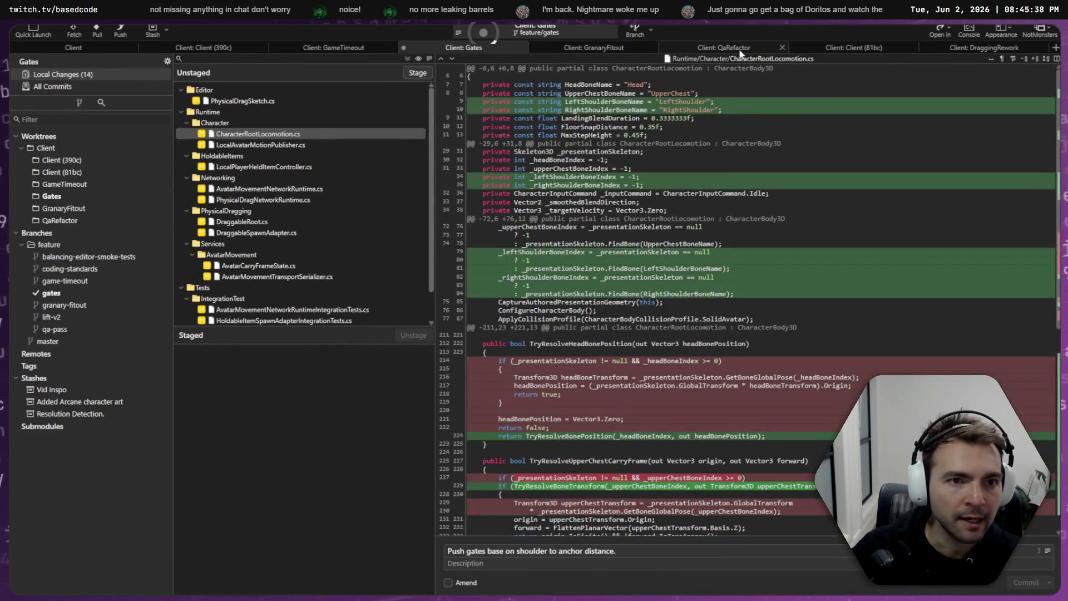
click(584, 48)
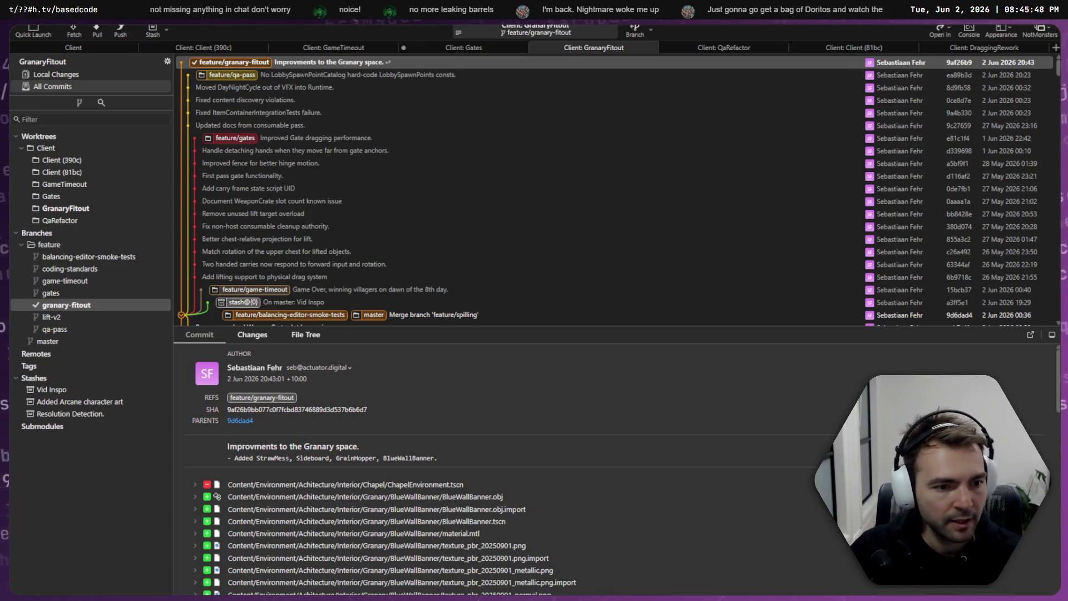
key(alt+Tab)
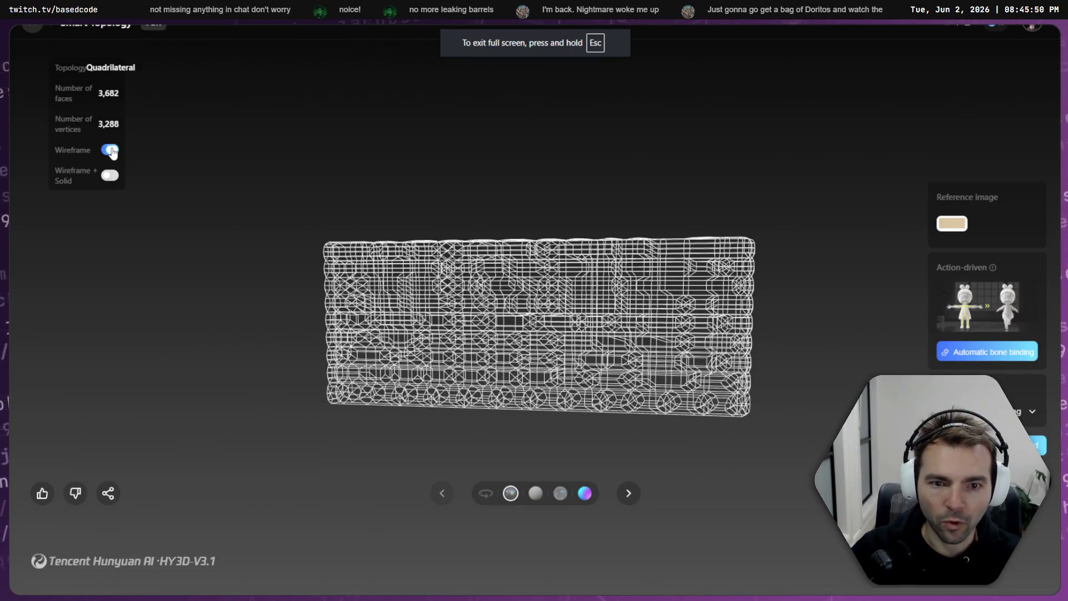
- View the 3,682-face brick wall model solid and orbit it edge-on
click(113, 151)
mouse_move(568, 326)
mouse_down()
mouse_move(601, 269)
mouse_move(558, 271)
mouse_move(754, 251)
mouse_move(394, 245)
mouse_move(404, 259)
mouse_move(775, 270)
mouse_move(400, 262)
mouse_move(622, 269)
mouse_move(593, 272)
mouse_move(795, 291)
mouse_move(718, 299)
mouse_move(553, 228)
mouse_move(508, 234)
mouse_move(509, 362)
mouse_move(631, 336)
mouse_up()
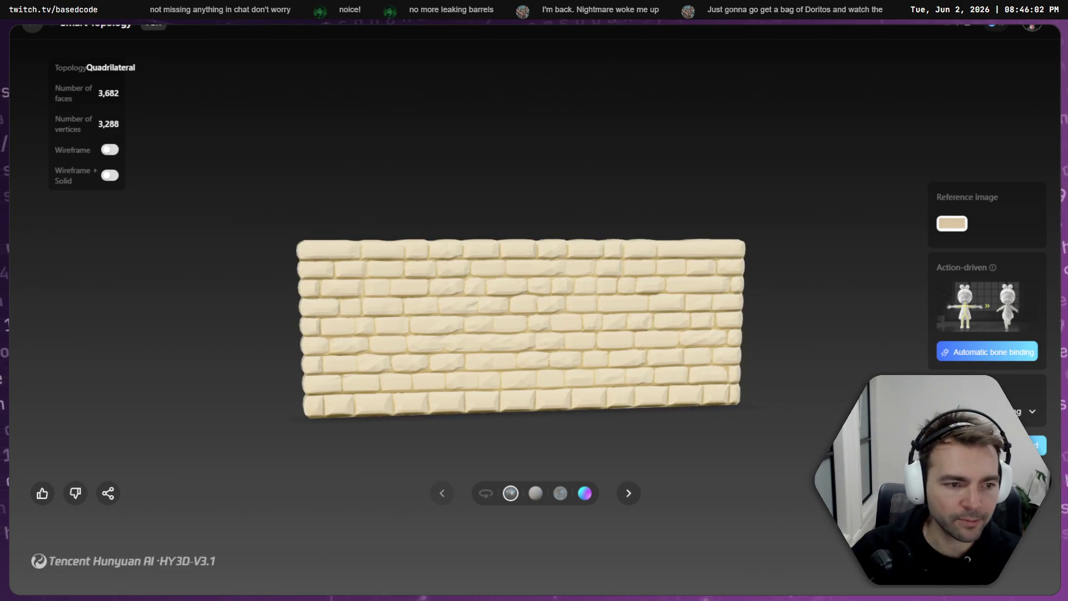
key(alt+Tab)
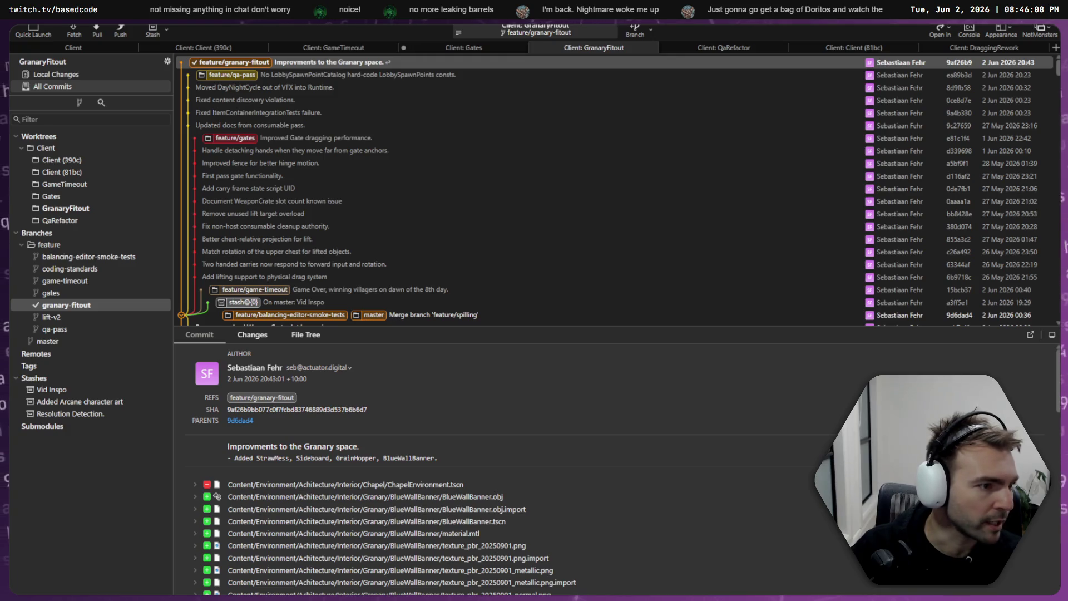
- Select the StoneWallPlain2 node under PlaceholderArt and fly the view around the granary room
key(alt+Tab)
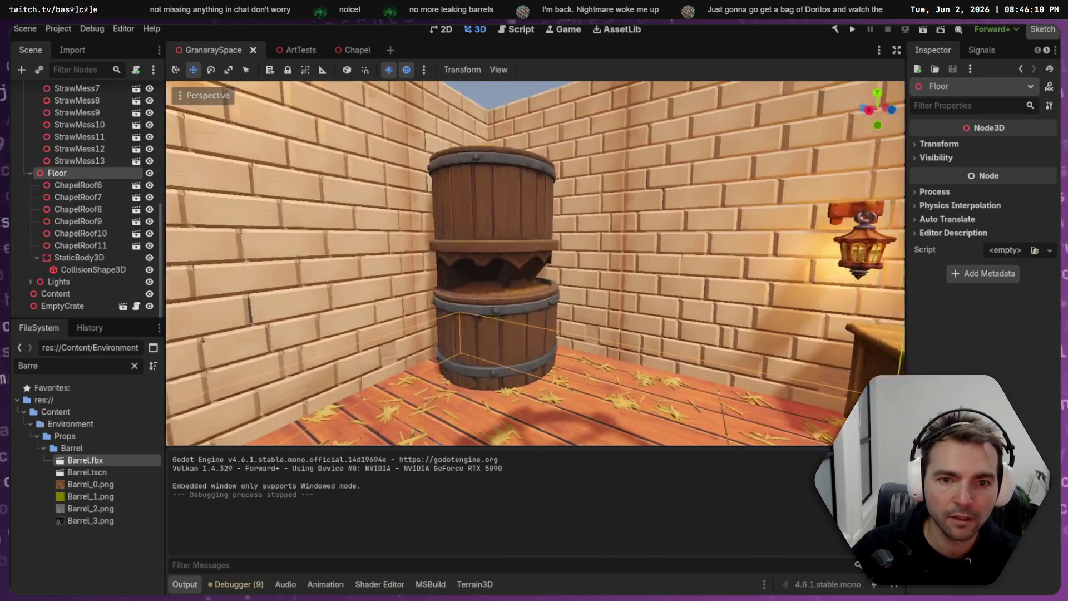
scroll(74, 181, up, 10)
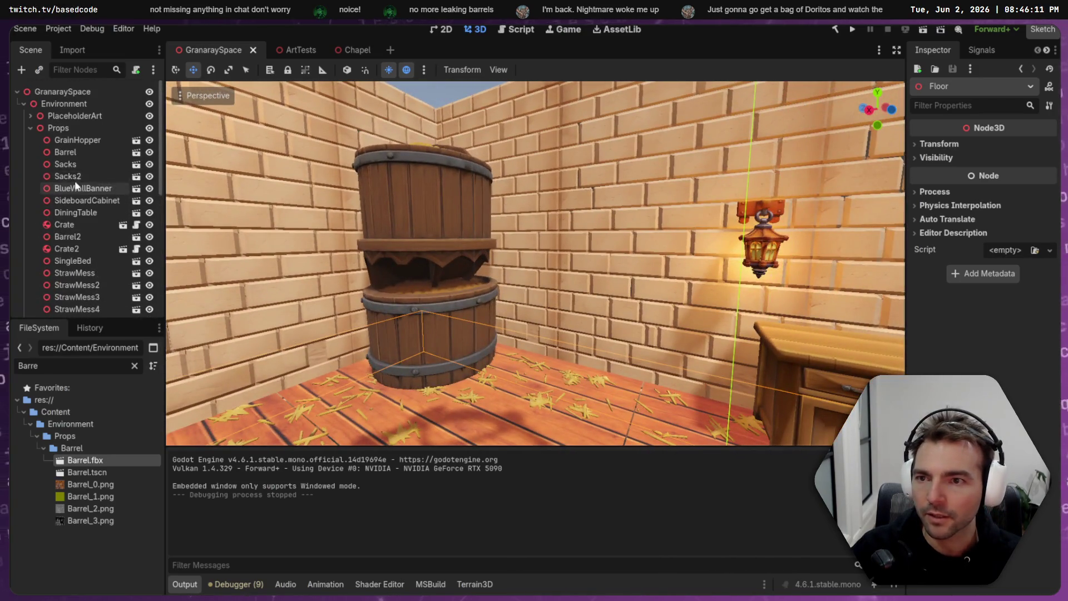
click(30, 128)
click(30, 115)
click(105, 152)
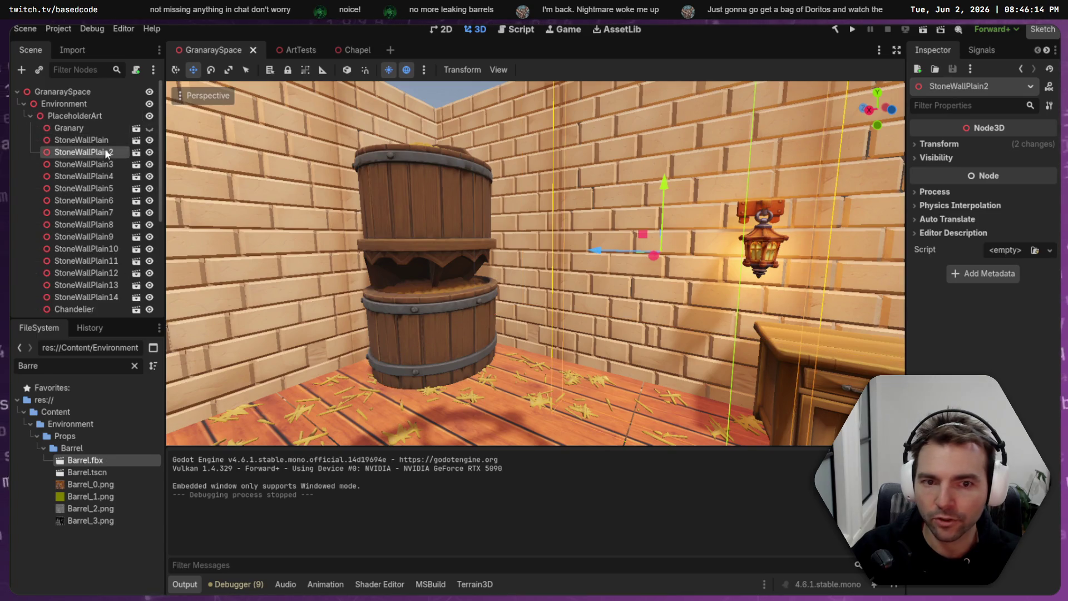
key(shift+f)
key(w)
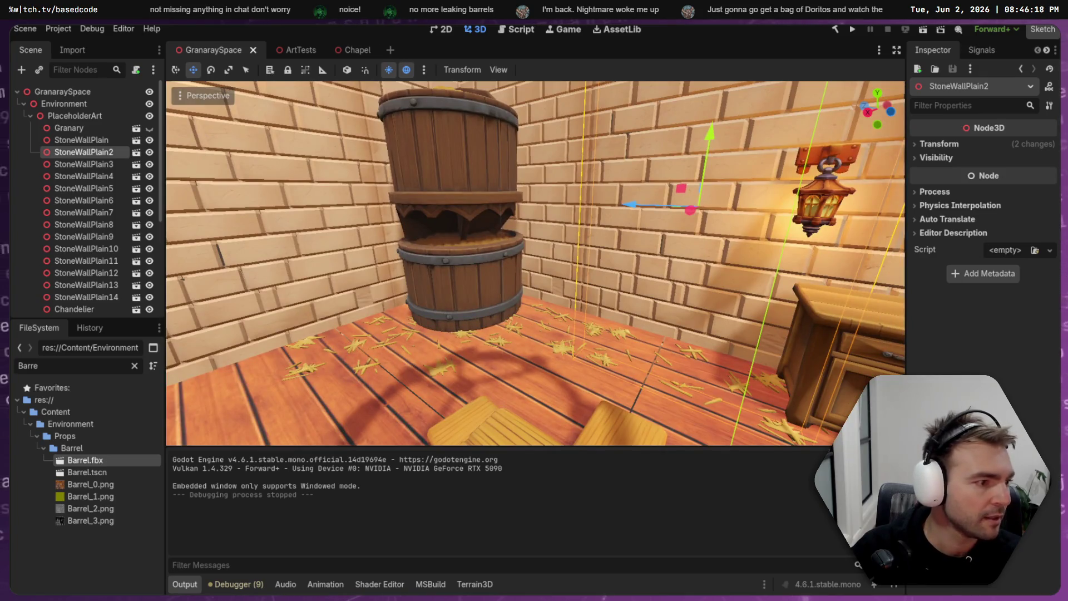
key(super+e)
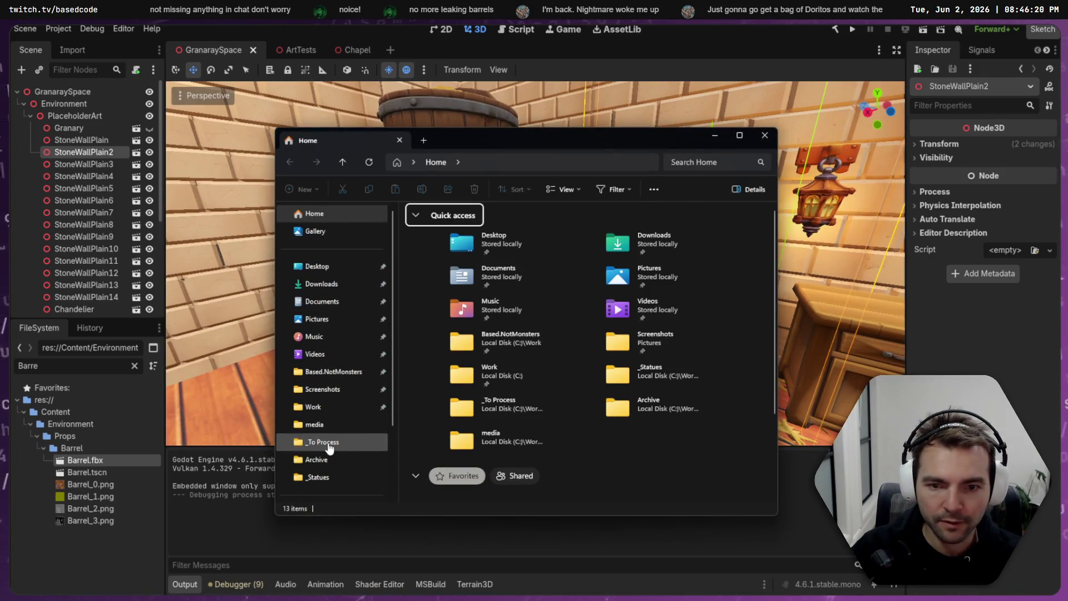
- Move the newest downloaded zip from Downloads into _To Process
click(328, 443)
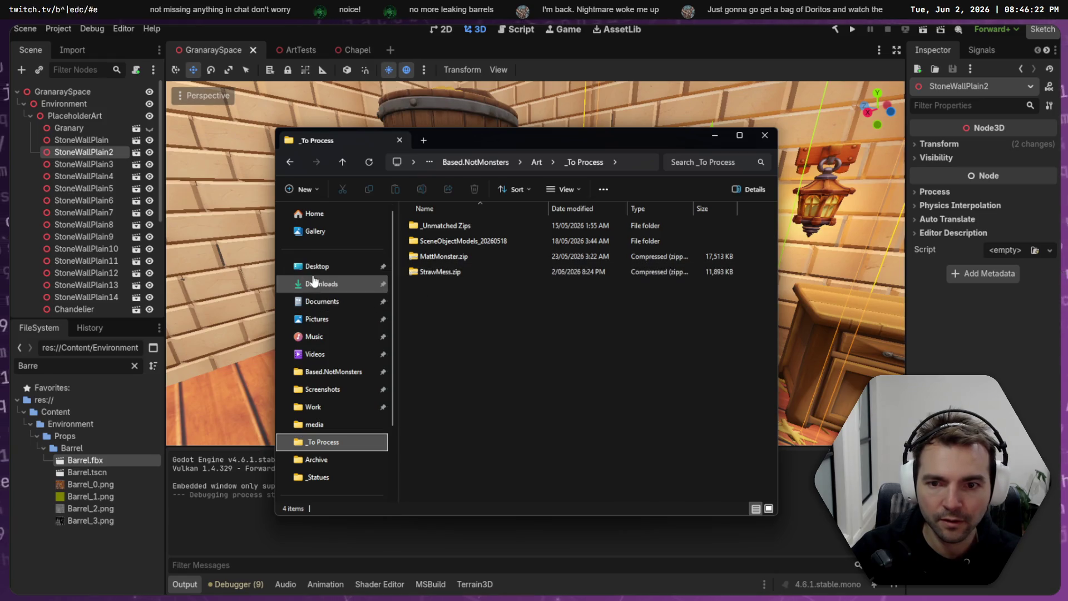
click(314, 282)
click(429, 242)
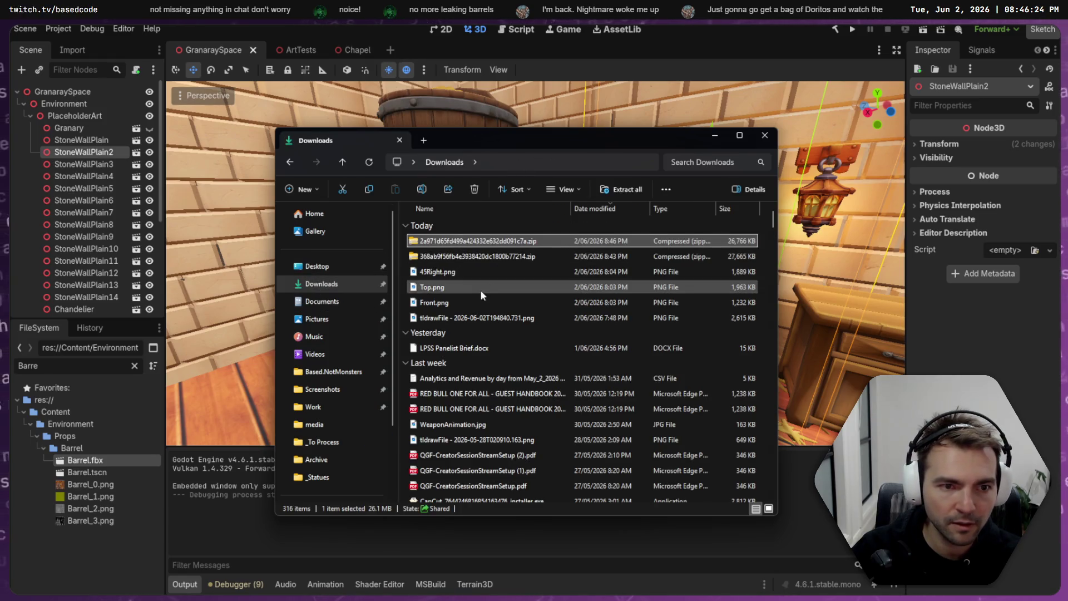
click(464, 257)
key(Up)
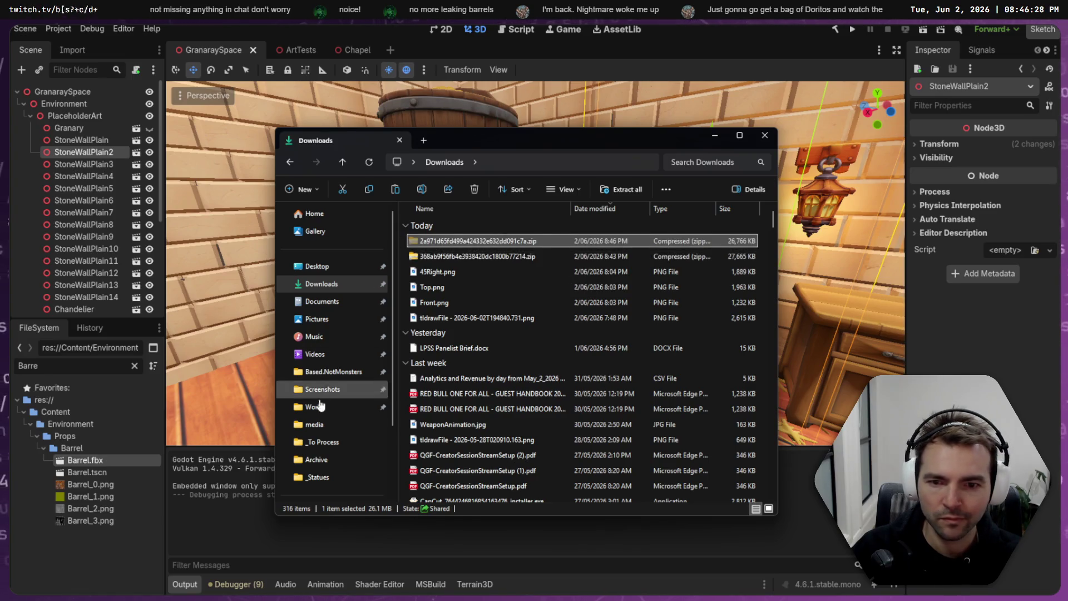
click(322, 442)
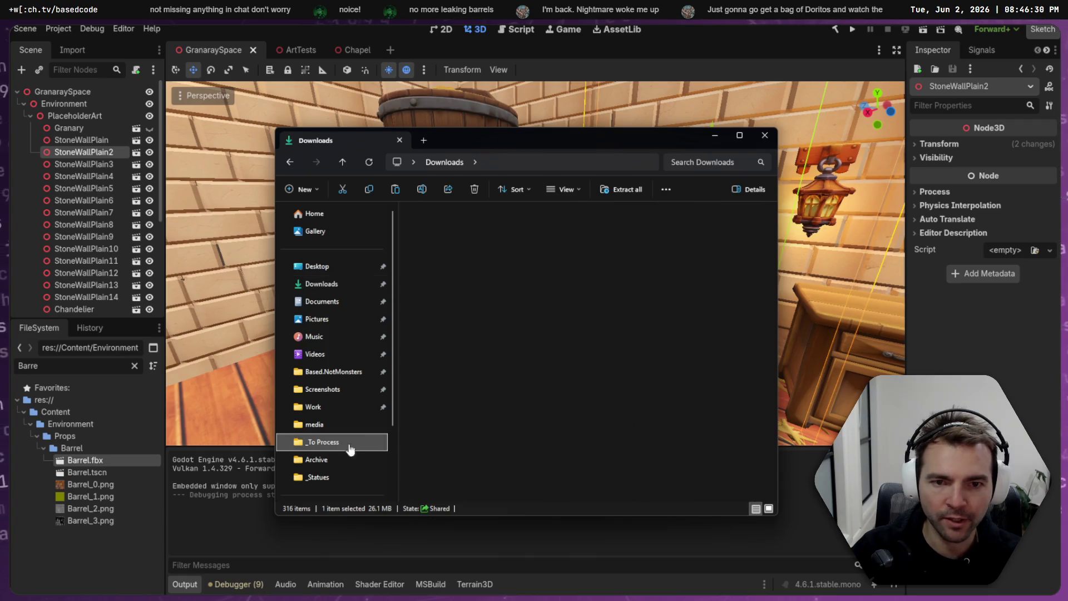
key(ctrl+v)
- Rename the zip to CobblestoneWall.zip and extract it into its own folder
key(F2)
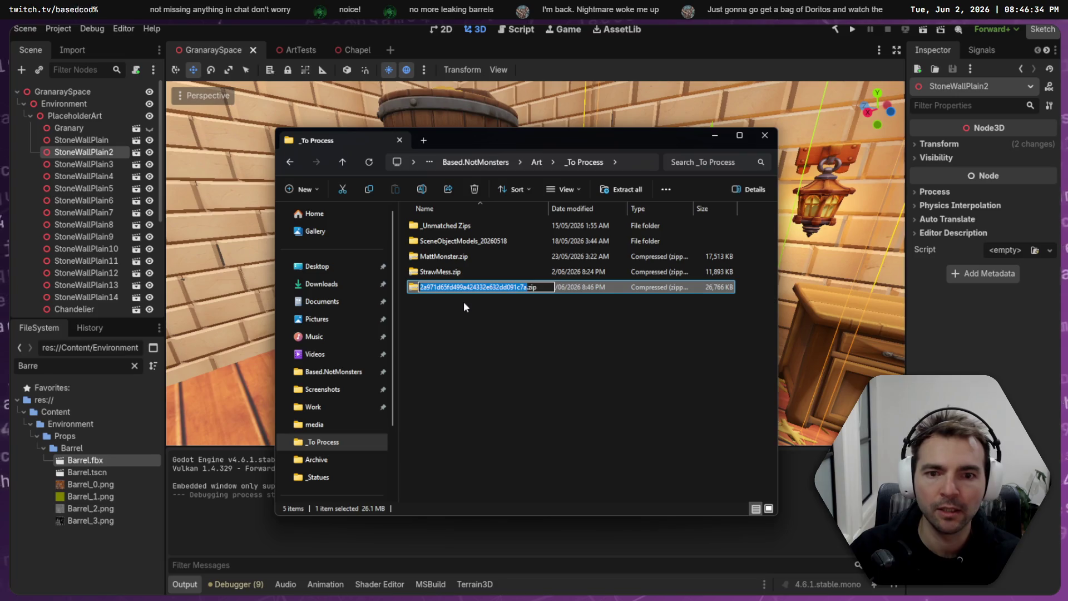
text(B)
key(BackSpace)
text(Cobb)
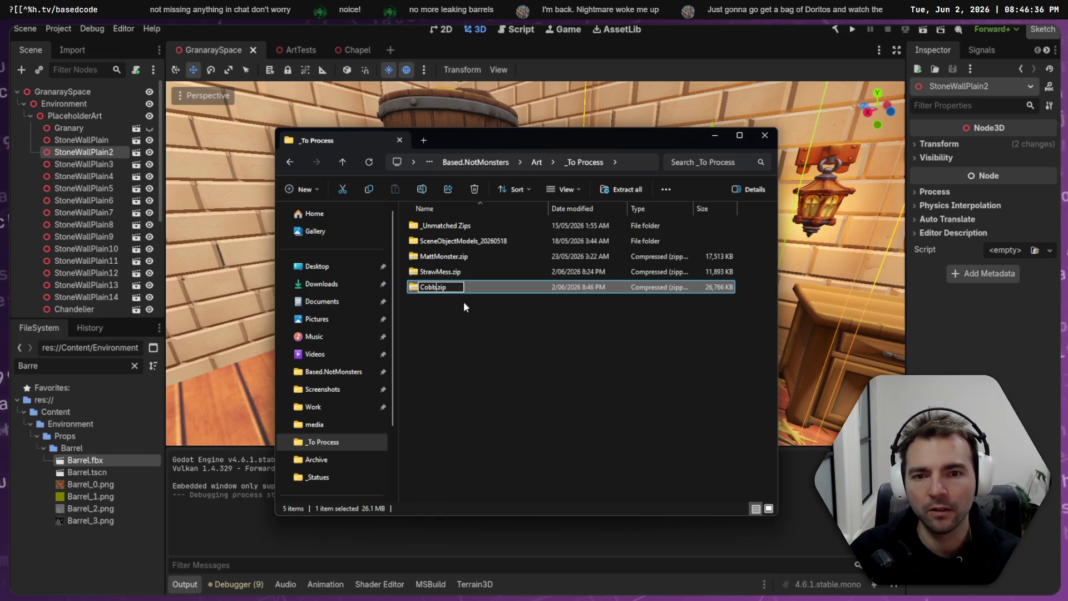
text(all)
key(Return)
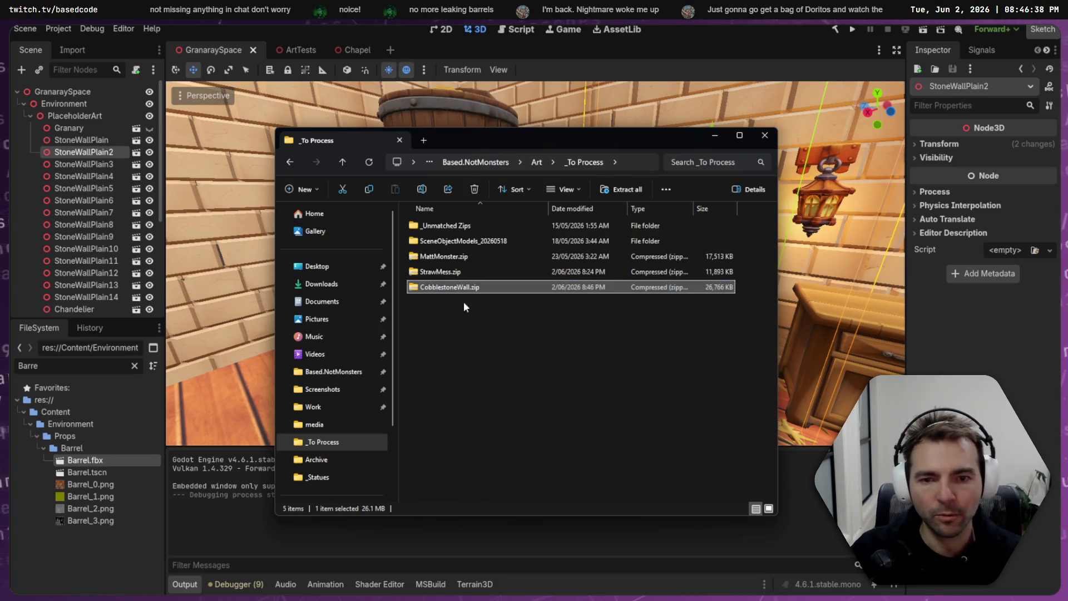
right_click(459, 294)
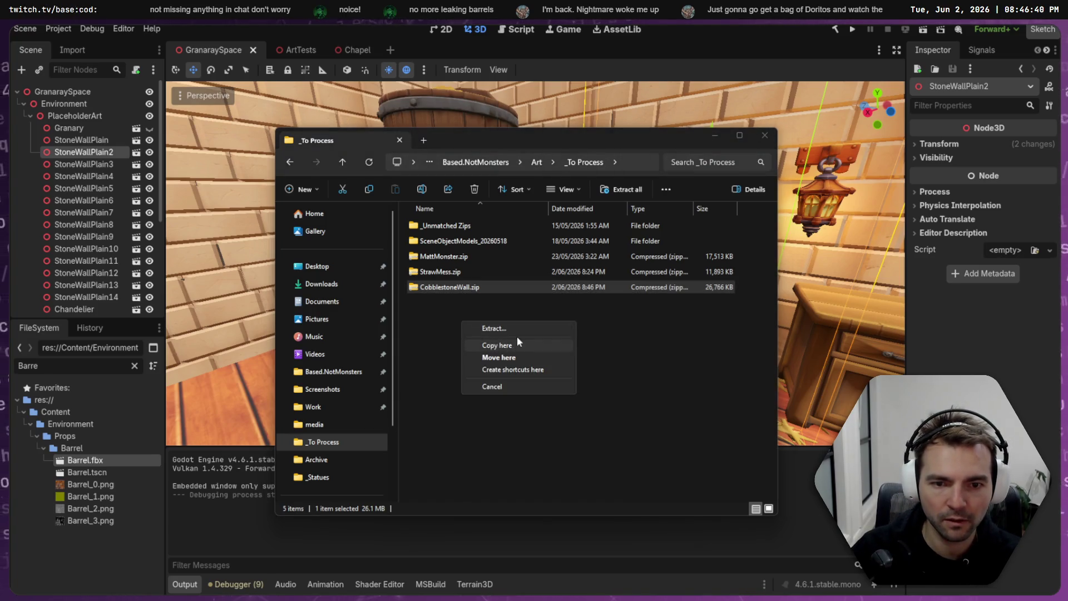
click(516, 339)
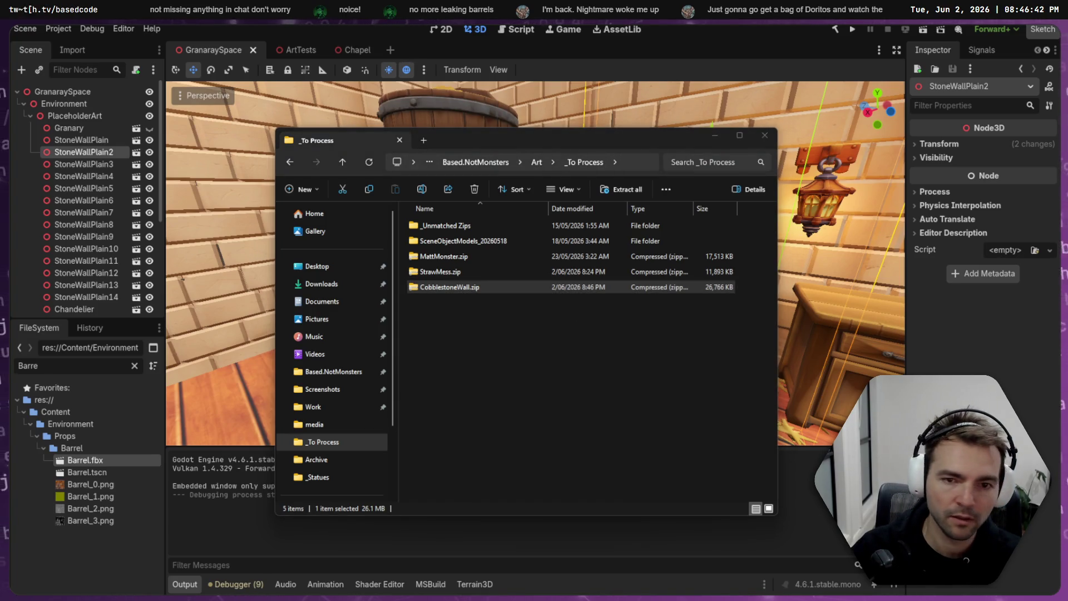
- Rename the extracted model to CobblestoneWall.obj
click(463, 271)
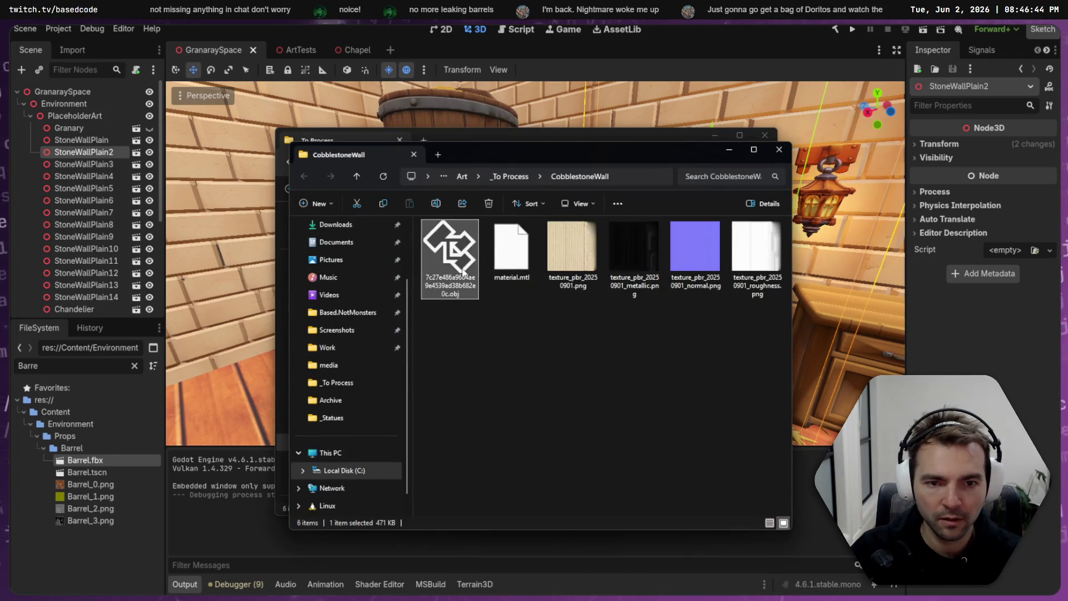
key(F2)
text(CobblestoneWall)
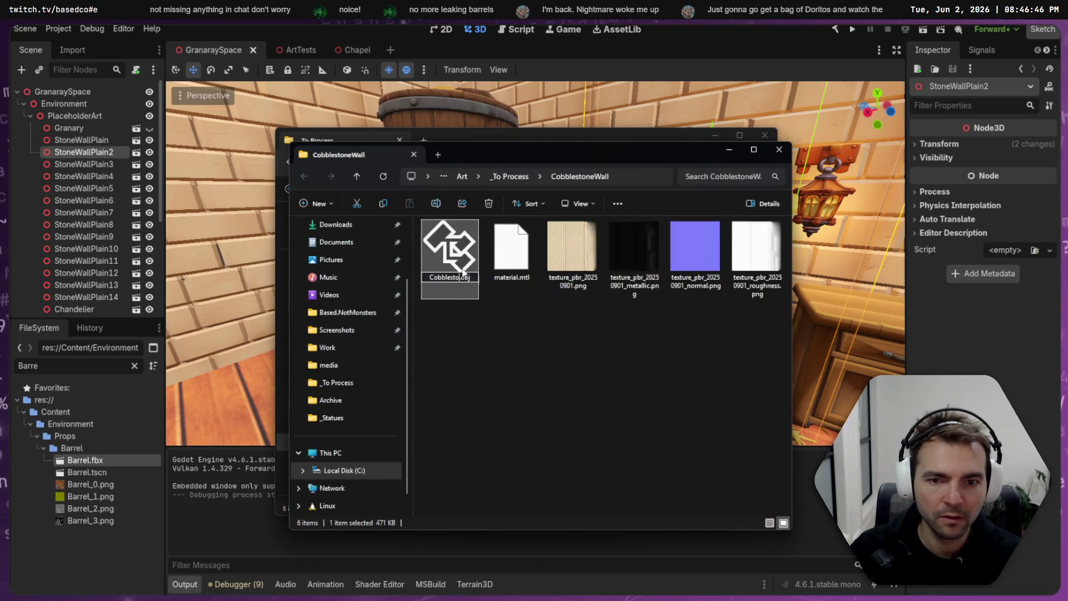
key(Return)
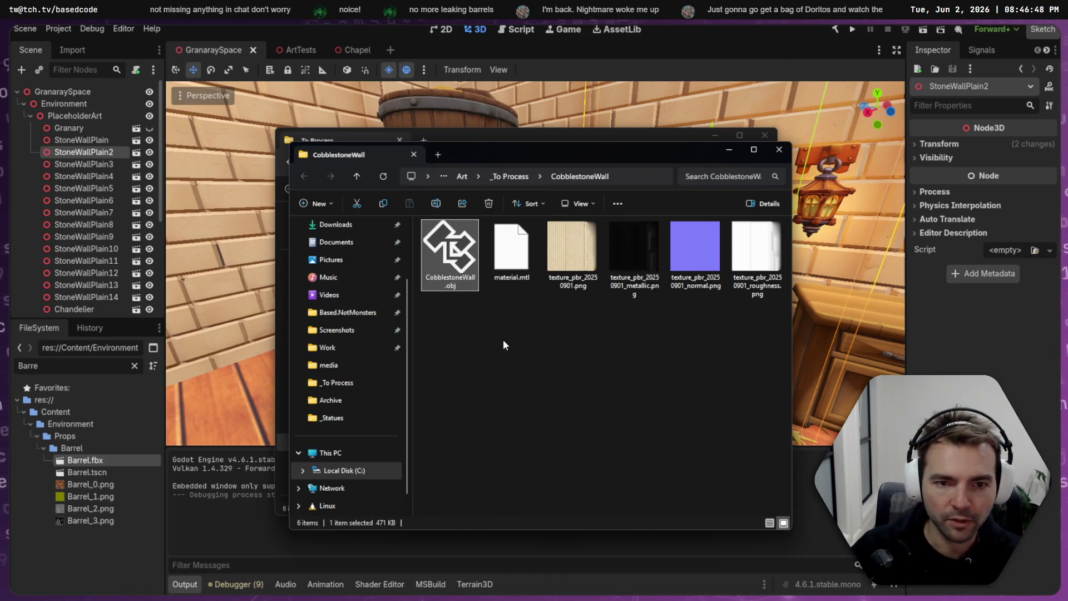
click(503, 339)
click(449, 253)
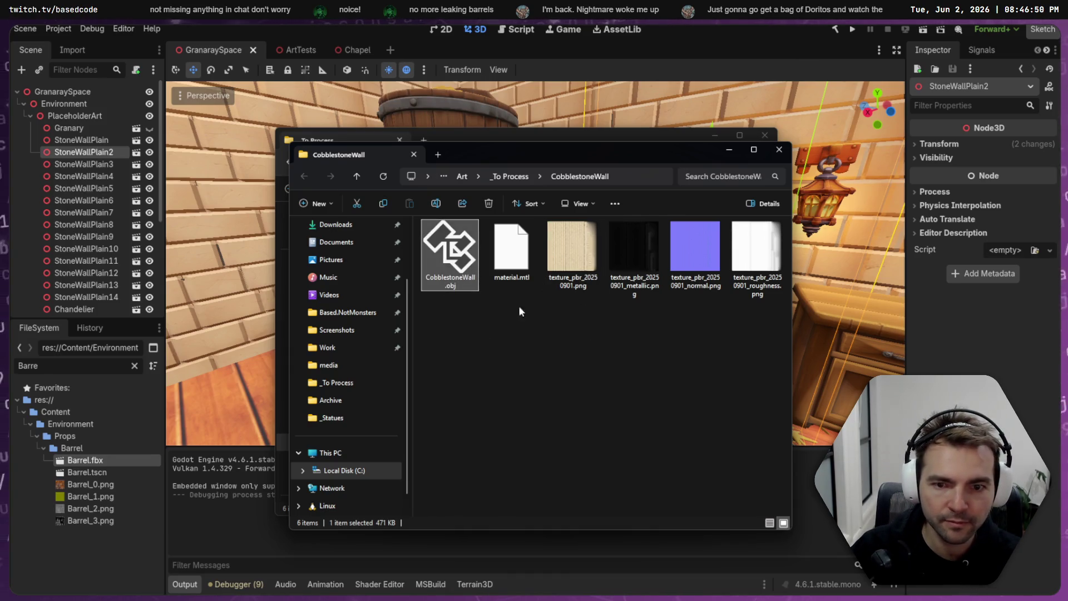
- Back in Godot, clear the Barre FileSystem filter and find the Granary folder
click(95, 448)
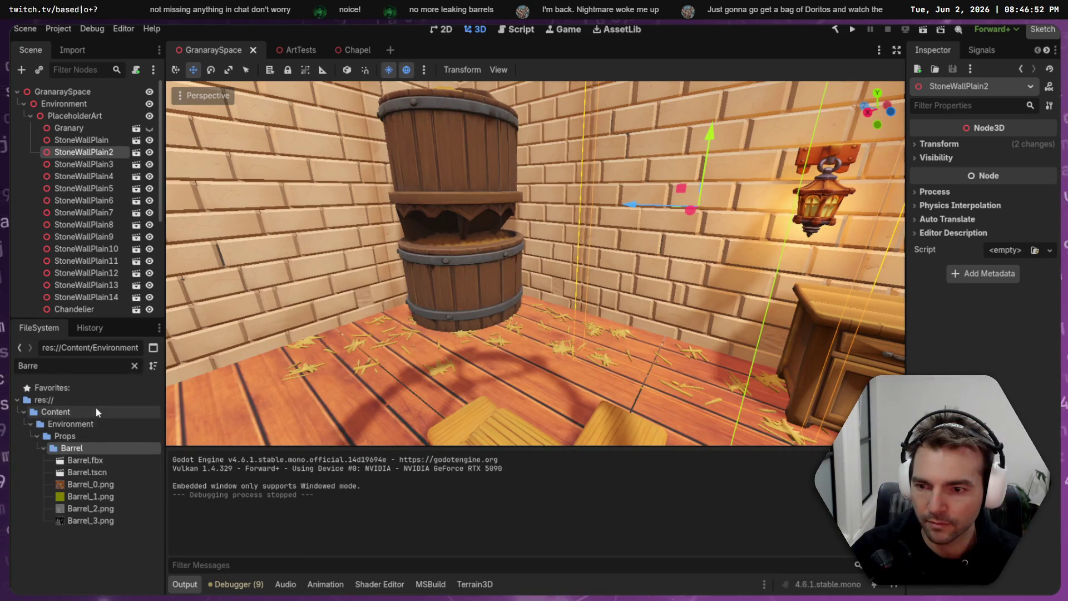
click(134, 366)
scroll(86, 452, up, 5)
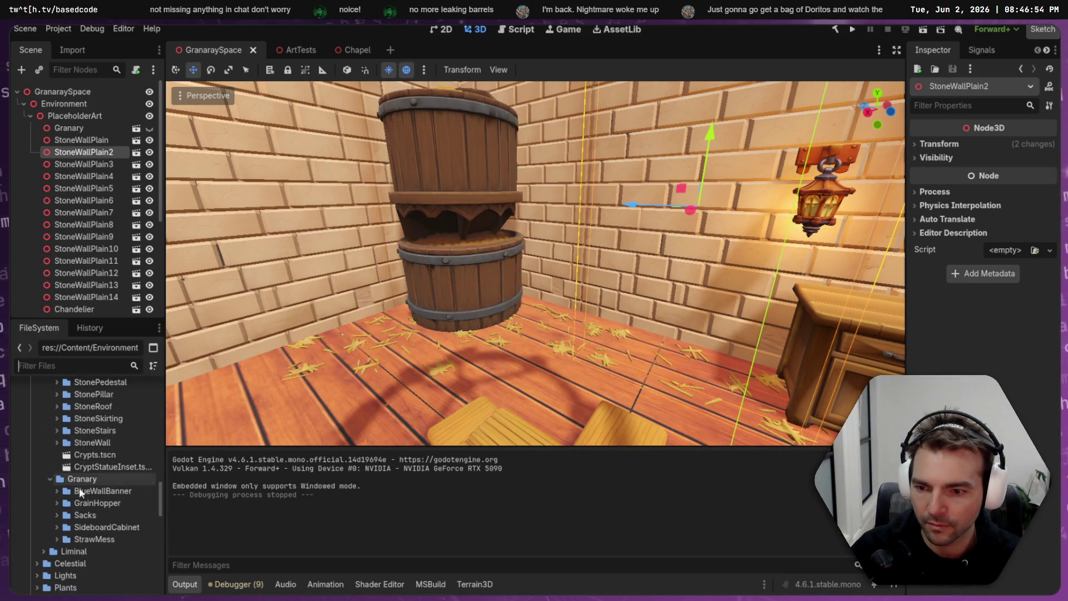
right_click(92, 478)
- Create a CobblestoneWall folder inside Granary
mouse_move(172, 403)
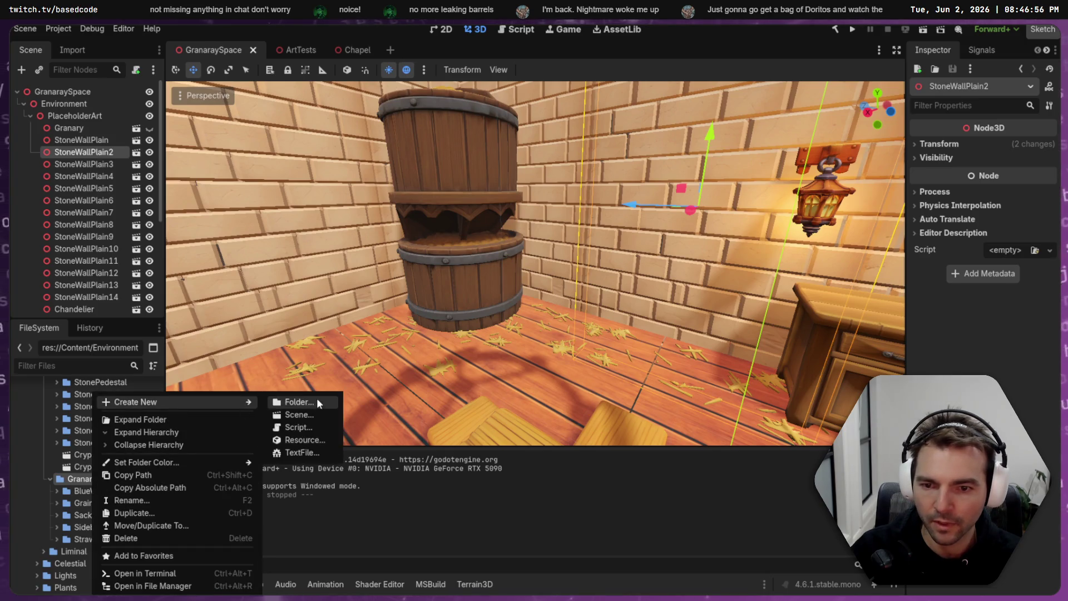
click(316, 401)
text(CobblestoneWall)
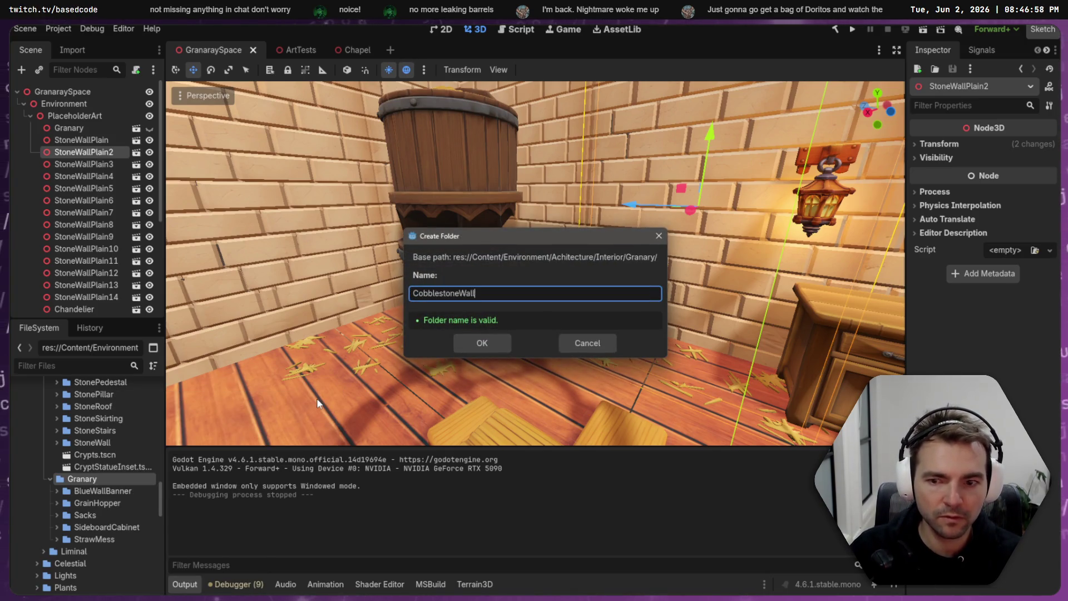
key(Return)
- Copy the wall model and four textures into it, then place and undo the model
key(alt+Tab)
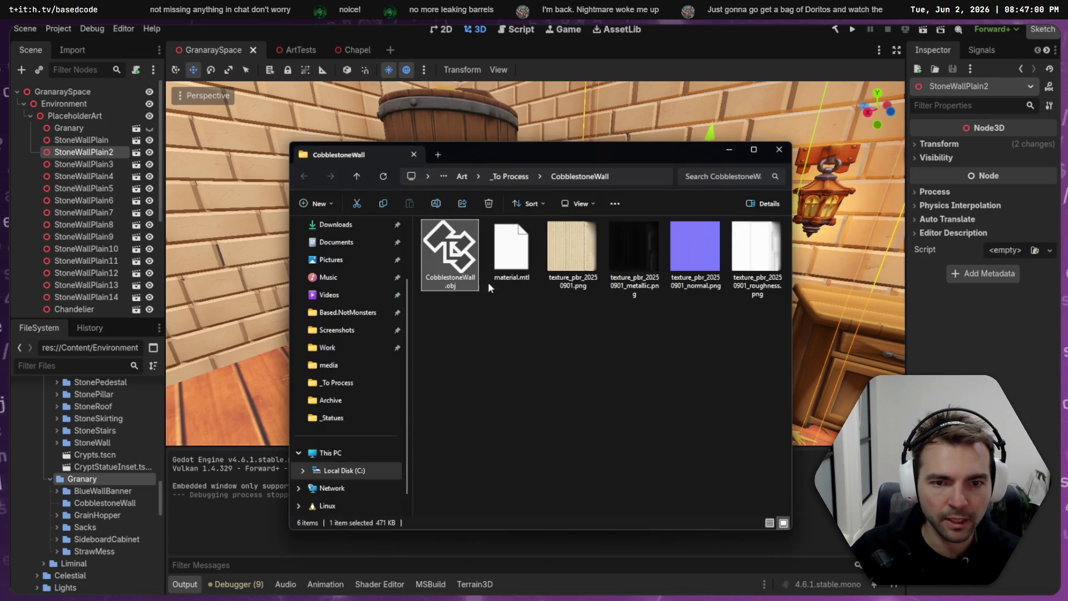
drag(785, 370, 439, 237)
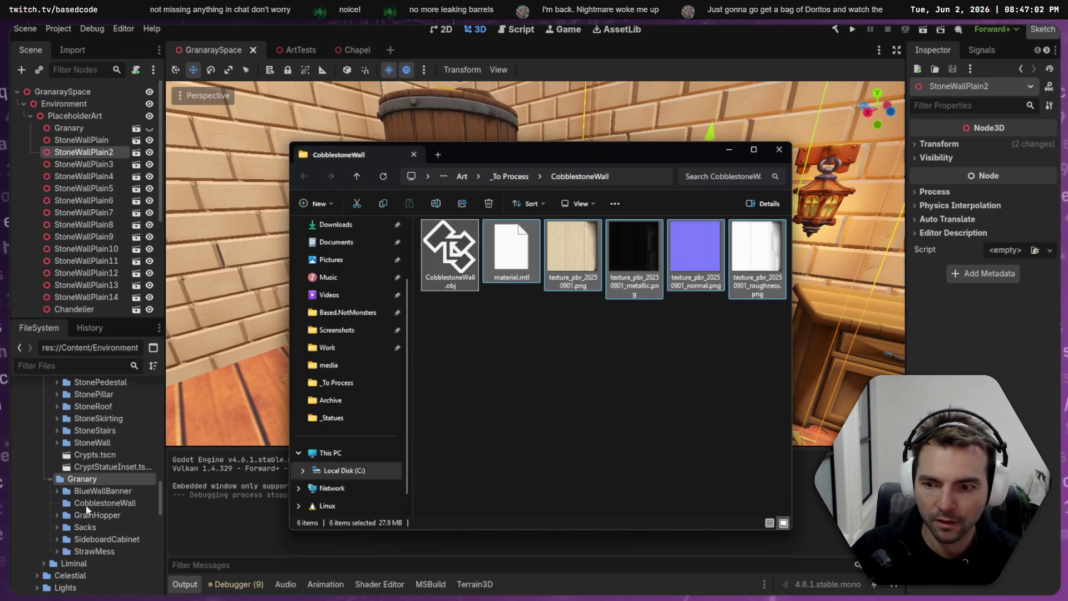
click(572, 439)
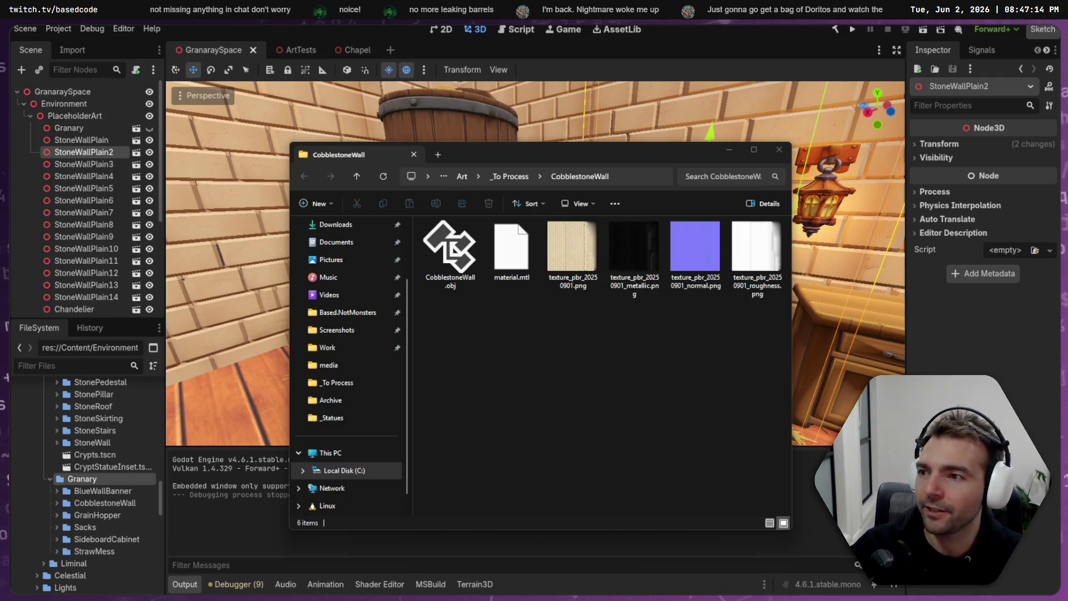
key(alt+Tab)
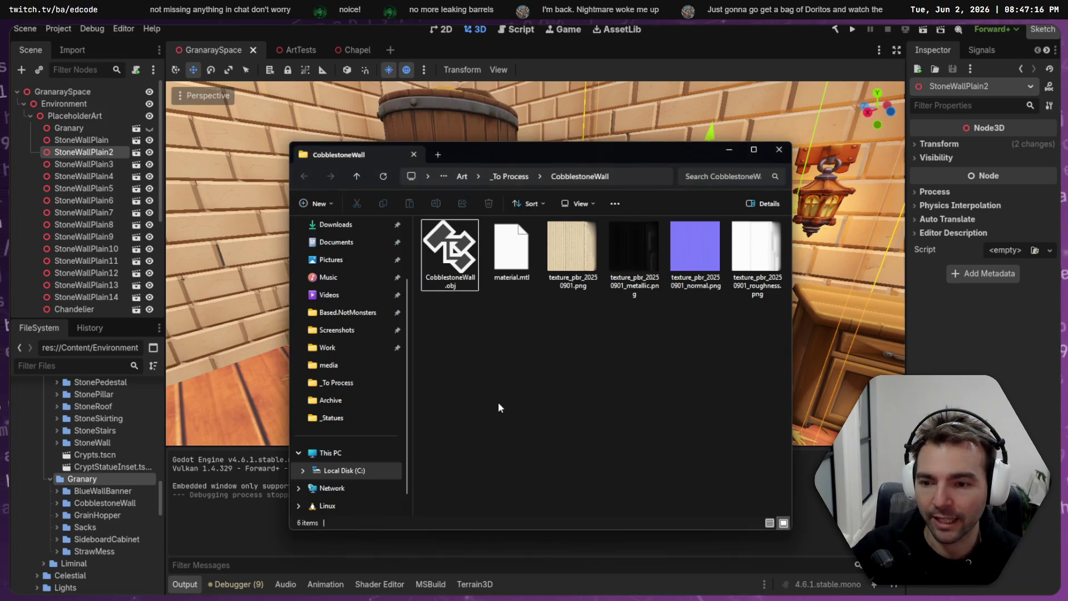
click(56, 503)
mouse_move(119, 518)
mouse_down()
mouse_move(706, 333)
mouse_move(679, 274)
mouse_up()
key(ctrl+z)
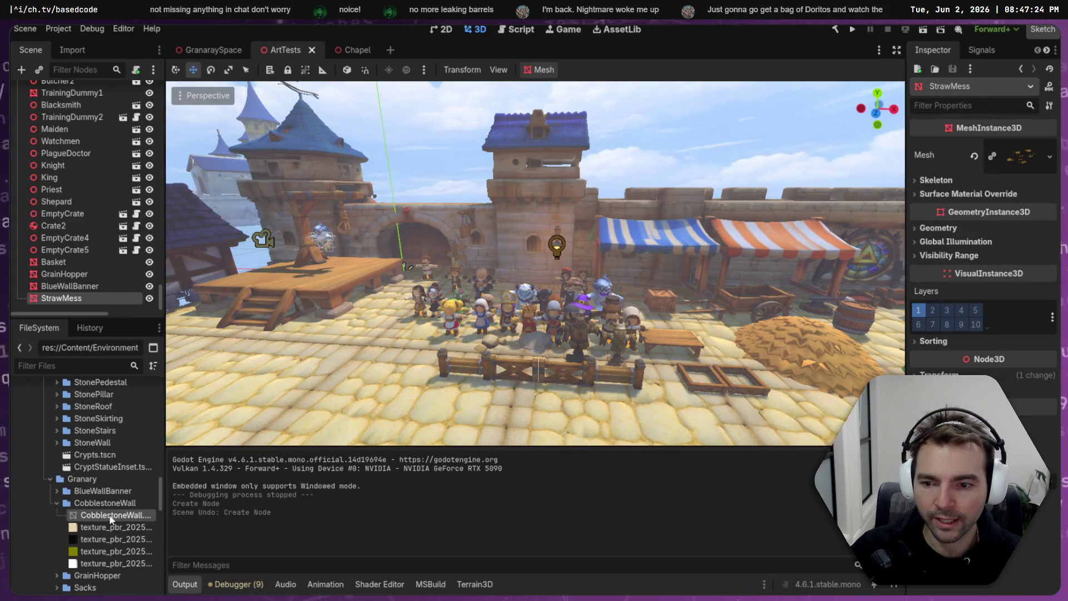
- Place CobblestoneWall in ArtTests, slide it right beside the straw pile, and view its import settings
mouse_move(112, 515)
mouse_down()
mouse_move(411, 439)
mouse_move(631, 403)
mouse_up()
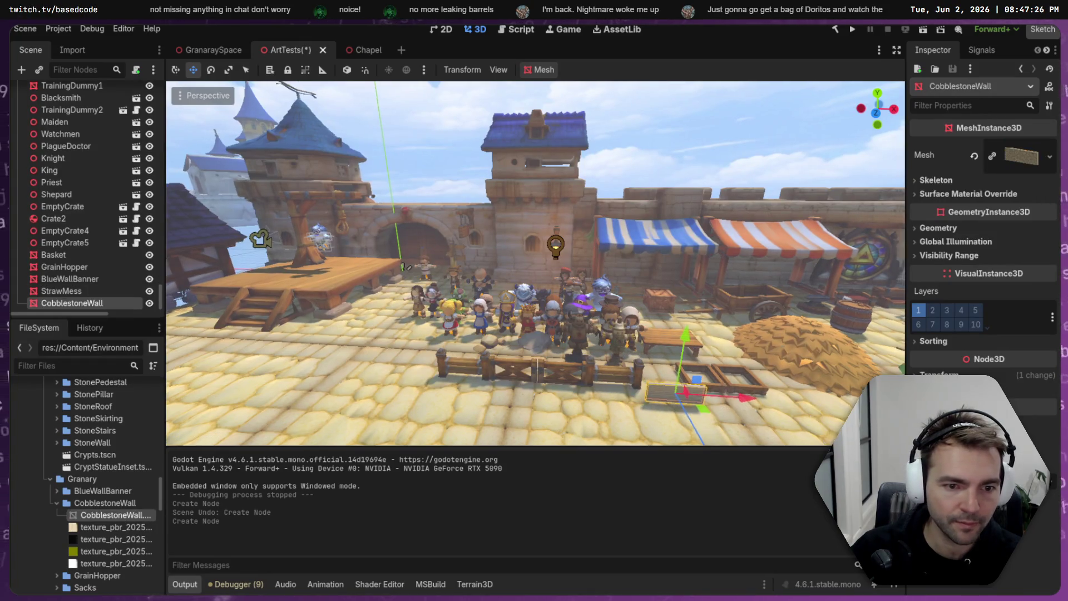
key(f)
scroll(536, 263, down, 5)
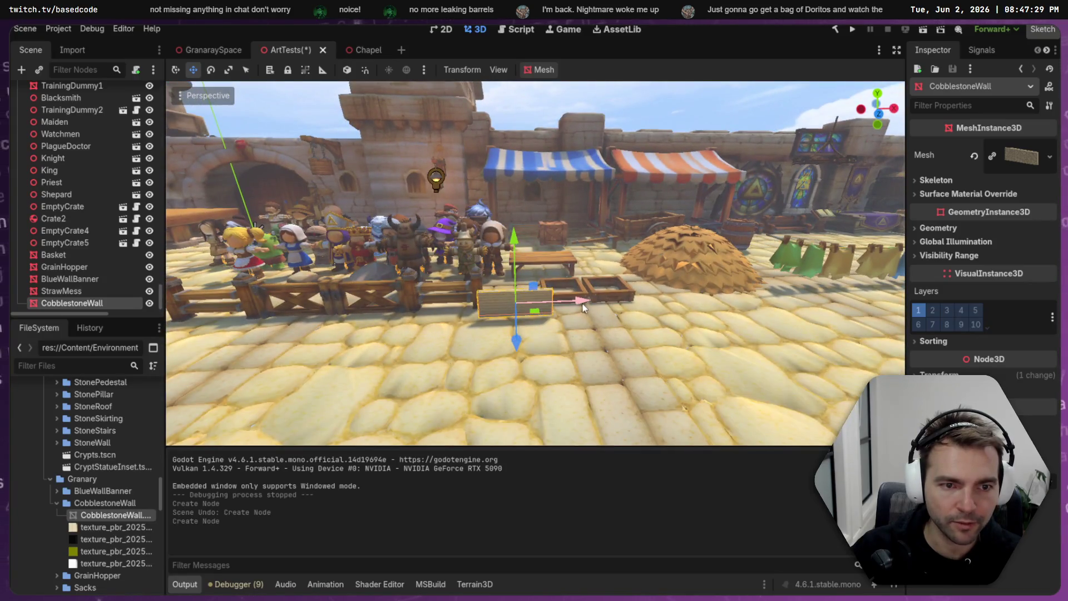
drag(583, 307, 795, 300)
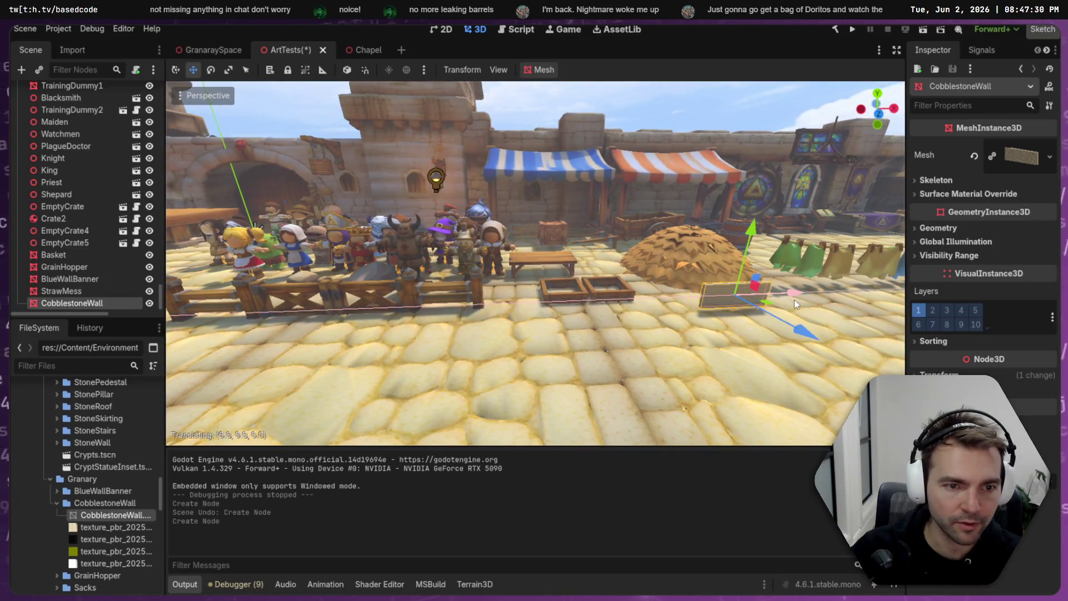
click(77, 52)
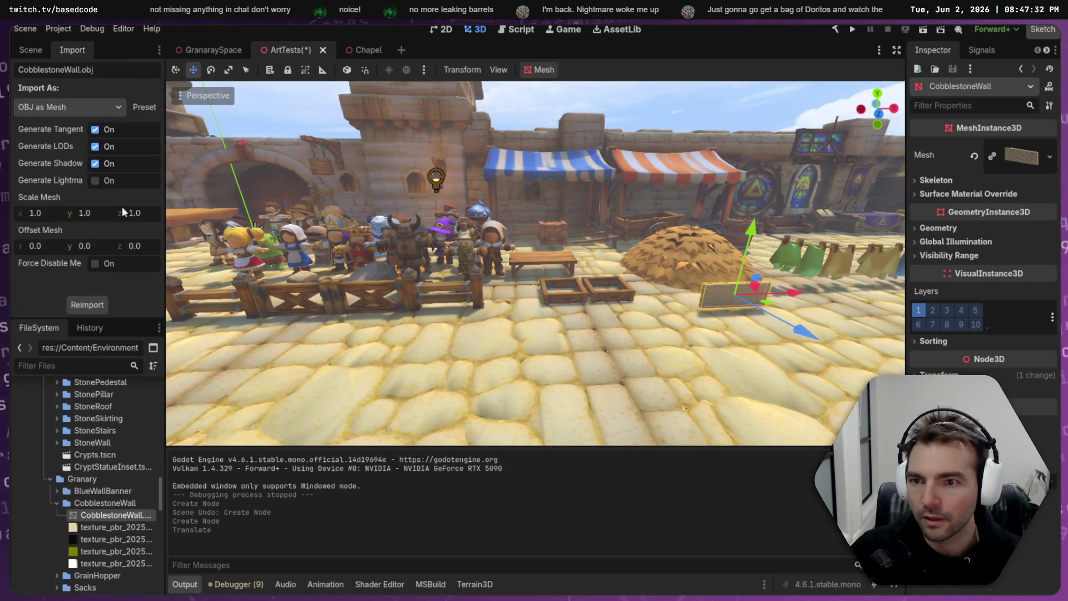
- Reimport the CobblestoneWall mesh at scale 2 and raise the wall slightly off the ground
click(51, 210)
text(2)
key(Tab)
text(22)
key(Tab)
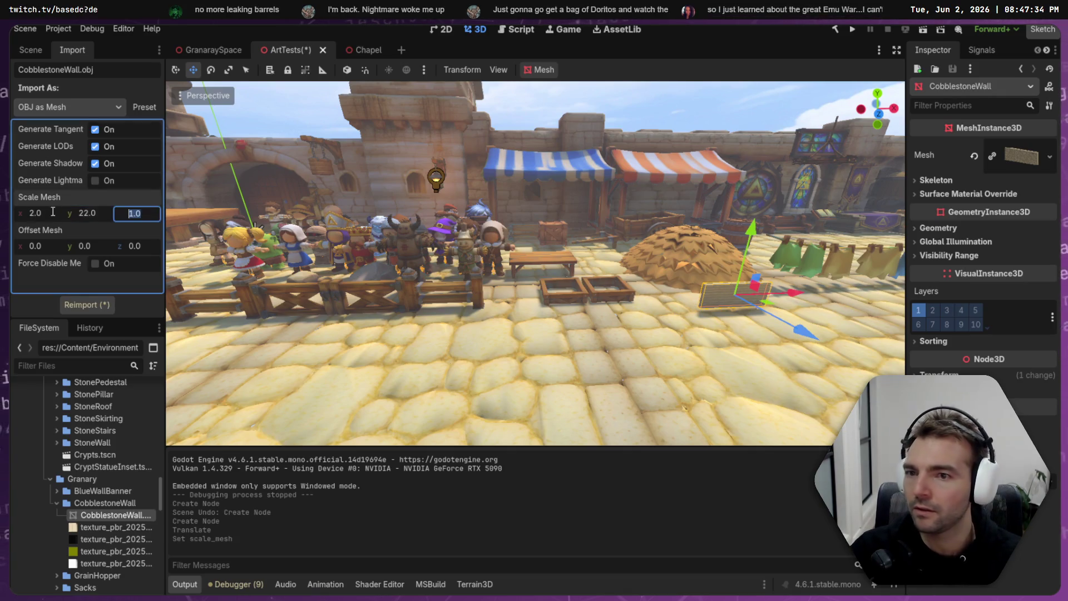
key(shift+Tab)
text(2)
key(Tab)
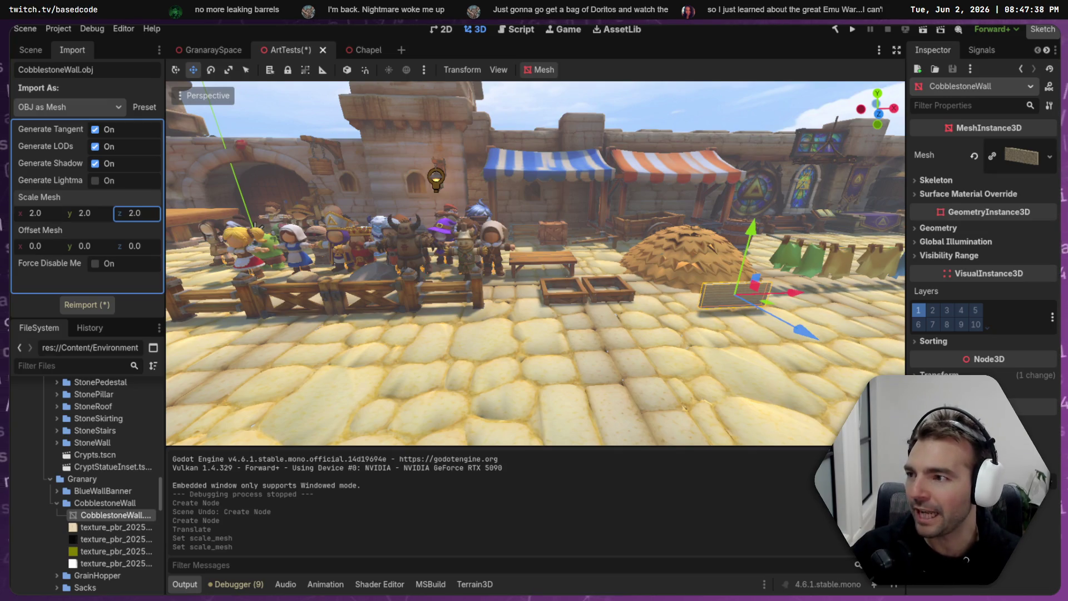
click(89, 304)
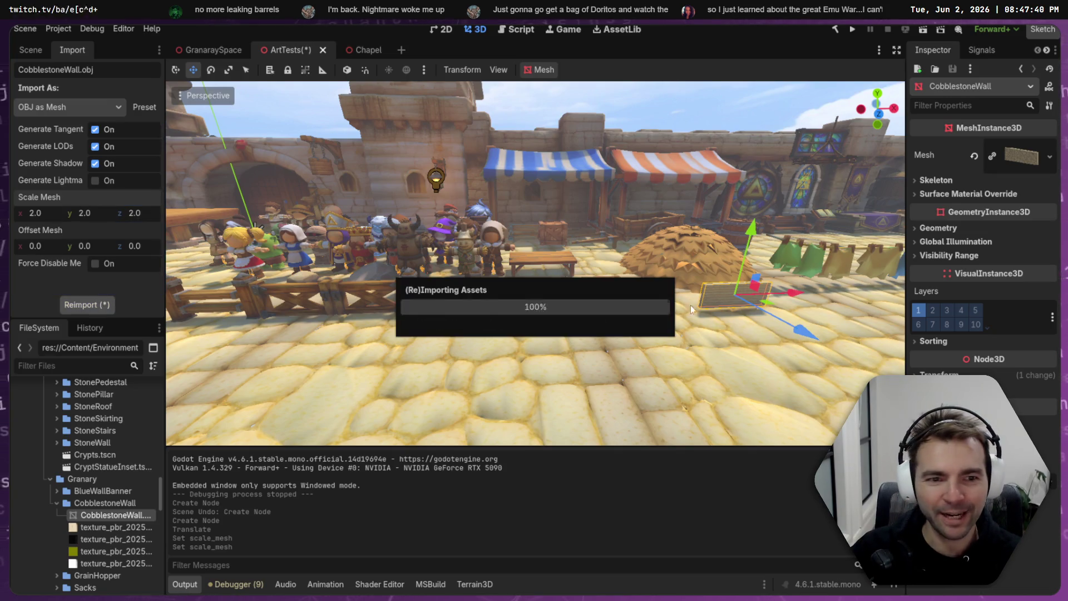
scroll(662, 273, down, 5)
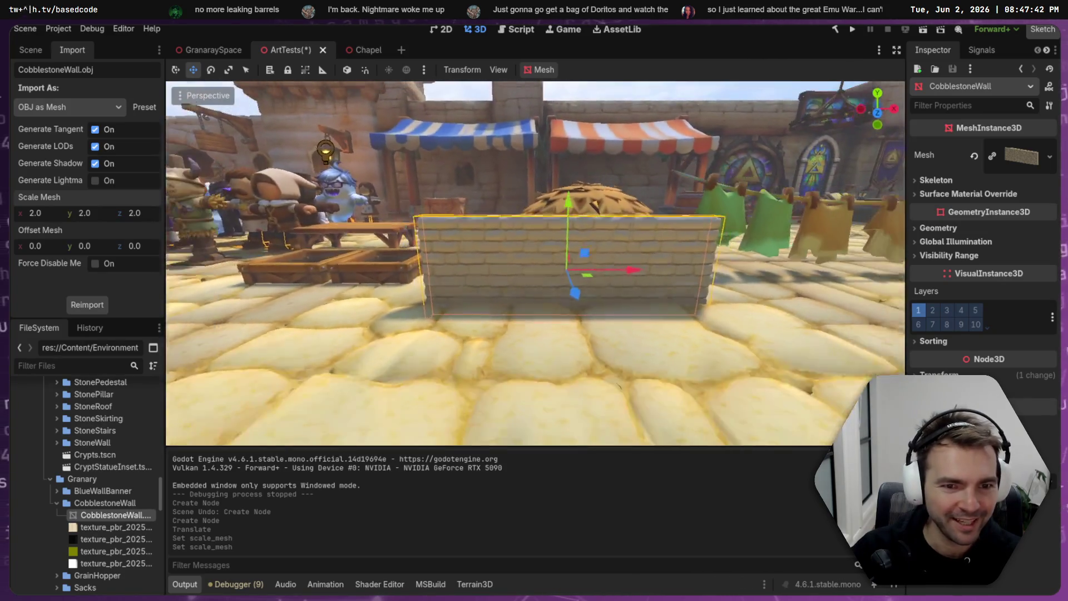
drag(566, 253, 587, 225)
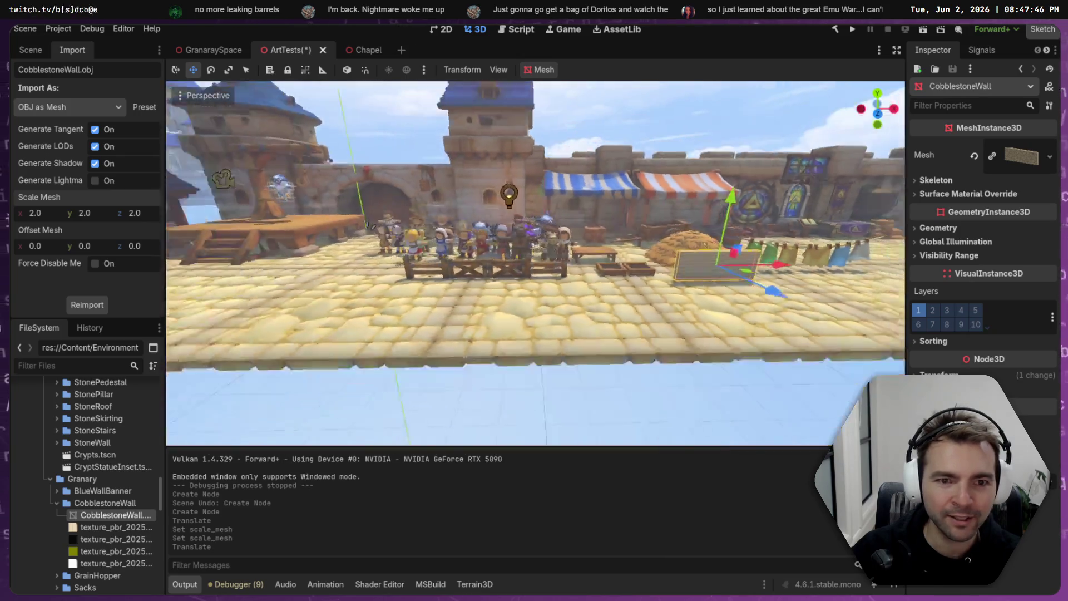
key(f)
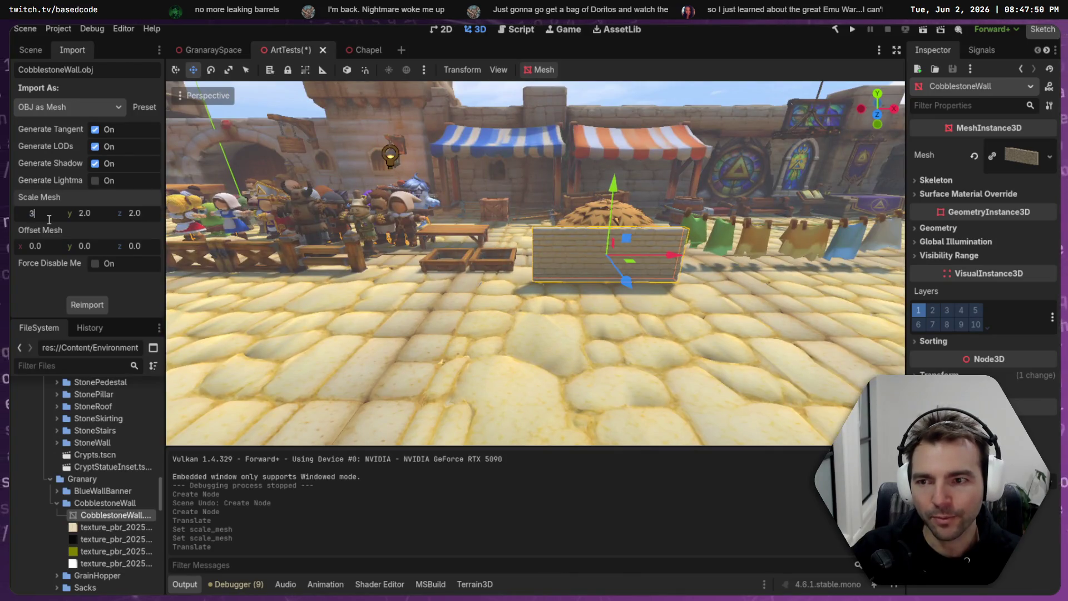
- Reimport the wall mesh at scale 3.0 and lift the wall a little higher
key(Tab)
click(86, 304)
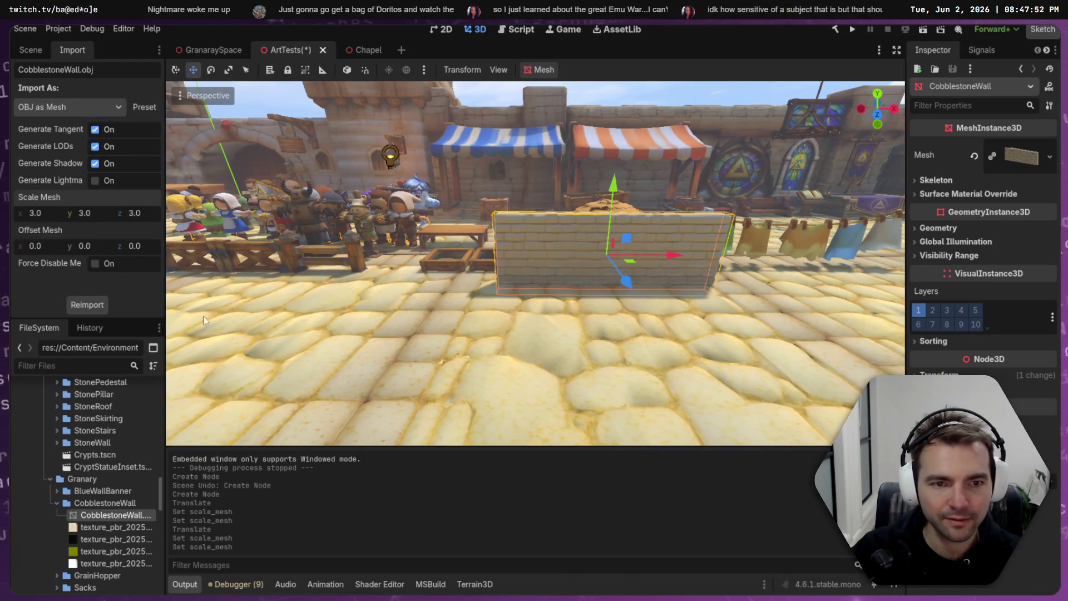
drag(612, 189, 623, 175)
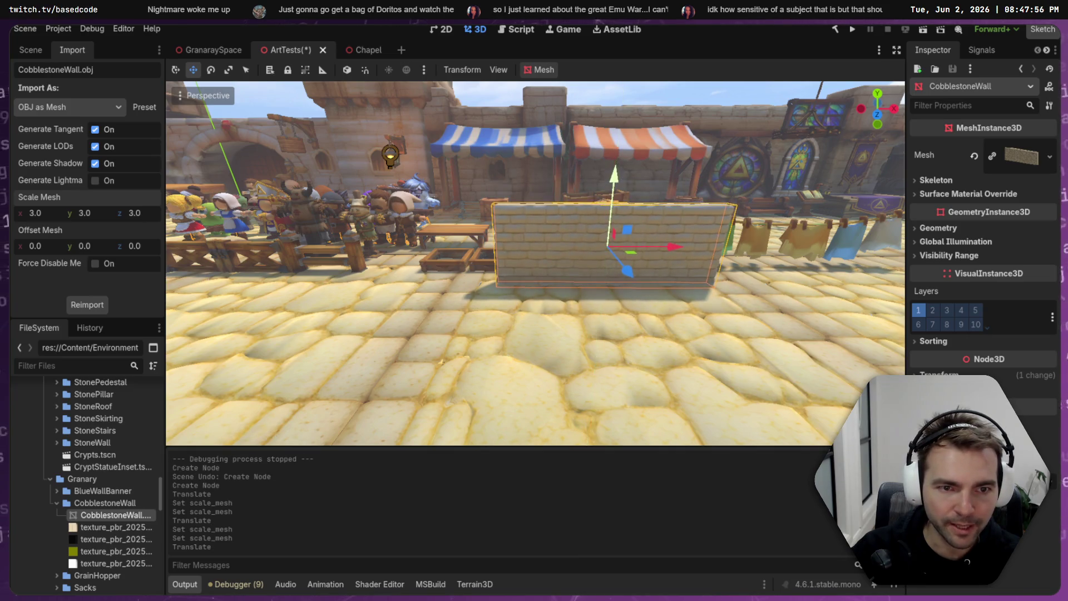
key(f)
scroll(536, 263, down, 5)
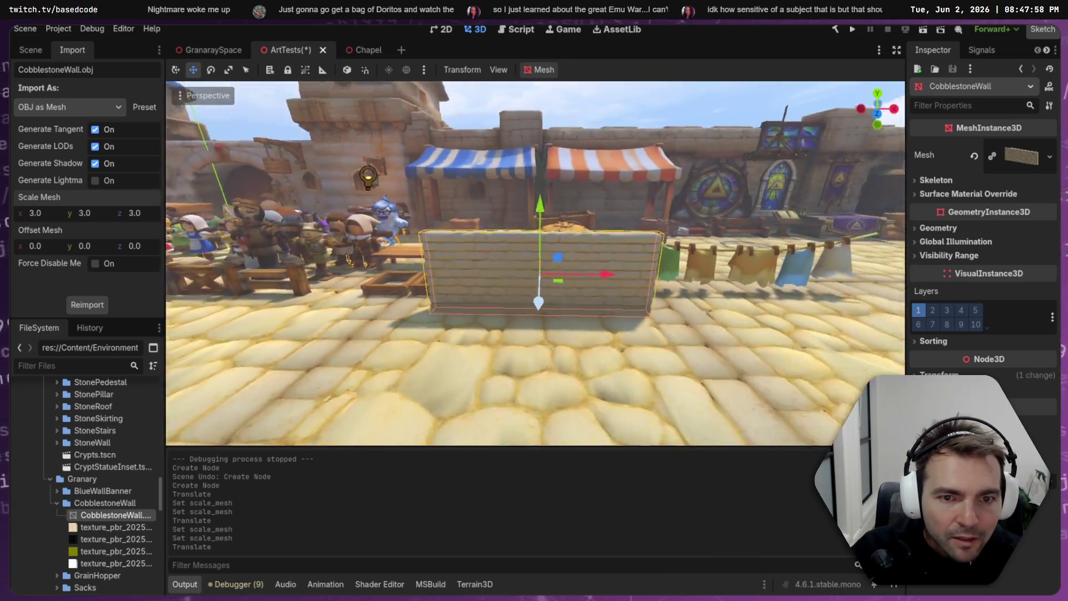
mouse_move(536, 263)
mouse_down()
mouse_move(462, 205)
mouse_move(462, 309)
mouse_up()
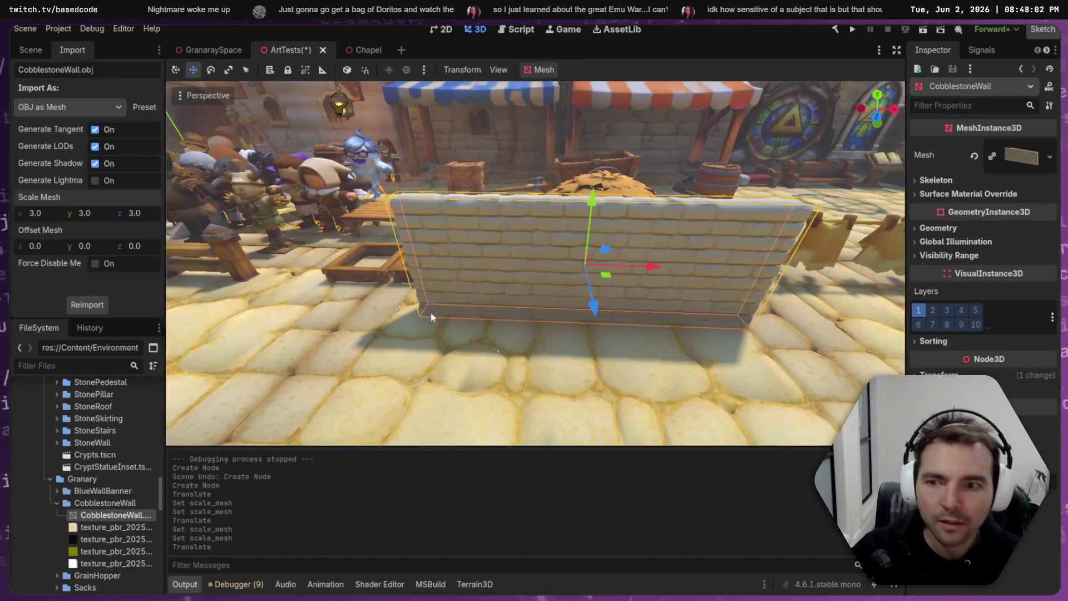
- Reimport the wall mesh at scale 4.0 on the x, y and z axes
click(36, 215)
text(4)
key(Tab)
text(4)
key(Tab)
text(4)
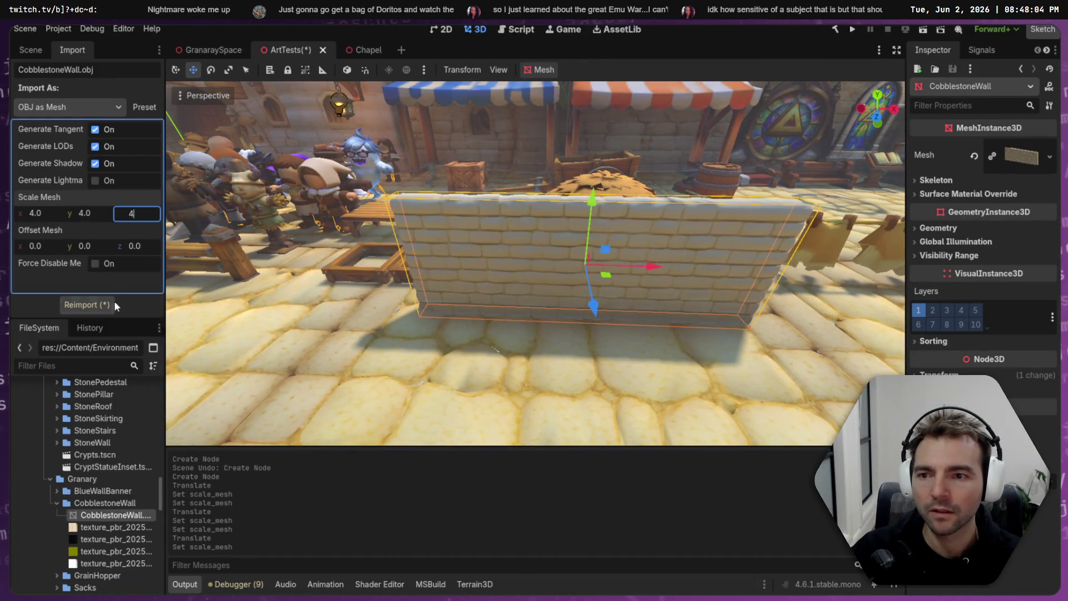
click(87, 304)
click(180, 96)
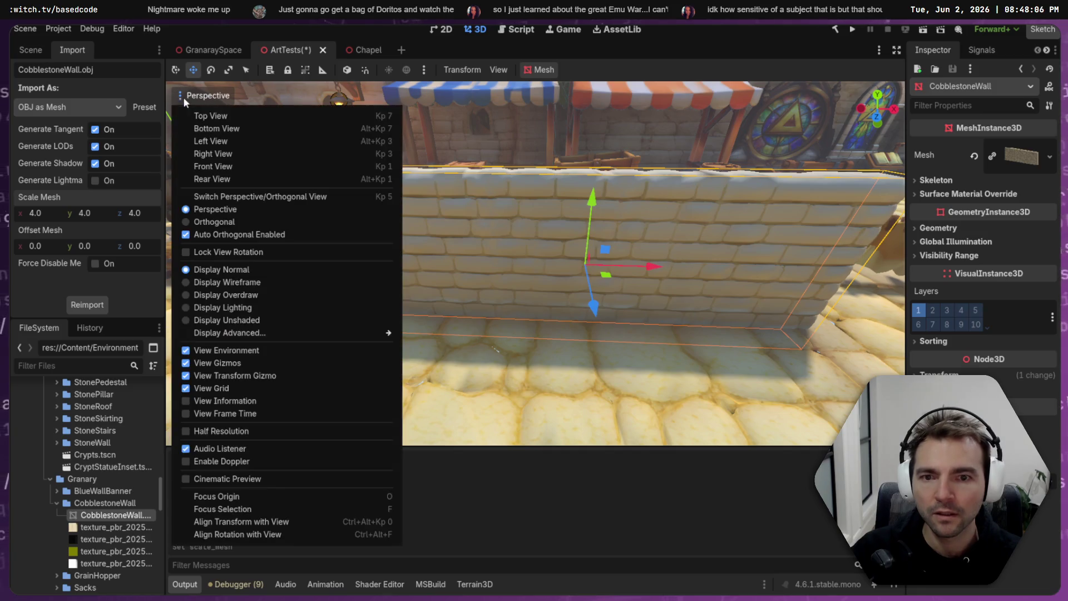
click(223, 282)
drag(593, 280, 723, 267)
key(w)
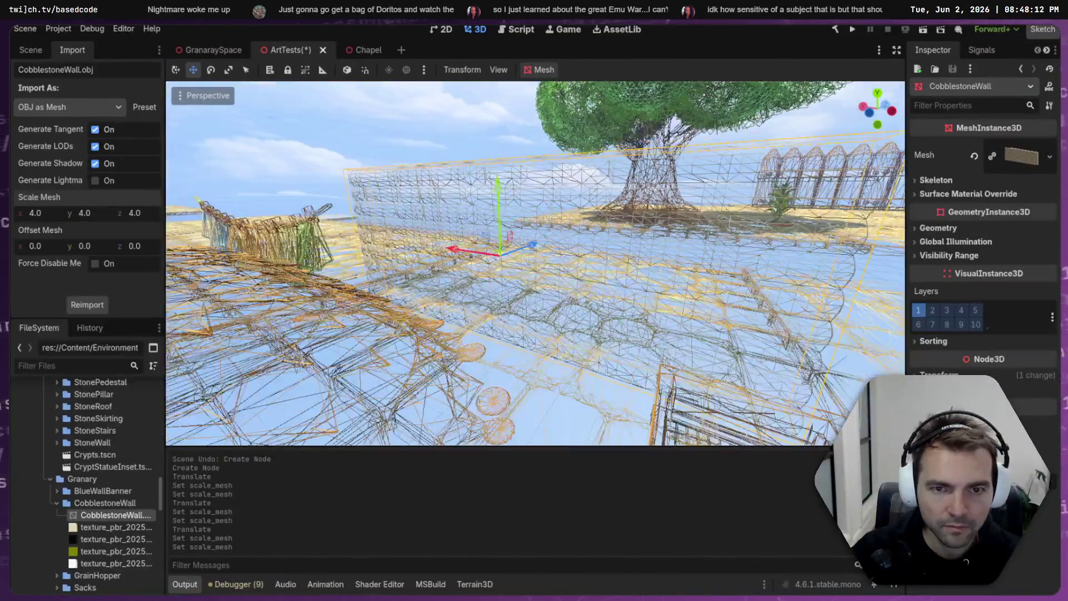
key(w)
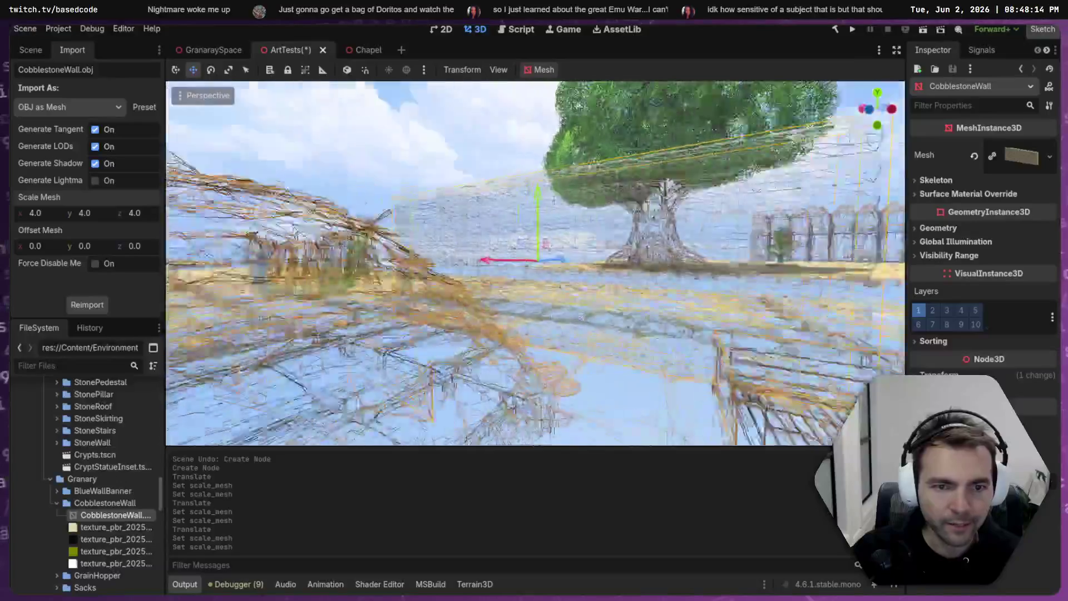
key(w)
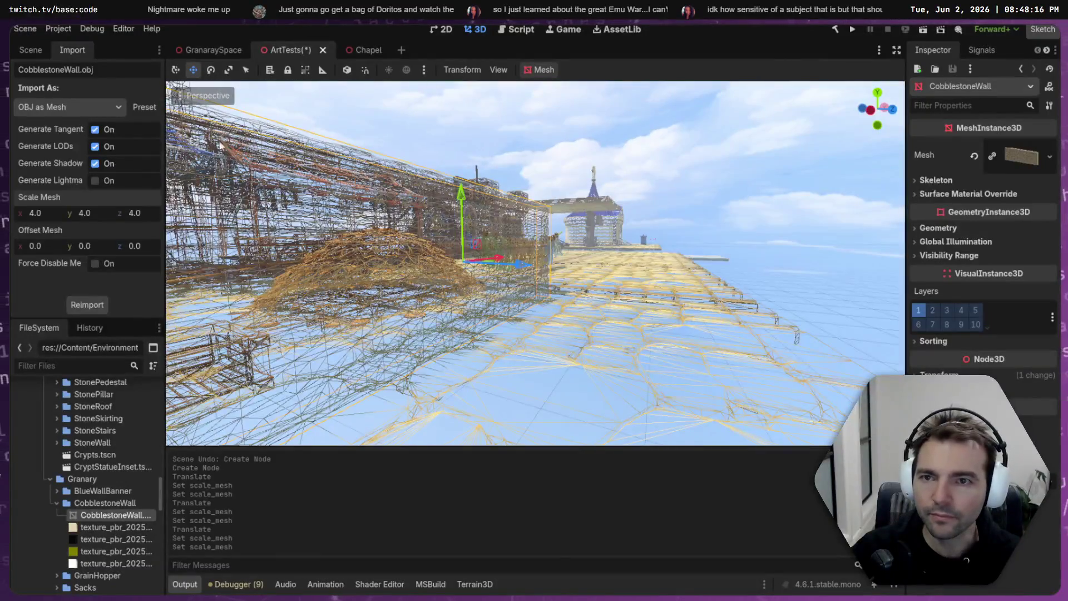
click(178, 98)
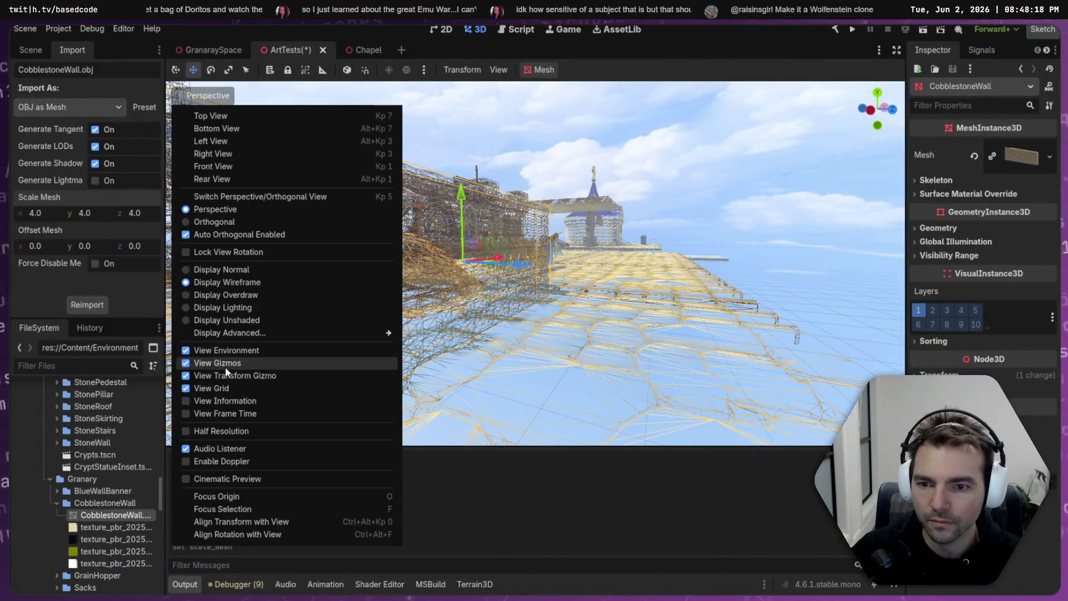
click(195, 269)
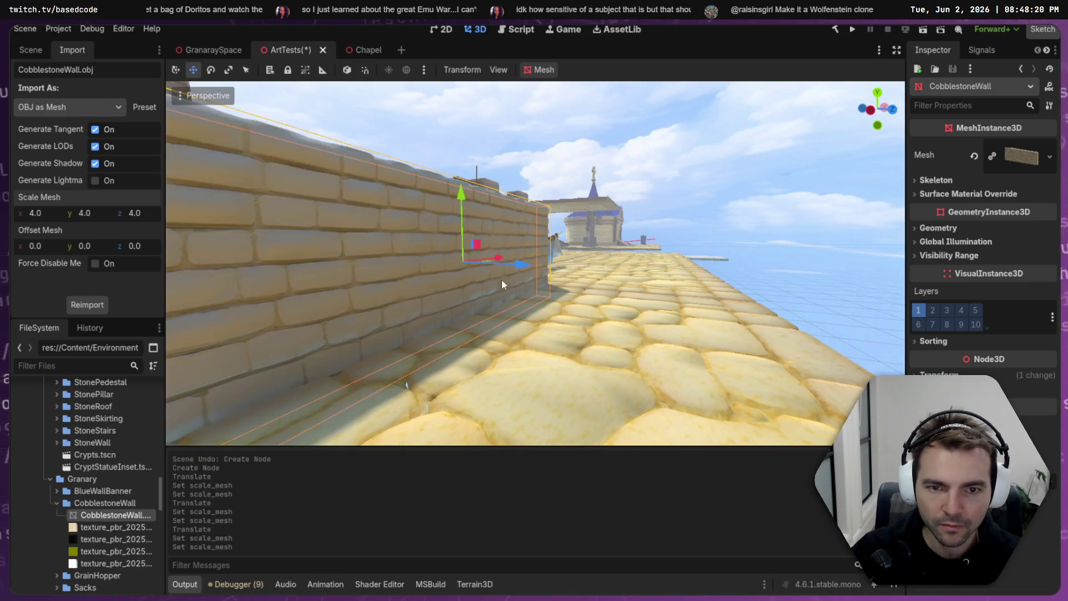
- Slide the cobblestone wall 22 units along X and rotate it -120° around its vertical axis
key(s)
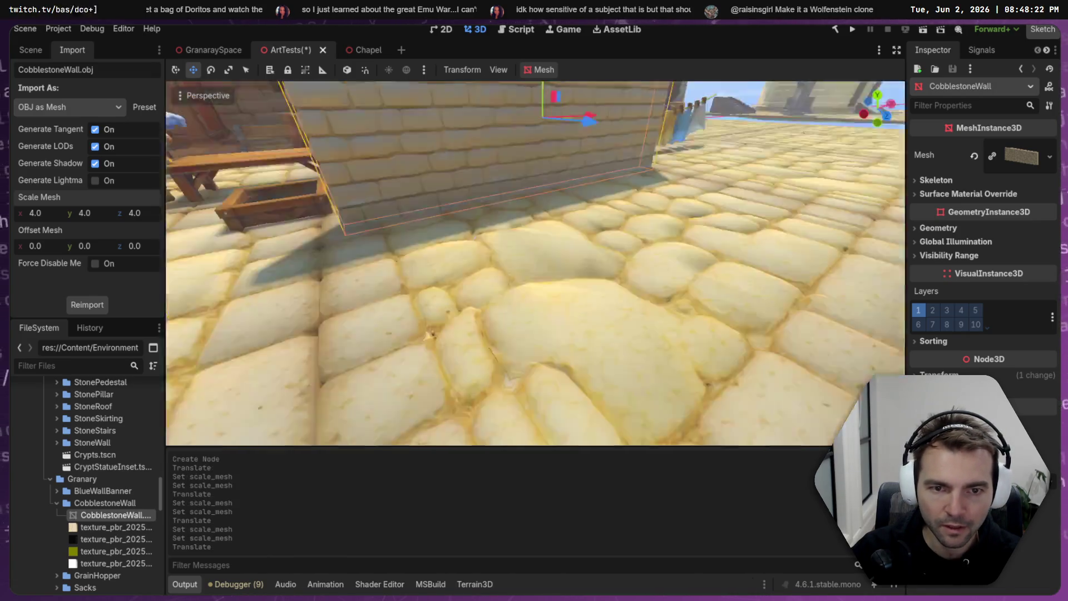
key(s)
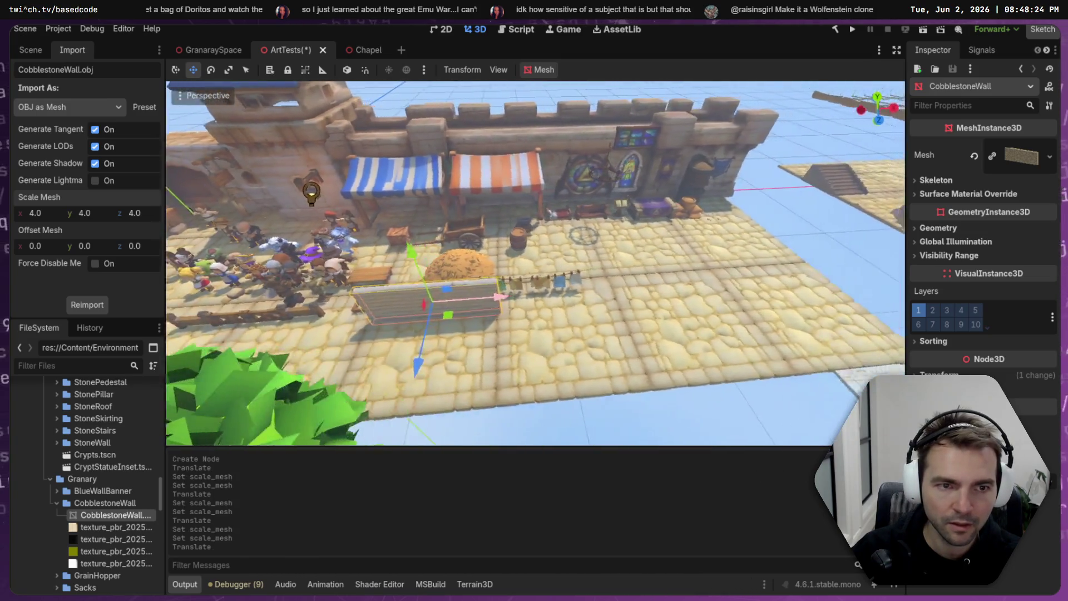
mouse_move(511, 274)
mouse_down()
mouse_move(888, 268)
mouse_move(786, 279)
mouse_move(803, 292)
mouse_up()
key(e)
key(f)
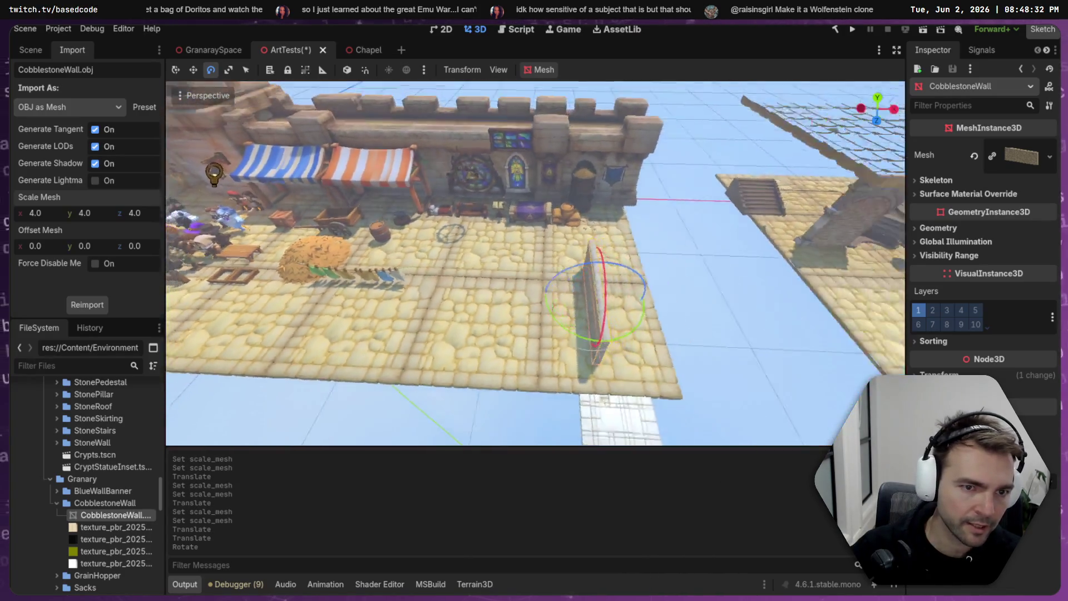
- Reposition the wall right and up onto the cobblestone platform's edge, then save ArtTests
key(w)
drag(617, 301, 667, 300)
drag(593, 356, 598, 279)
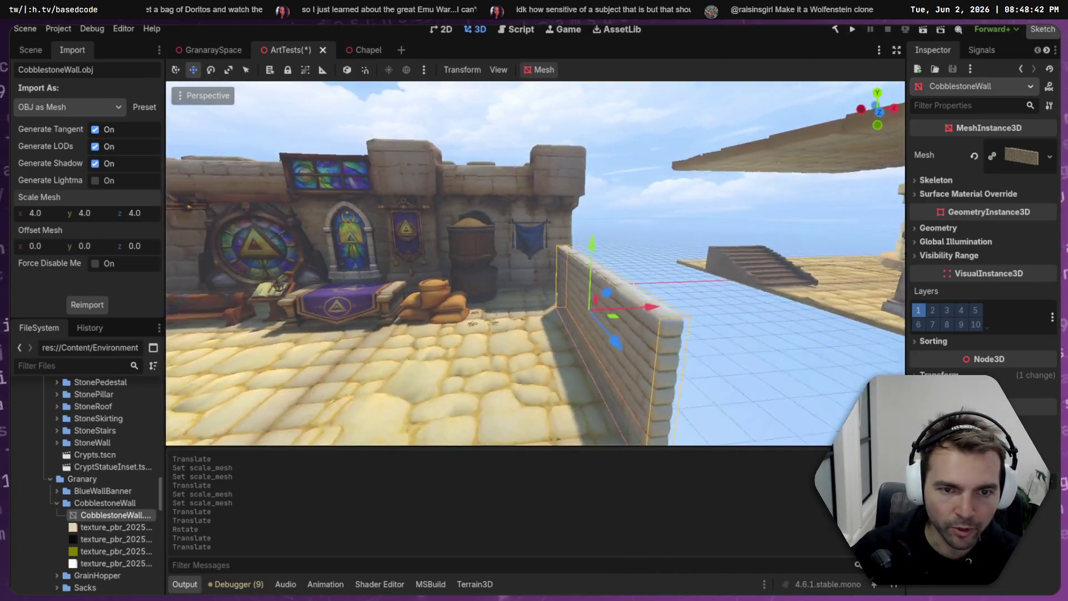
click(586, 300)
key(ctrl+s)
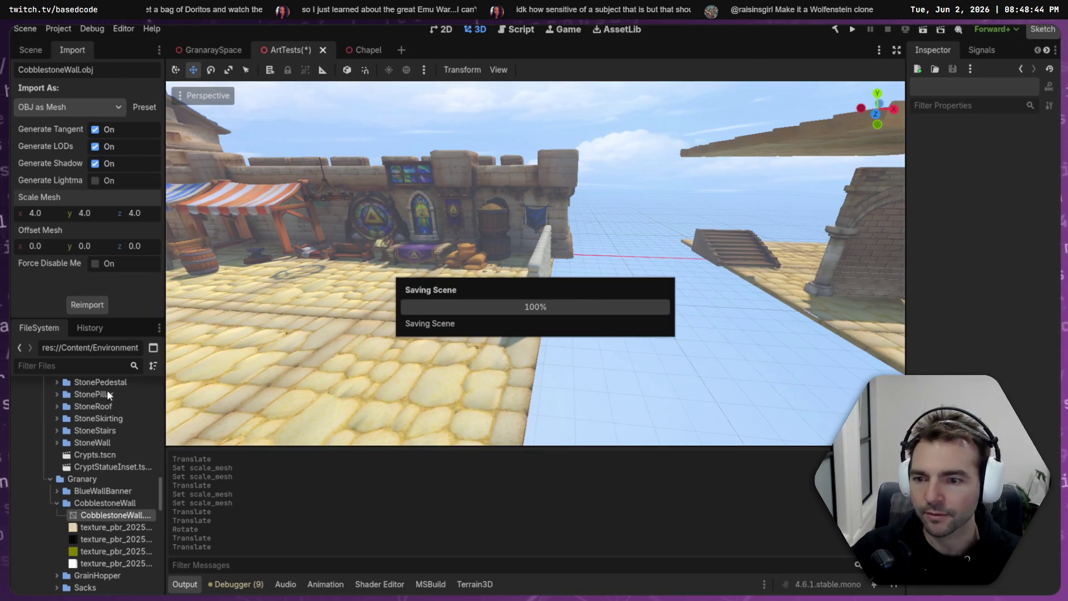
- Create a CobblestoneWall scene in the CobblestoneWall folder and drop CobblestoneWall.obj into it
right_click(95, 502)
mouse_move(245, 401)
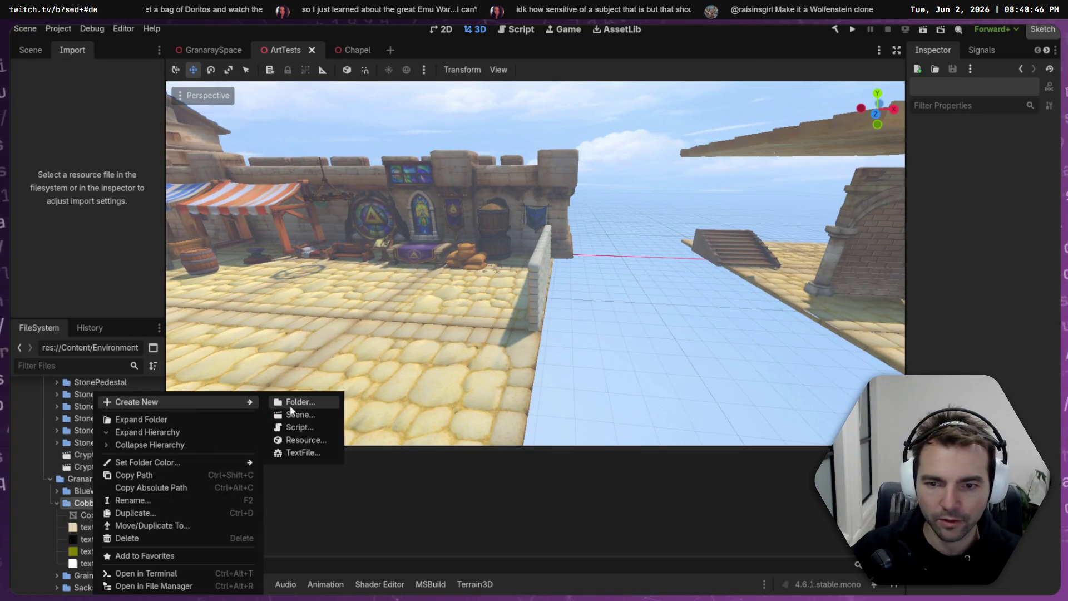
click(291, 414)
text(CobblestoneF)
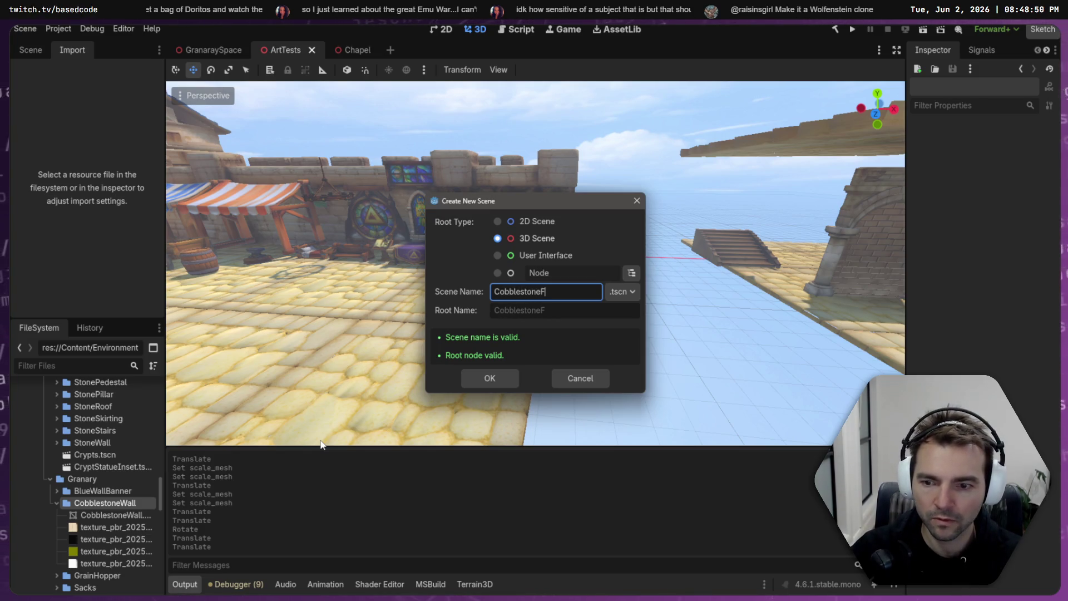
text(ll)
key(Return)
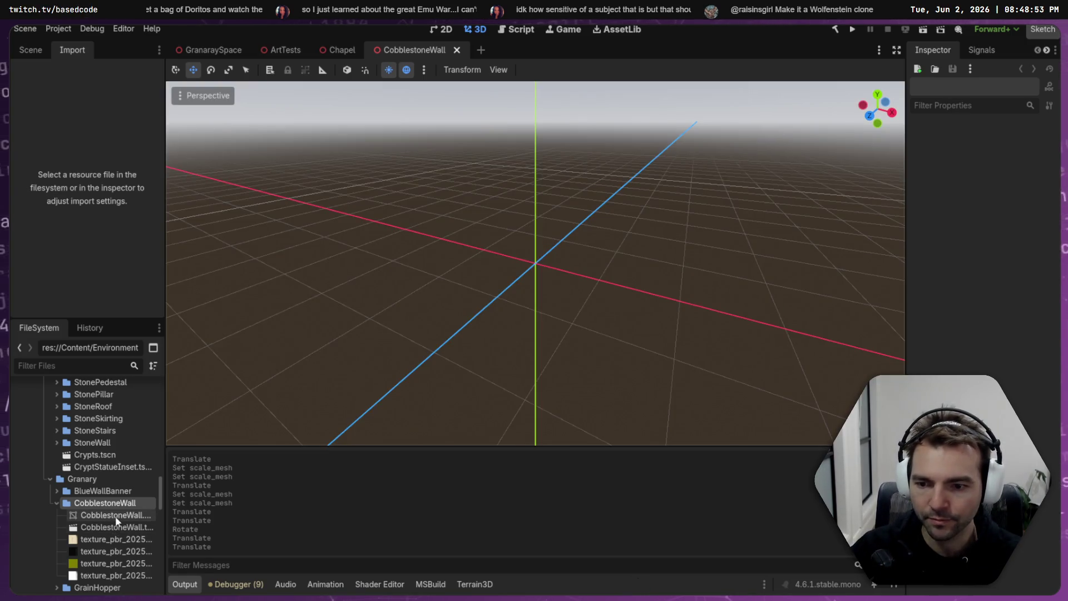
mouse_move(116, 520)
mouse_down()
mouse_move(563, 250)
mouse_move(535, 241)
mouse_move(535, 263)
mouse_up()
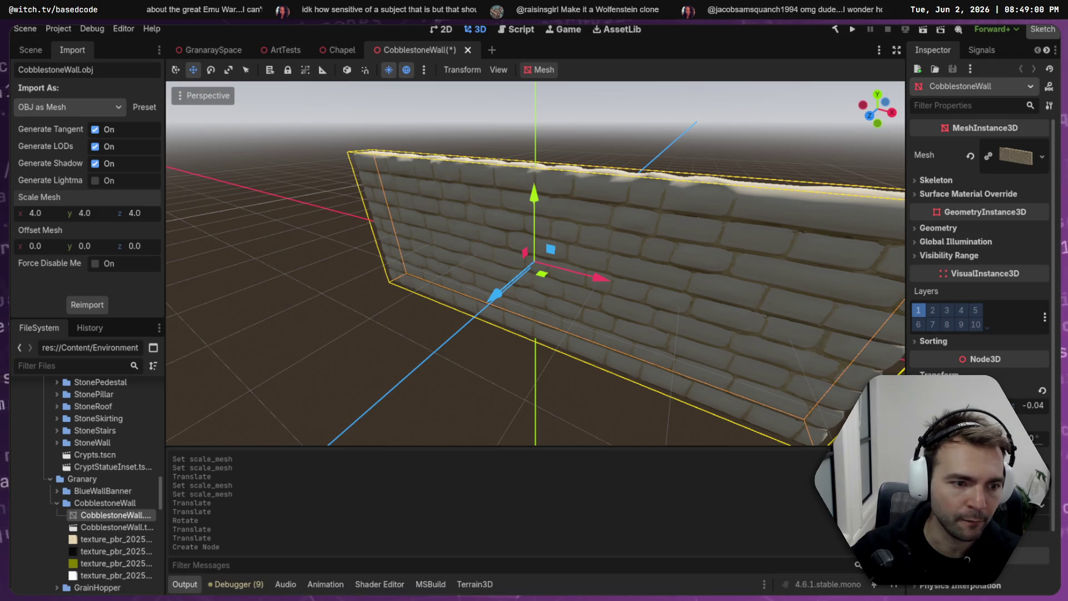
- Reset the wall's position and raise it along Y until its base sits on the ground line
click(1042, 390)
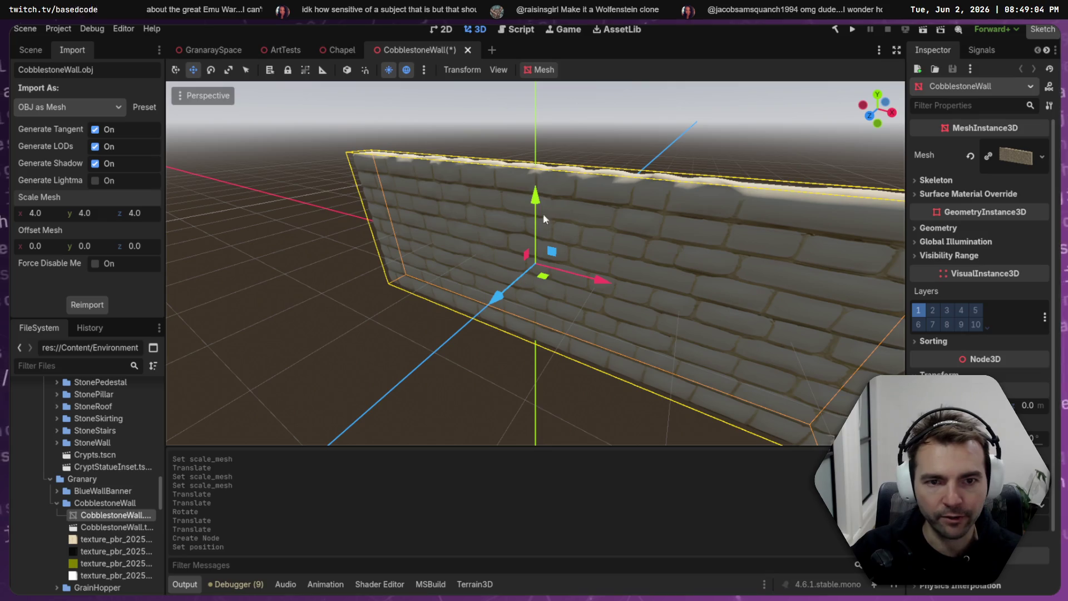
drag(535, 195, 548, 139)
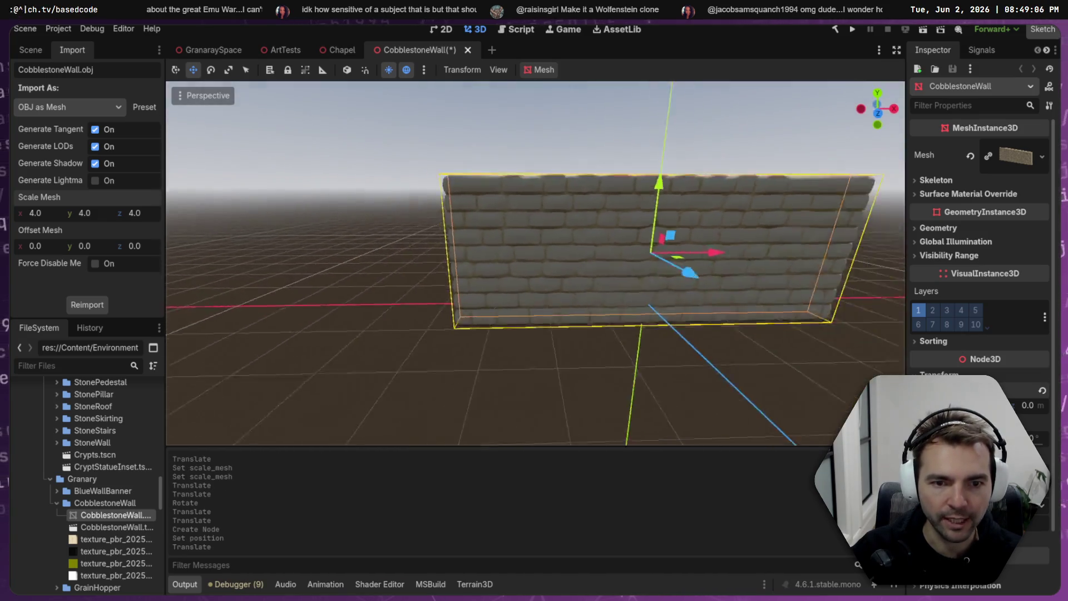
drag(546, 155, 548, 146)
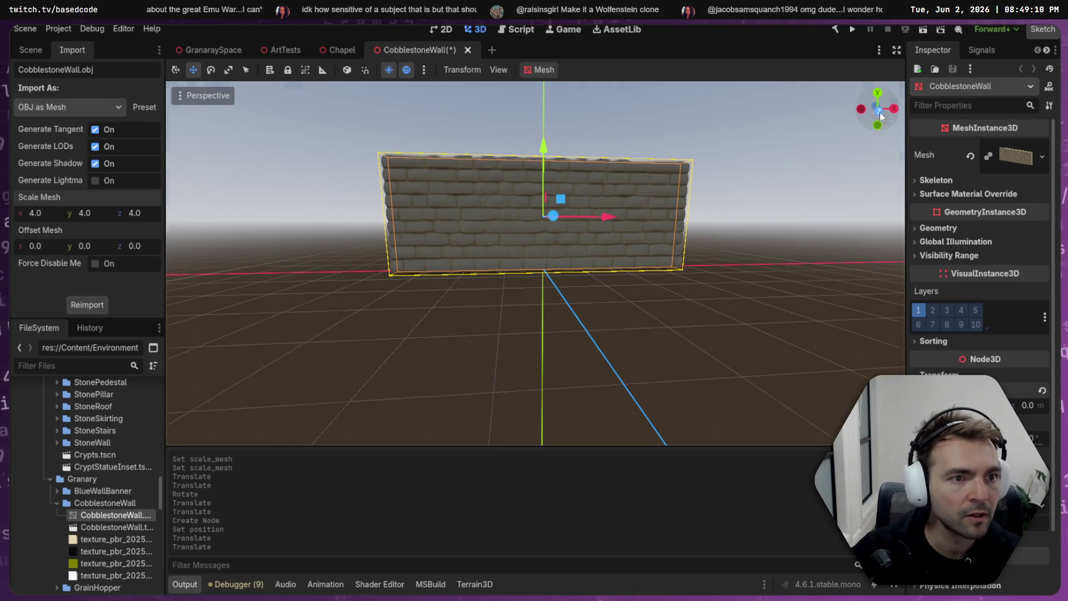
click(879, 109)
drag(567, 146, 571, 139)
click(874, 148)
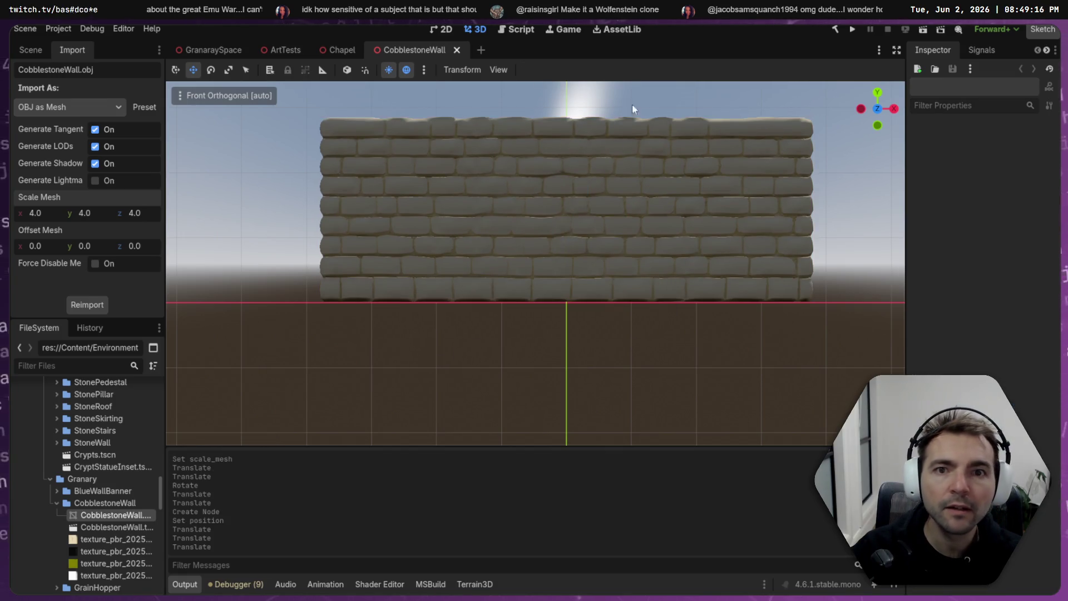
- Bring up the GranaraySpace scene's node tree and select the StoneWallPlain node
click(336, 49)
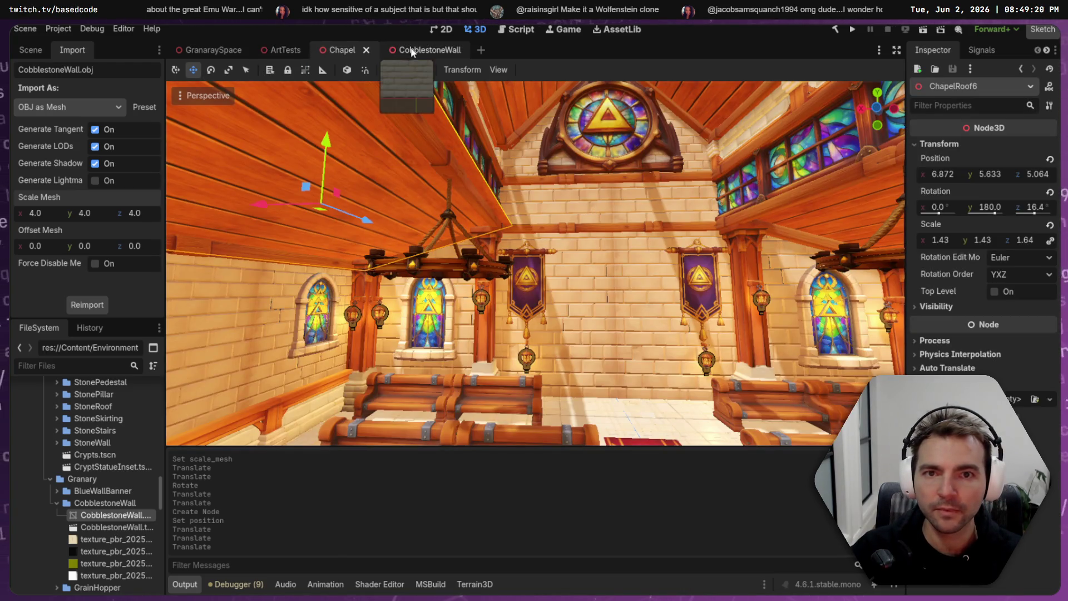
click(205, 49)
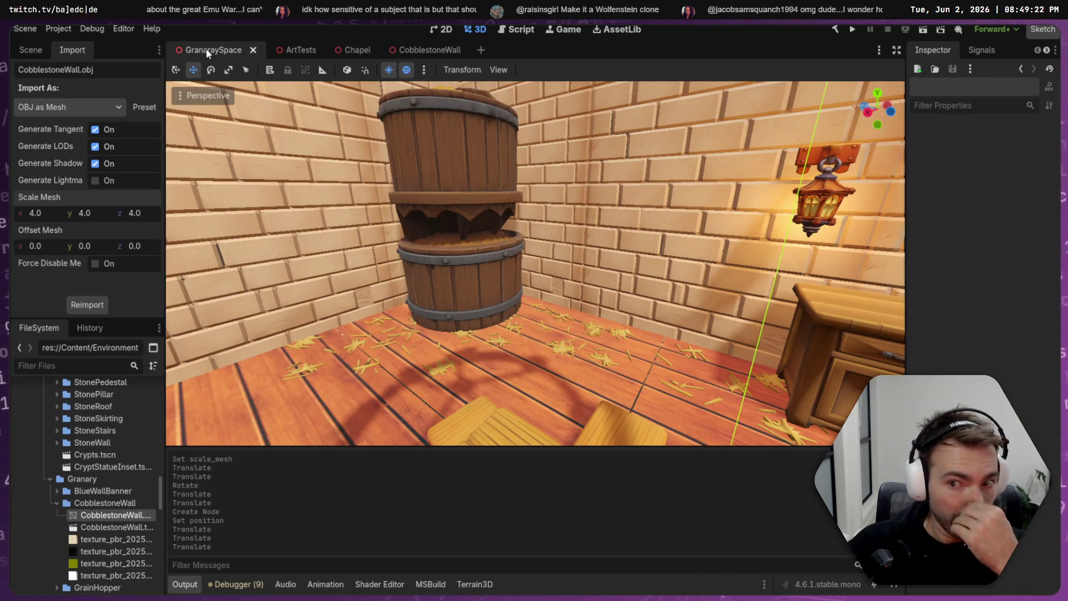
click(29, 50)
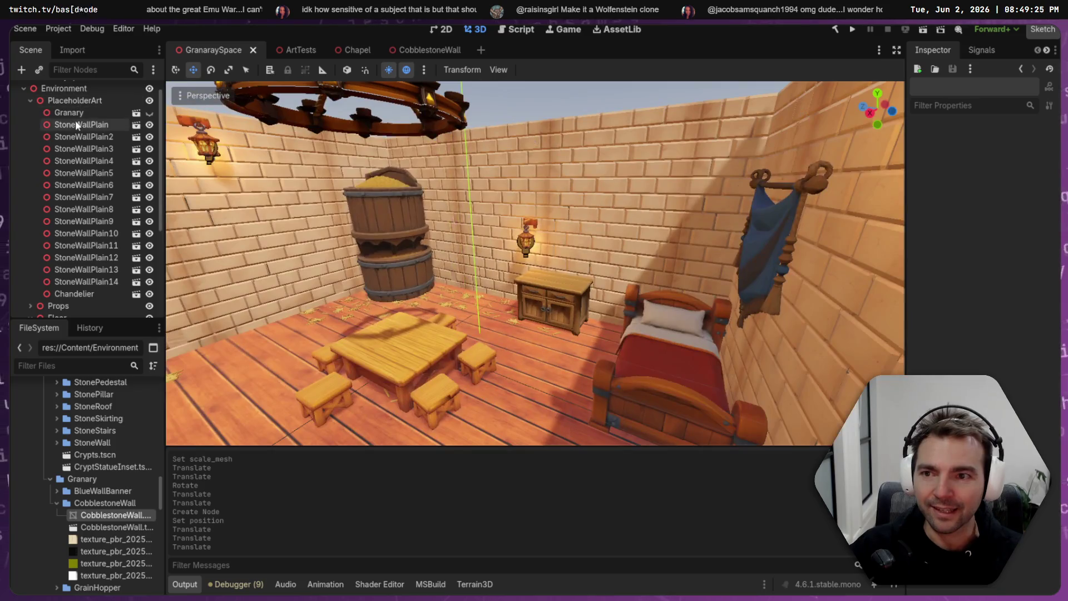
click(78, 124)
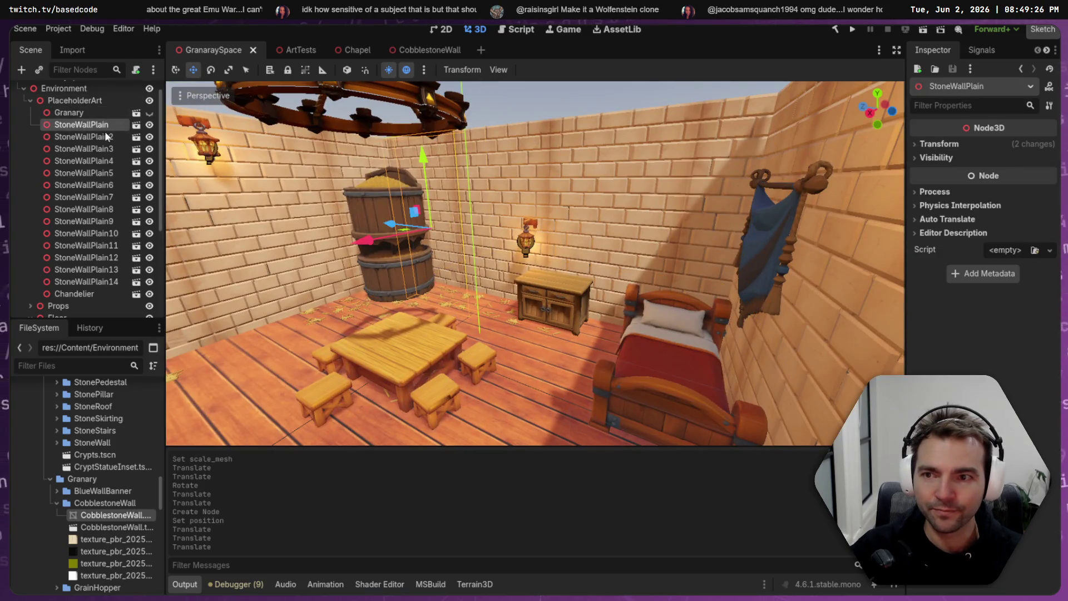
- Place a CobblestoneWall instance in the granary room, scale it to 1.2, and save GranaraySpace
mouse_move(111, 527)
mouse_down()
mouse_move(145, 525)
mouse_move(267, 311)
mouse_move(321, 299)
mouse_move(334, 312)
mouse_move(312, 320)
mouse_move(340, 322)
mouse_up()
key(w)
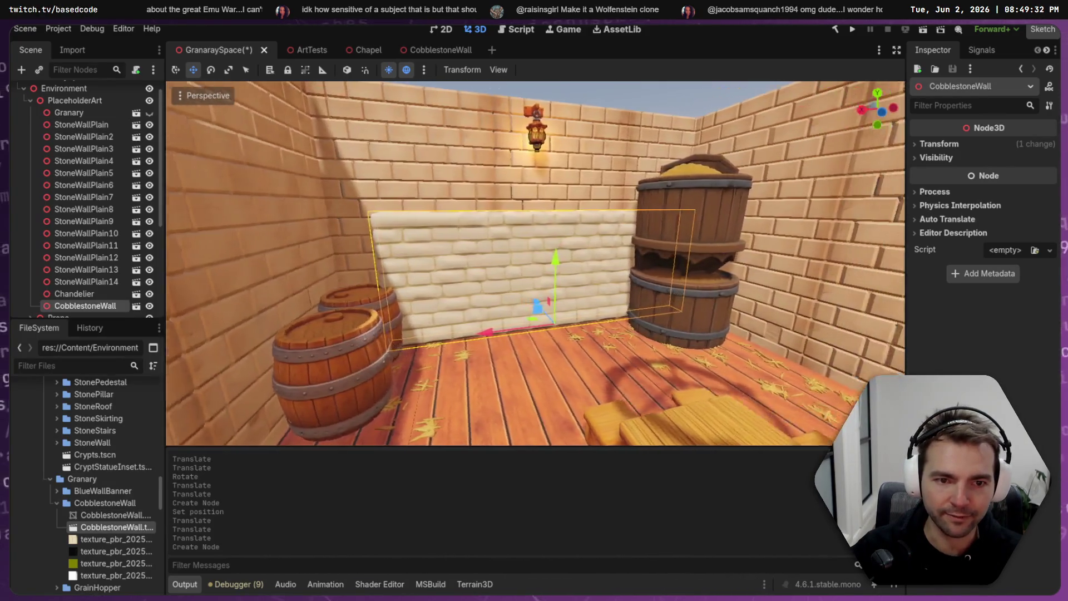
mouse_move(534, 261)
mouse_down()
mouse_move(756, 256)
mouse_move(419, 311)
mouse_up()
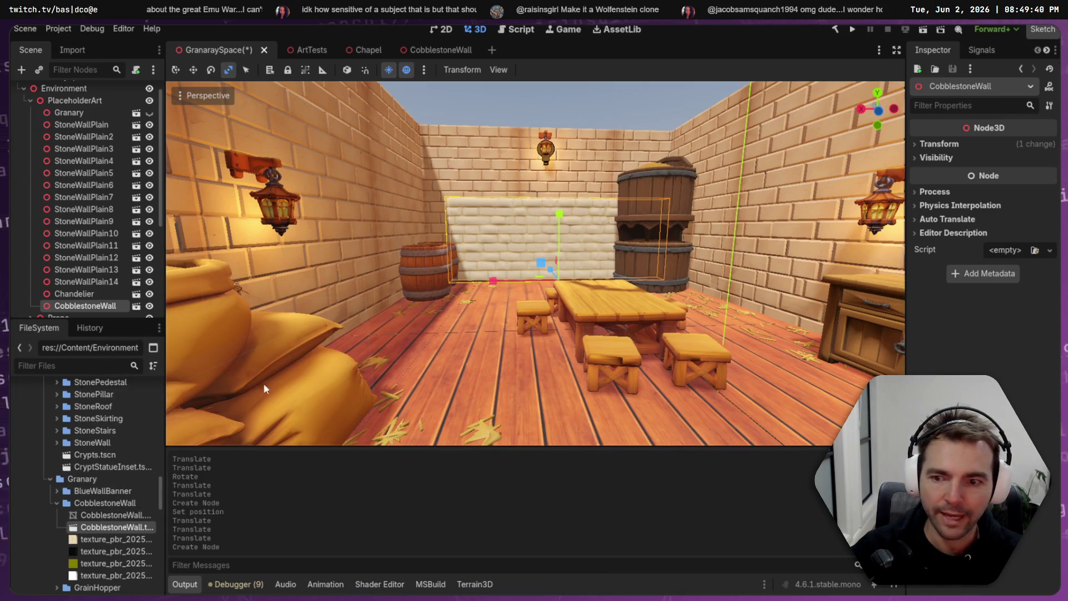
click(939, 144)
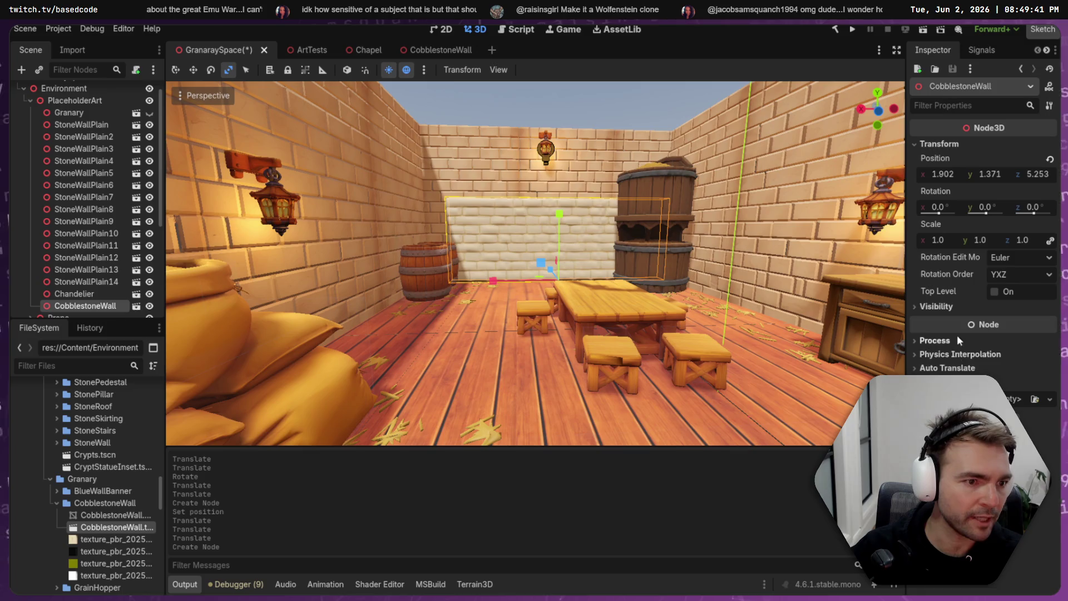
click(952, 246)
key(Return)
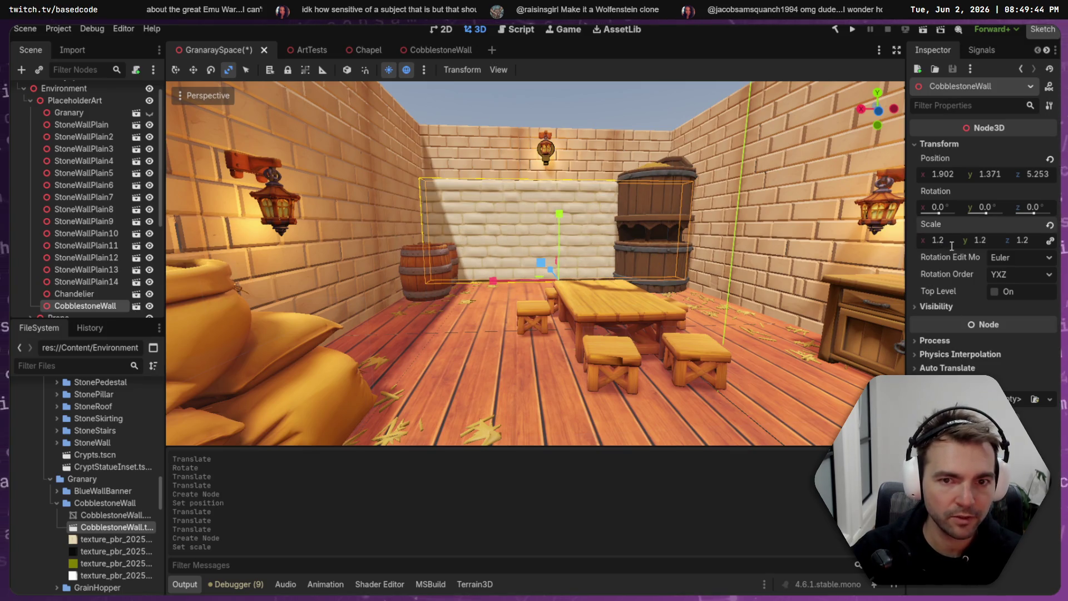
key(ctrl+s)
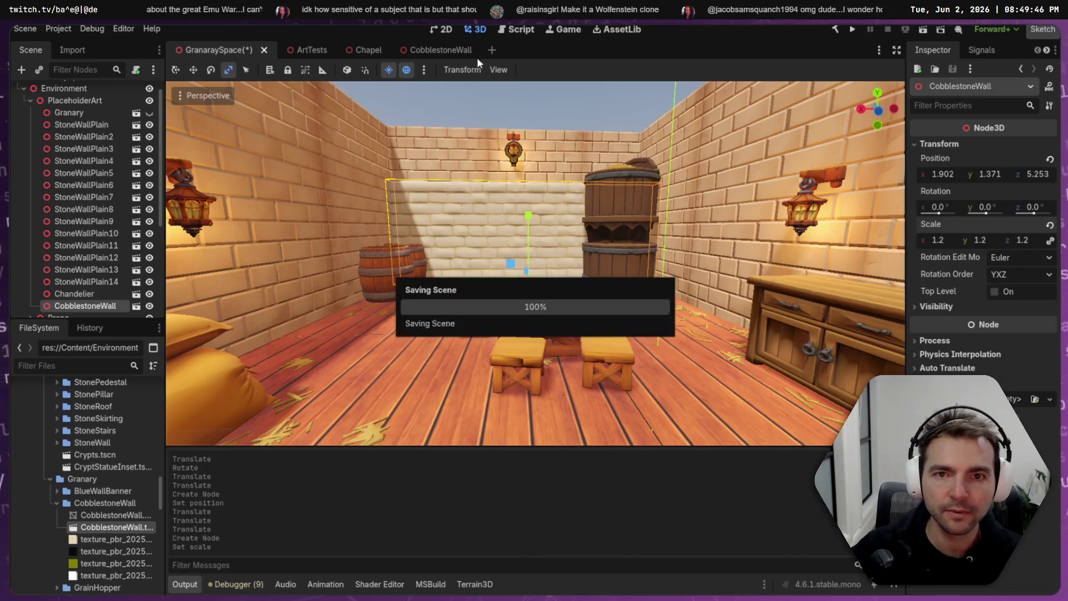
- In the CobblestoneWall scene, select the root node and bring up its options
click(456, 51)
click(66, 91)
right_click(67, 92)
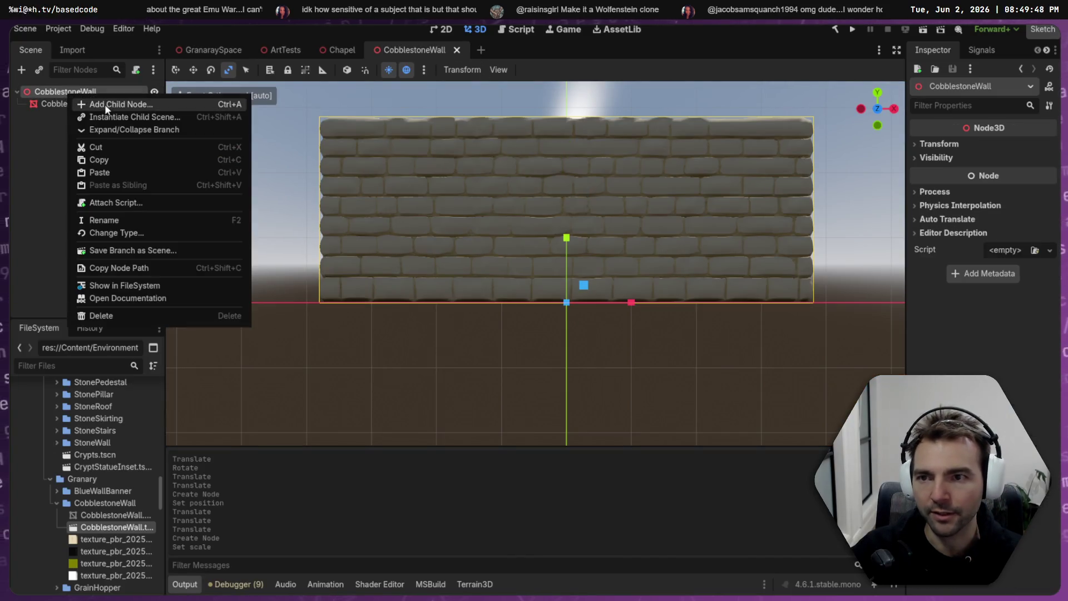
- Add a StaticBody3D to the wall's root with a CollisionShape3D child
click(111, 105)
click(456, 138)
key(ctrl+a)
text(Static)
key(Return)
right_click(91, 114)
click(157, 125)
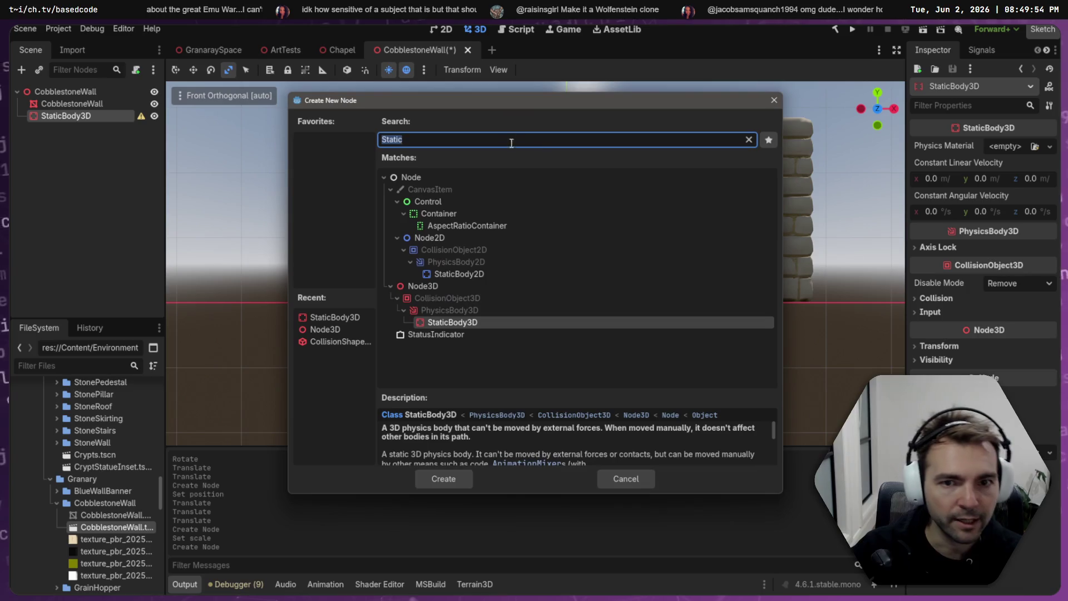
text(Collider)
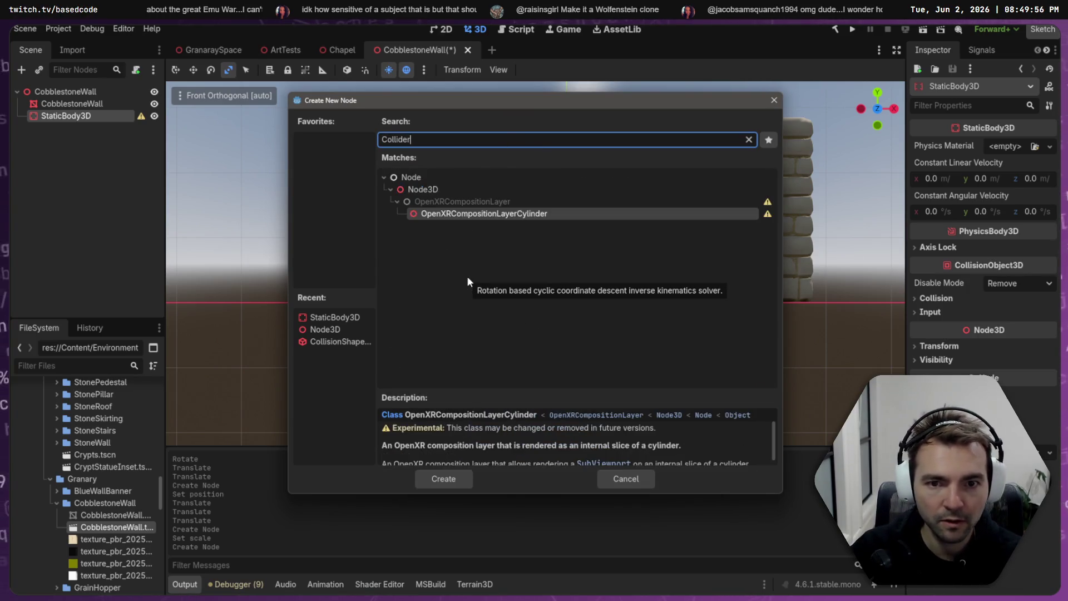
key(BackSpace)
key(BackSpace)
key(BackSpace)
text(llision)
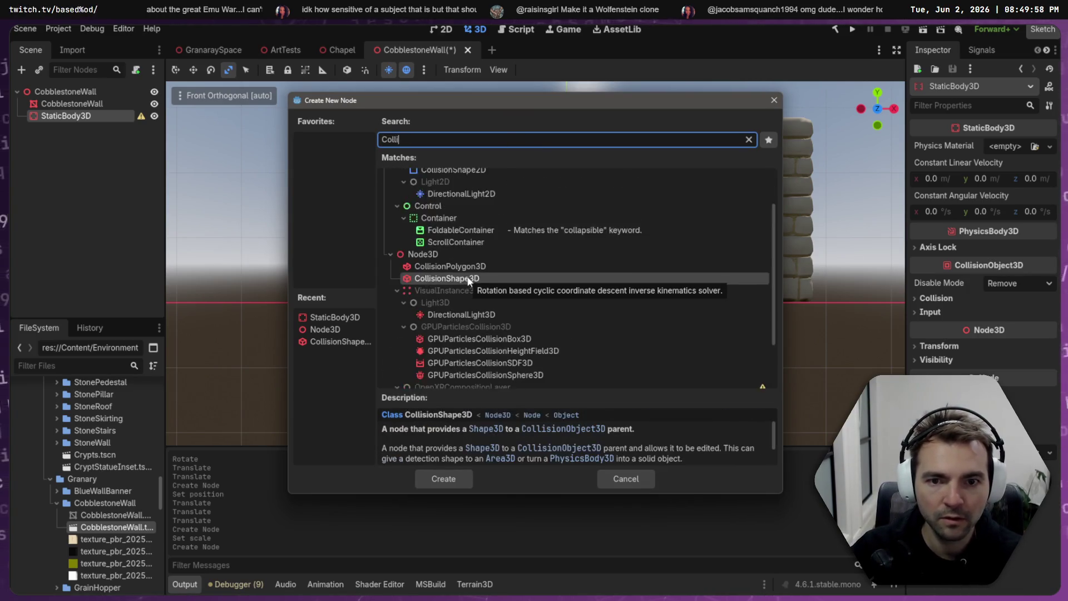
key(Return)
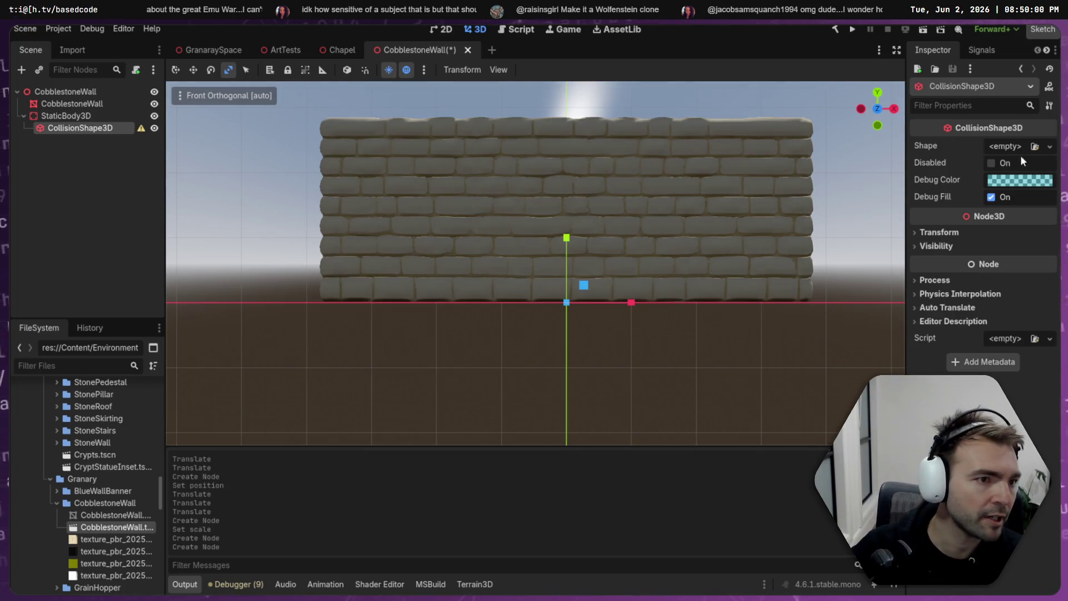
- Give the collision shape a BoxShape and stretch it to the wall's left, right, bottom and top edges
click(1051, 147)
click(980, 205)
drag(631, 303, 813, 294)
click(424, 300)
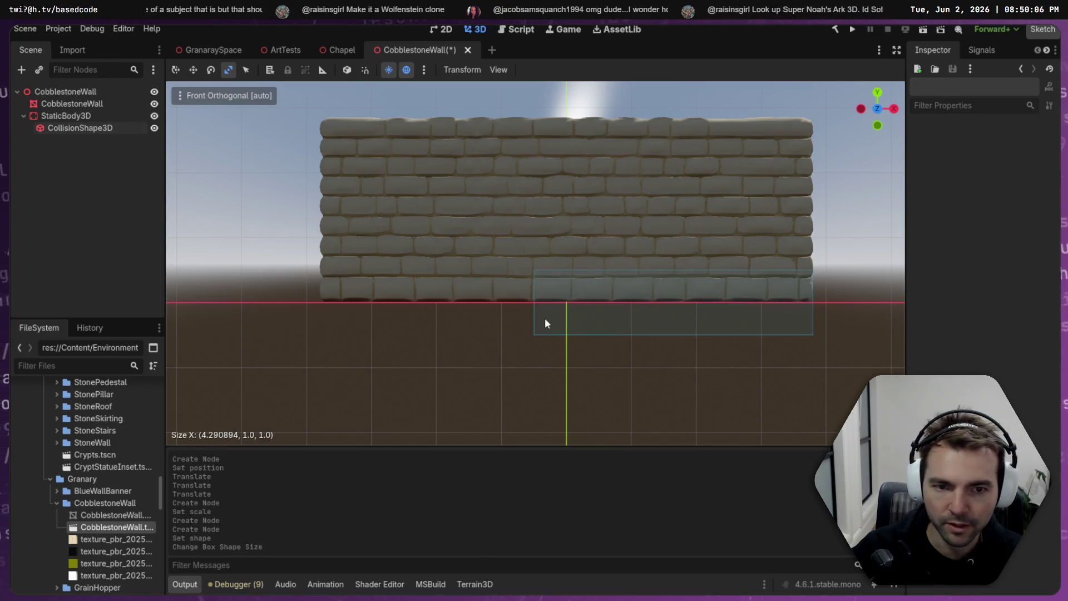
click(610, 302)
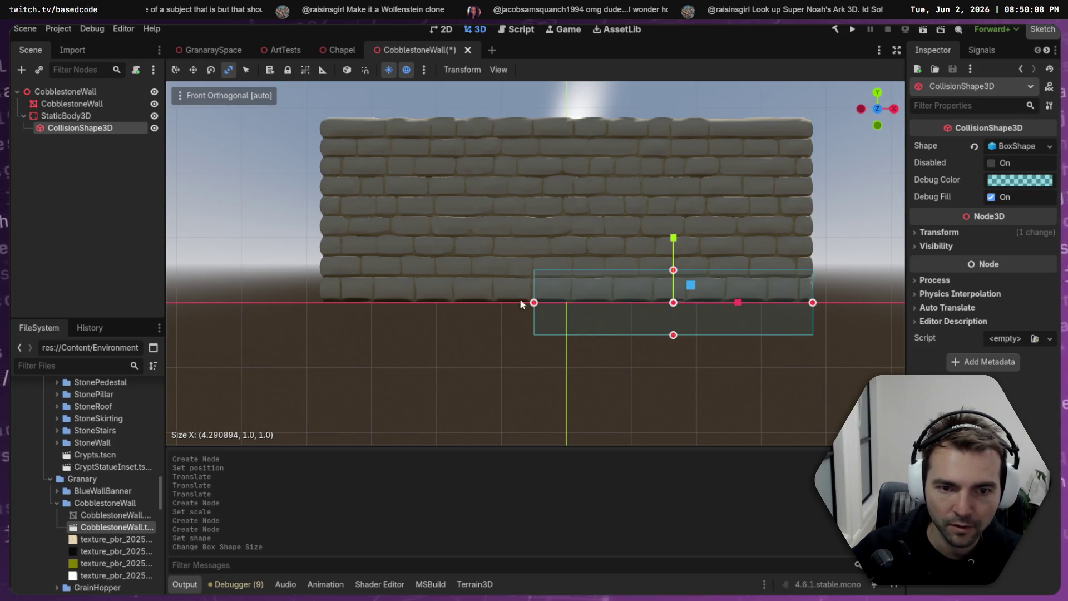
drag(533, 305, 320, 280)
mouse_move(566, 336)
mouse_down()
mouse_move(576, 293)
mouse_move(579, 301)
mouse_up()
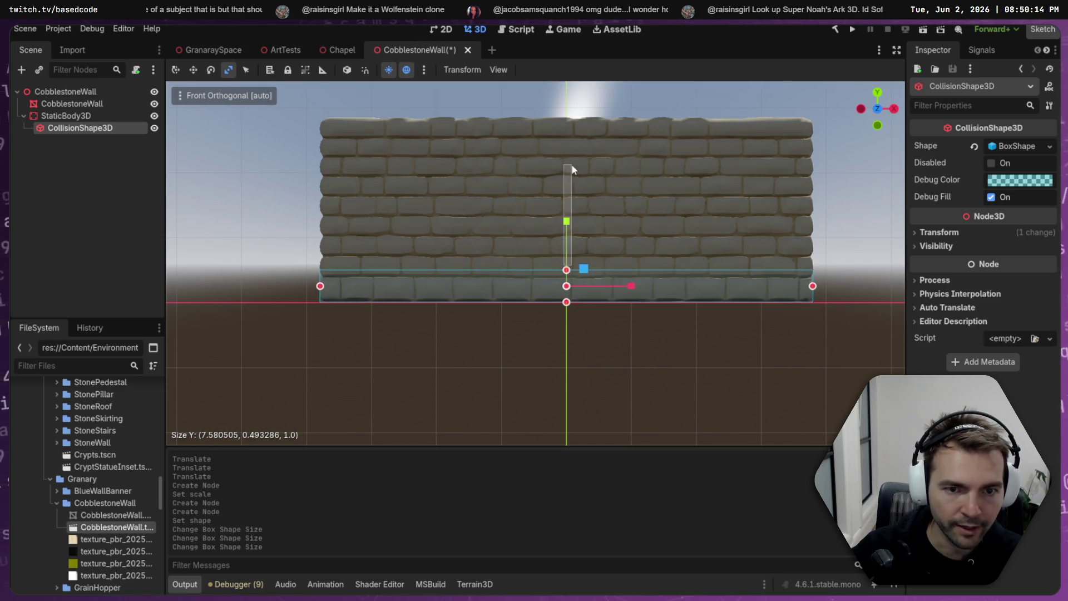
click(569, 245)
click(595, 279)
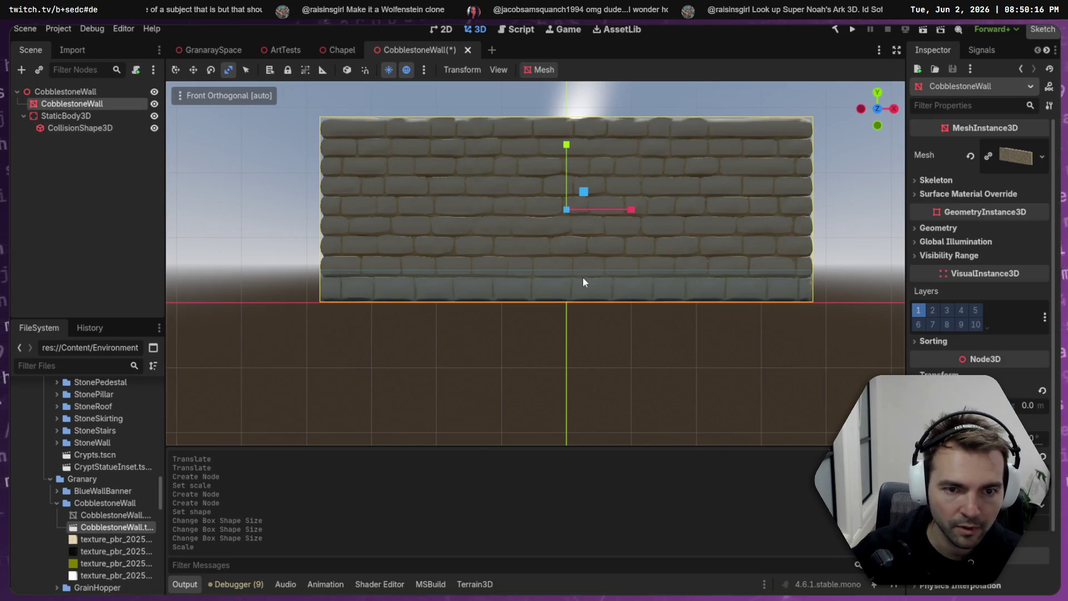
click(98, 130)
drag(567, 270, 606, 122)
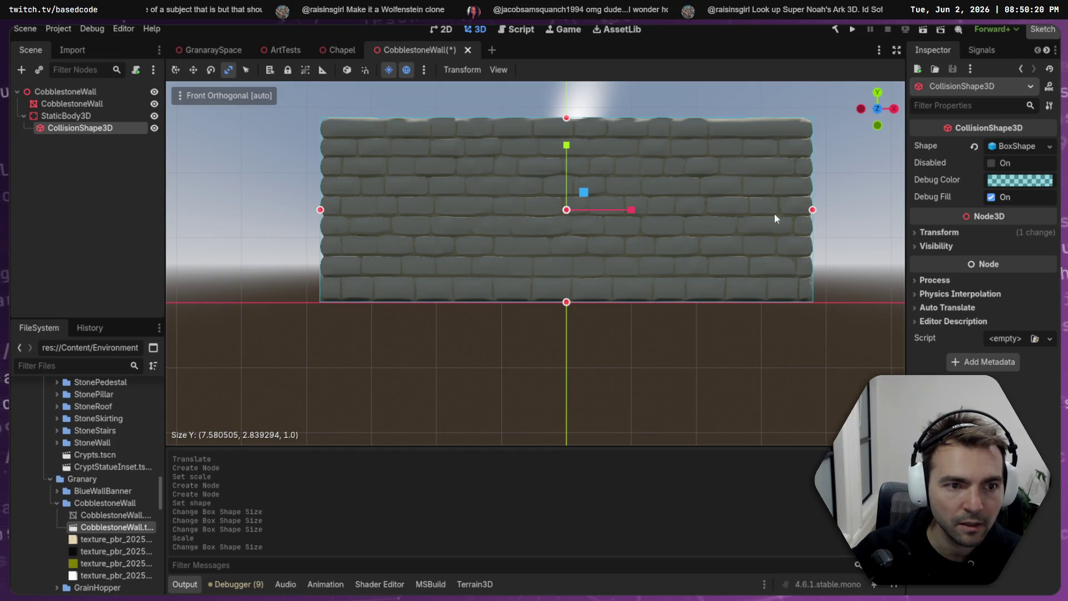
- Thin the collision box to the wall's depth from the right view and save the CobblestoneWall scene
click(894, 109)
drag(745, 213, 705, 211)
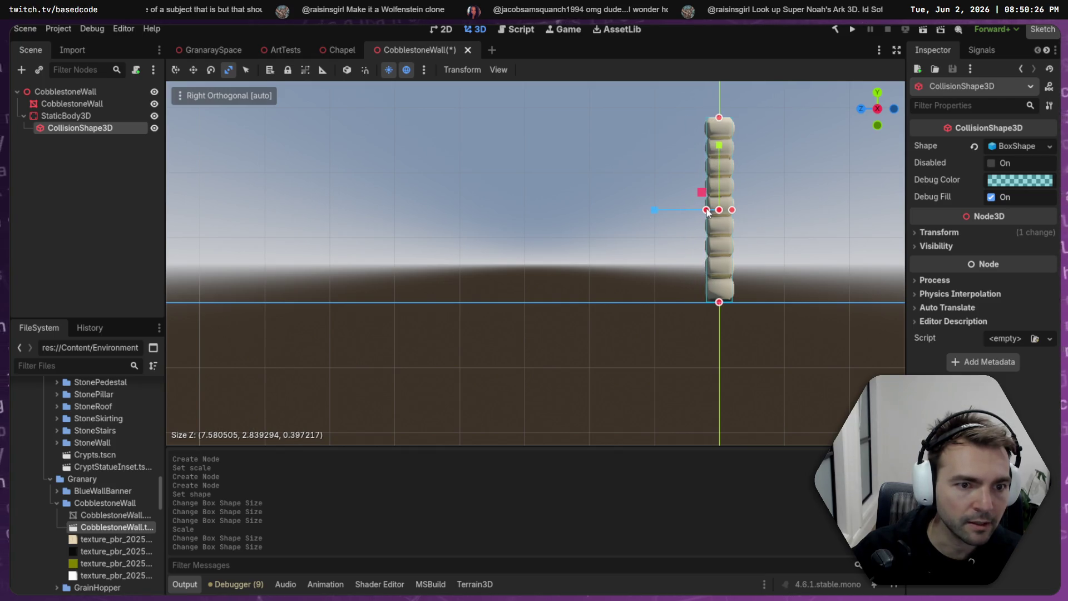
key(ctrl+s)
click(340, 50)
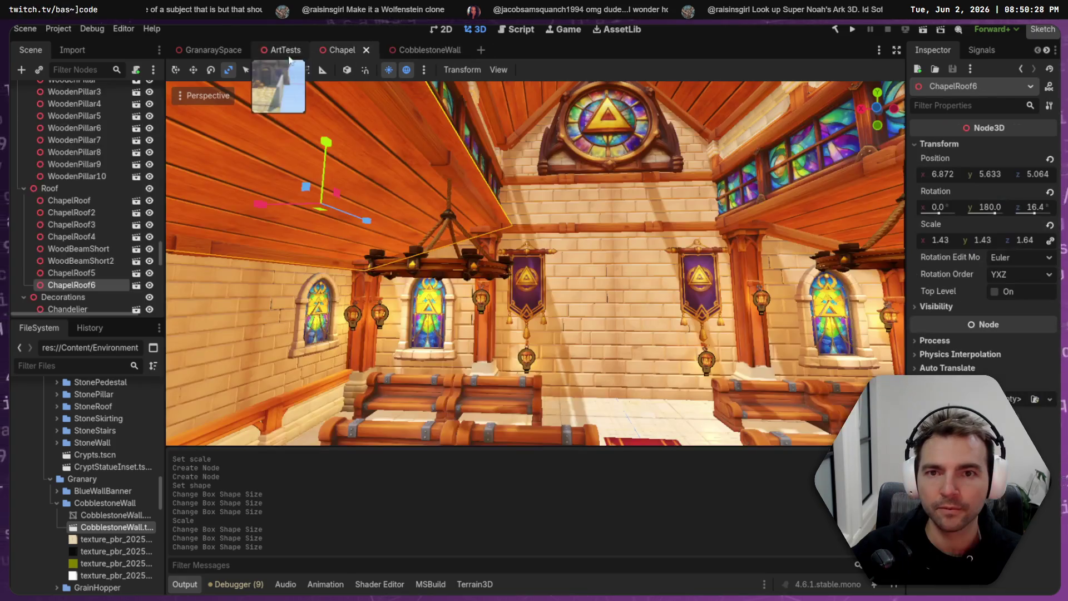
- Delete the fourteen StoneWallPlain nodes from the GranaraySpace scene
click(216, 50)
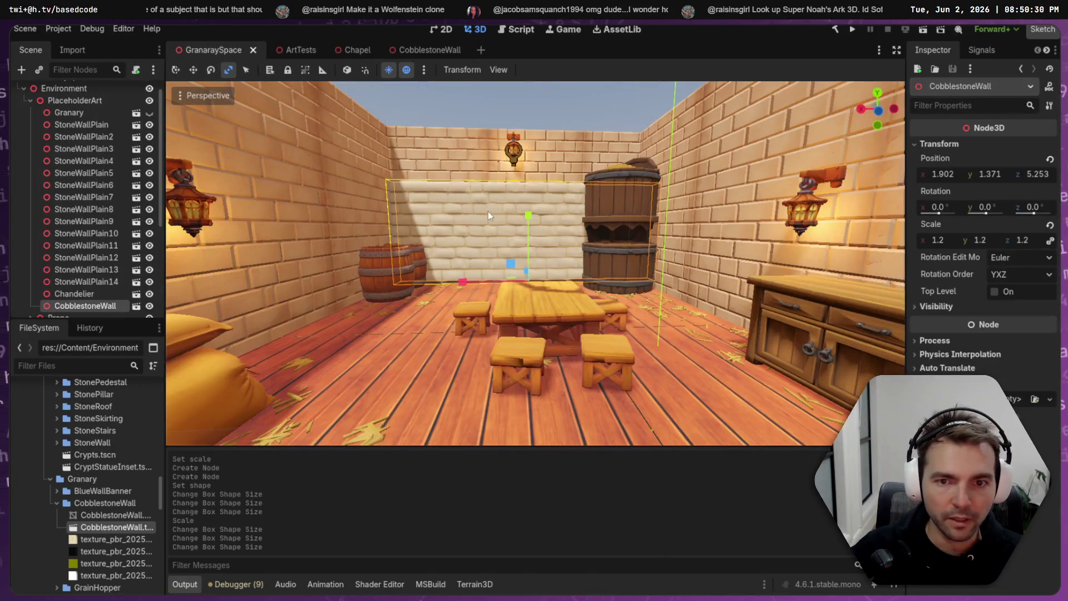
click(101, 125)
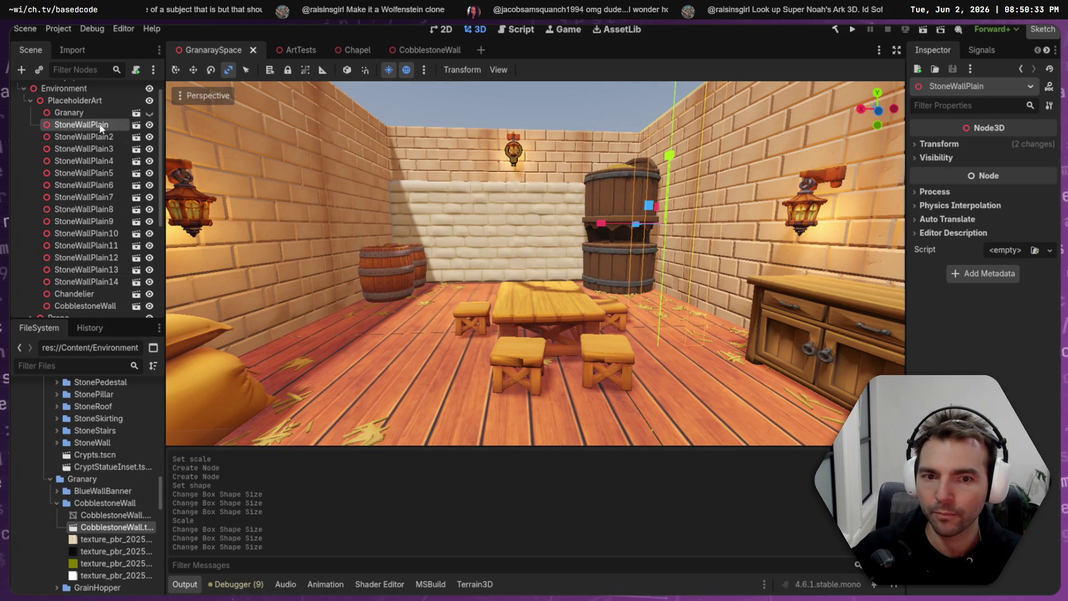
shift+click(103, 281)
key(Delete)
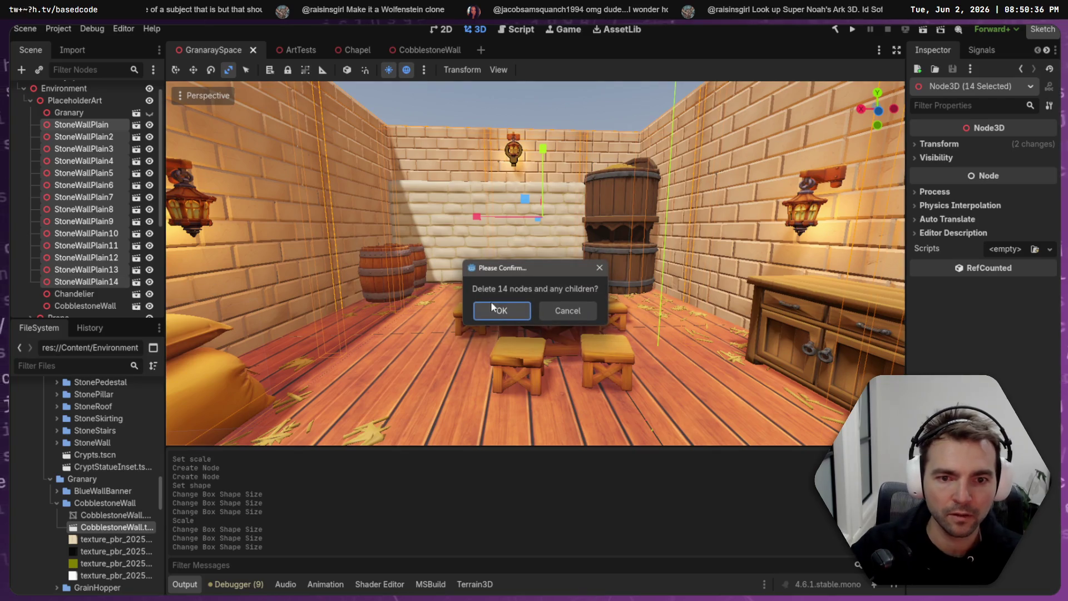
click(499, 306)
- Rename the floor's StaticBody3D to FloorStaticBody3D, then undo the rename and the wall deletion
click(83, 269)
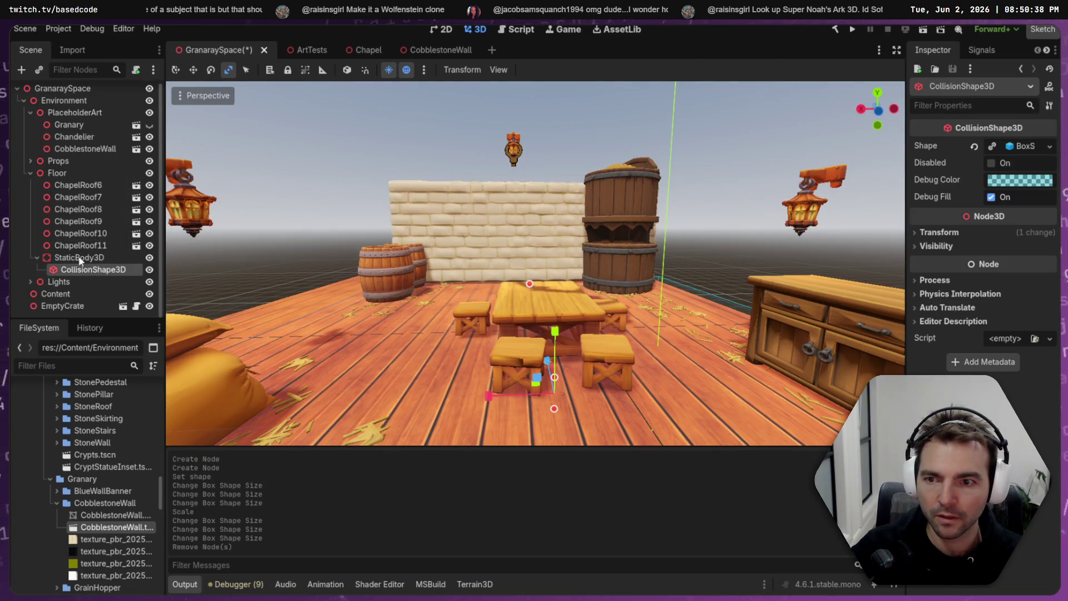
click(75, 256)
click(77, 182)
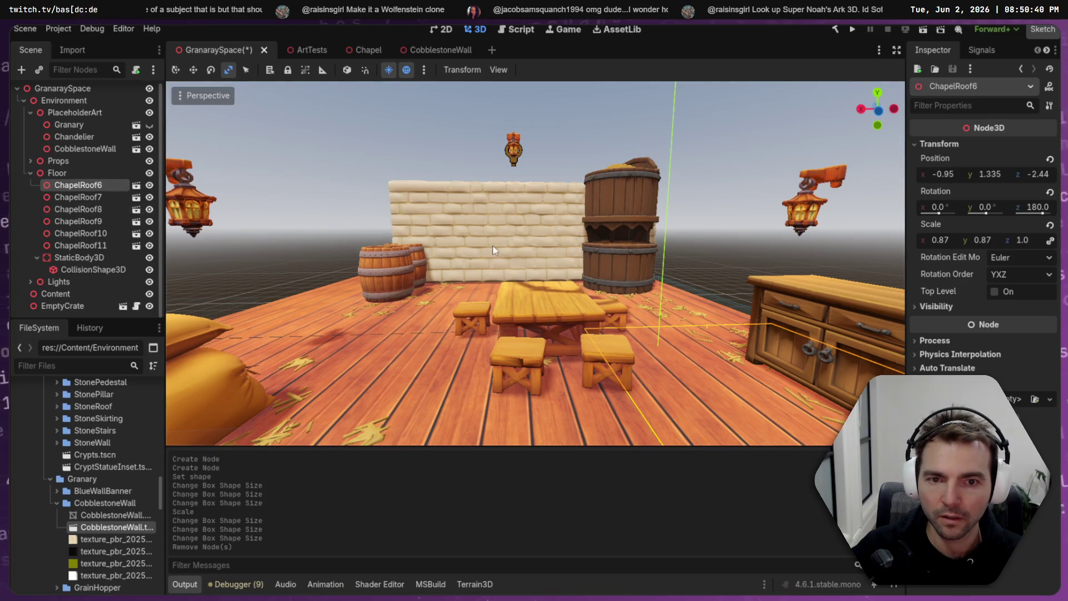
click(499, 230)
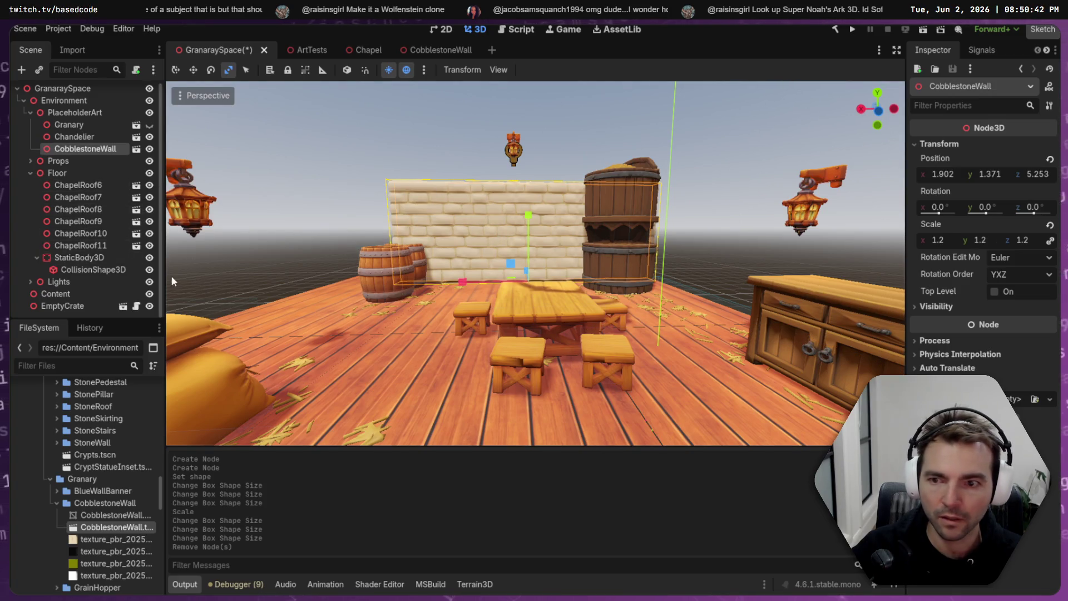
double_click(84, 257)
key(Home)
text(Fl)
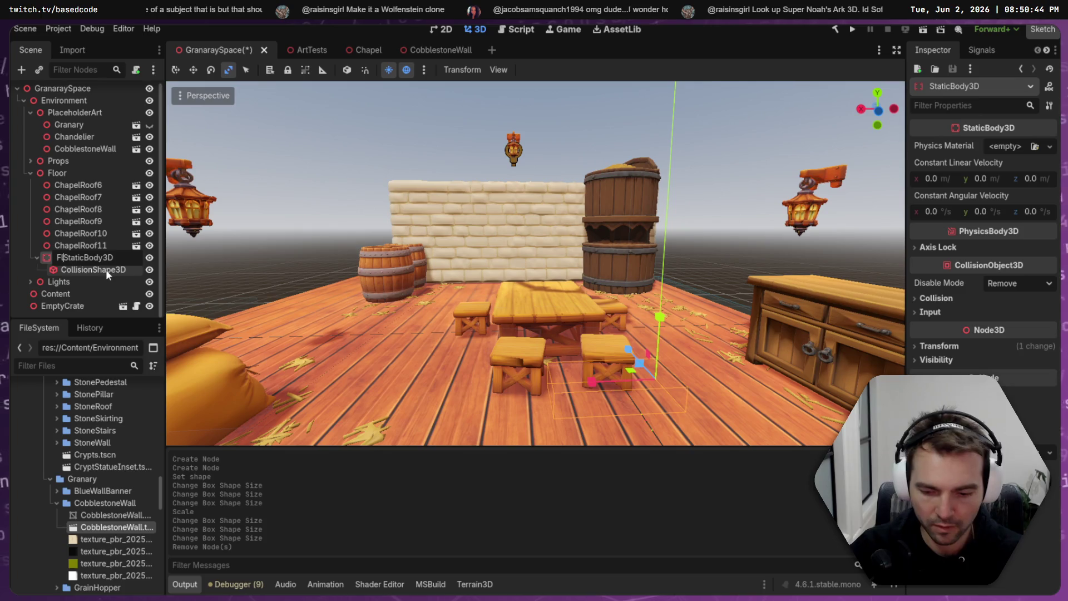
text(oor)
key(Return)
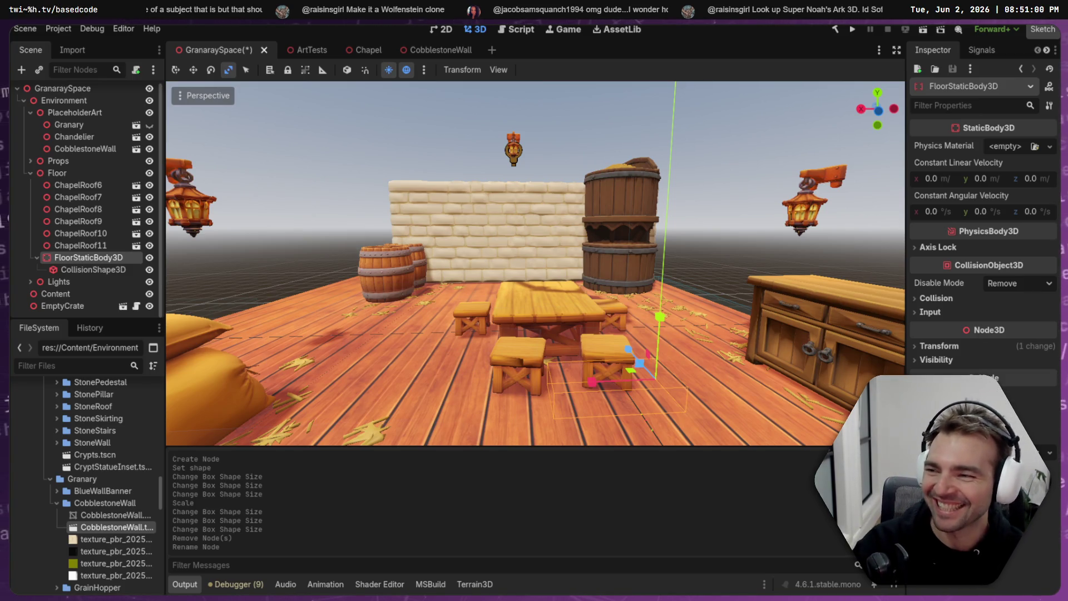
click(487, 222)
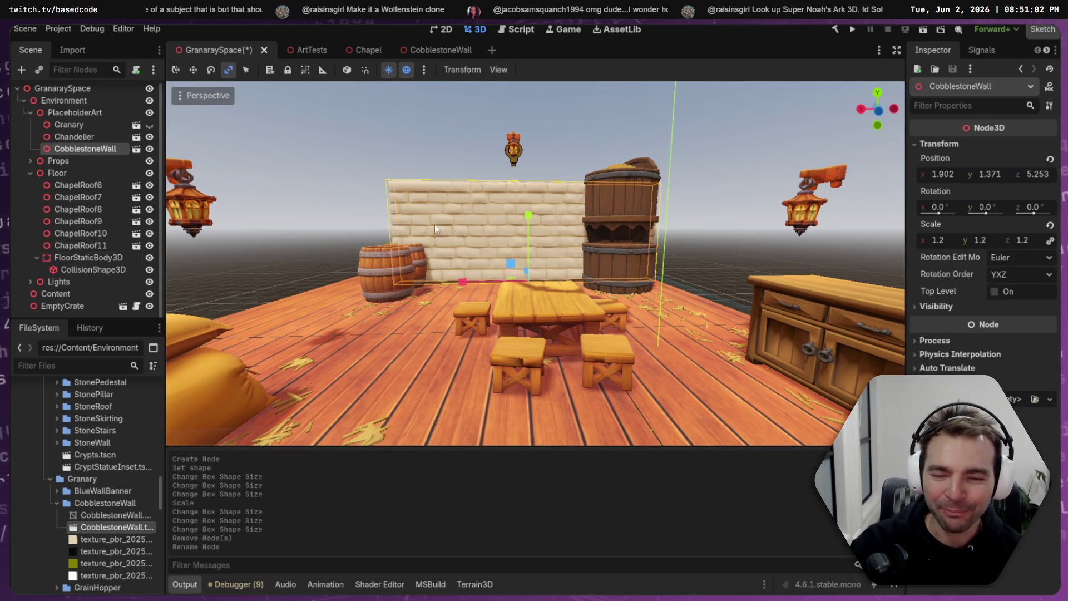
key(ctrl+z)
key(ctrl+z)
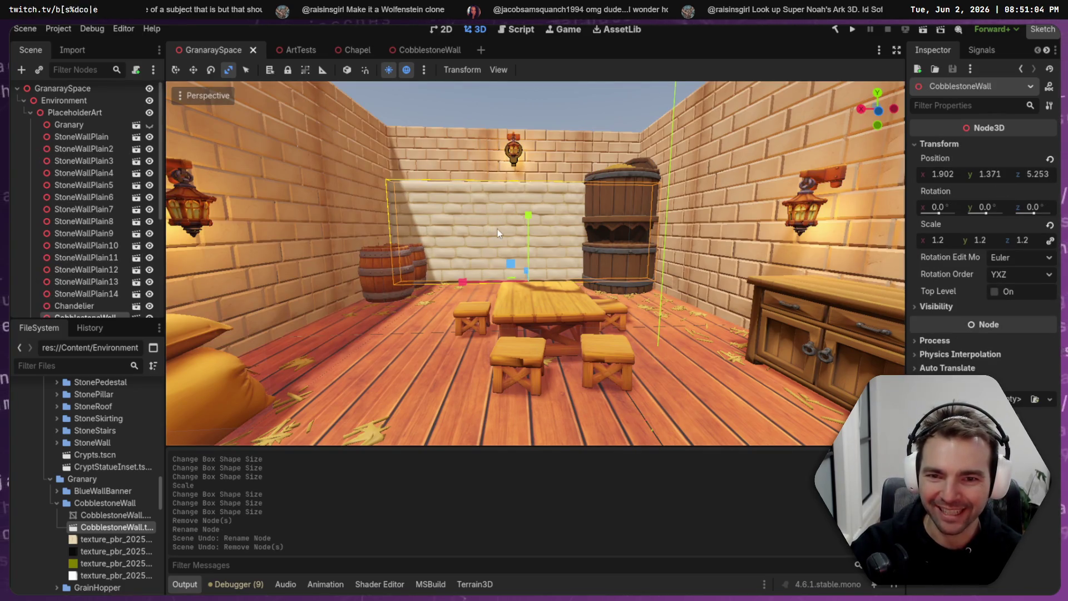
- Paste a copy of the cobblestone wall under PlaceholderArt and raise it toward the wall tops
scroll(95, 223, down, 5)
click(97, 253)
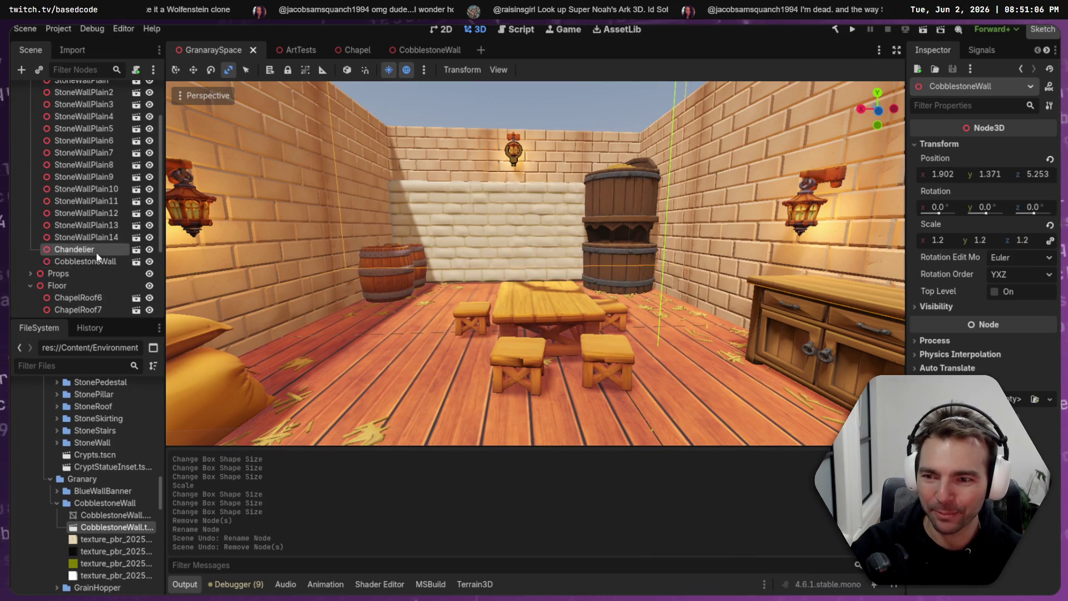
scroll(100, 261, up, 2)
click(78, 86)
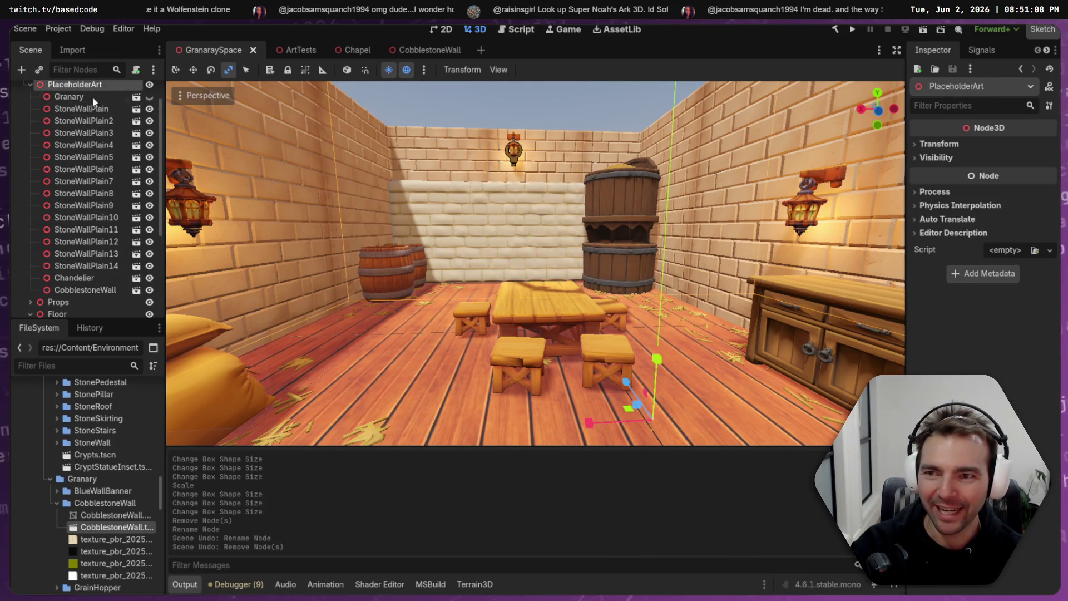
key(ctrl+v)
mouse_move(533, 212)
mouse_down()
mouse_move(532, 98)
mouse_move(537, 116)
mouse_up()
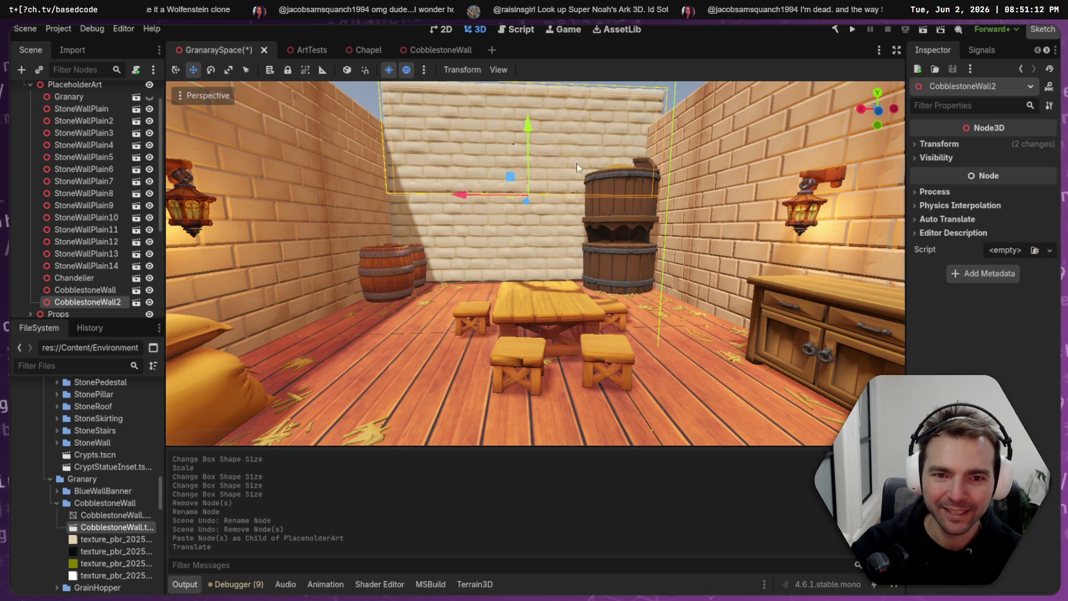
scroll(569, 170, down, 5)
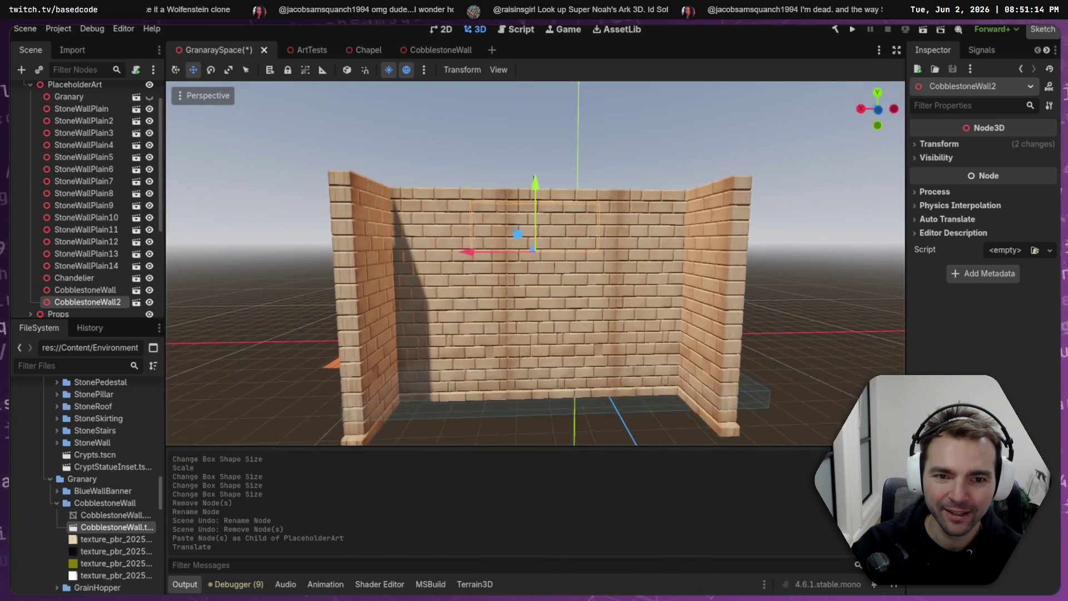
scroll(568, 177, up, 5)
mouse_move(601, 219)
mouse_down()
mouse_move(616, 148)
mouse_move(621, 218)
mouse_up()
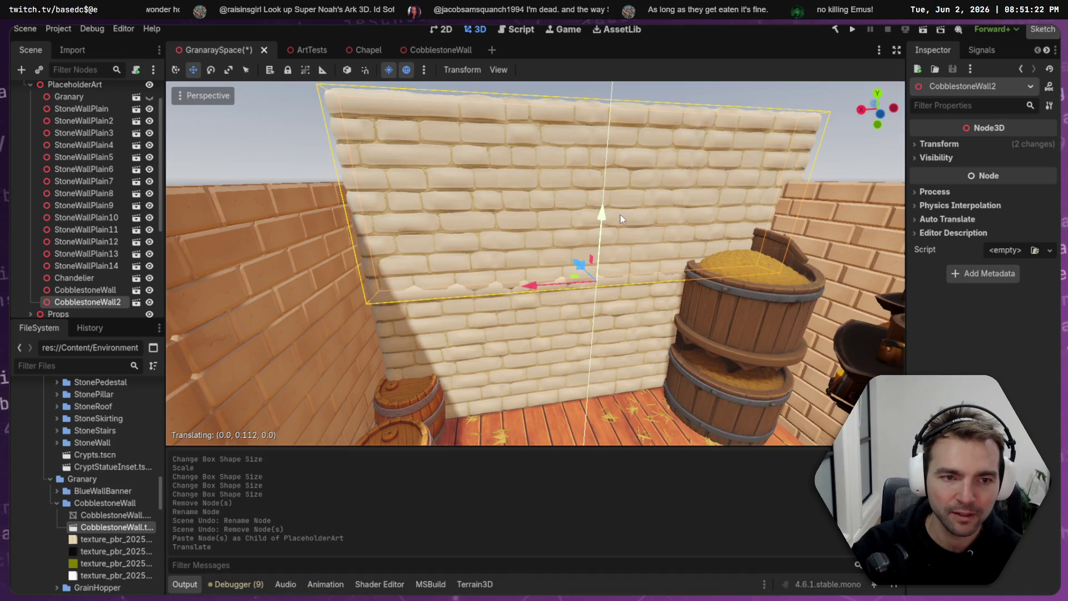
scroll(622, 218, down, 5)
scroll(536, 262, up, 5)
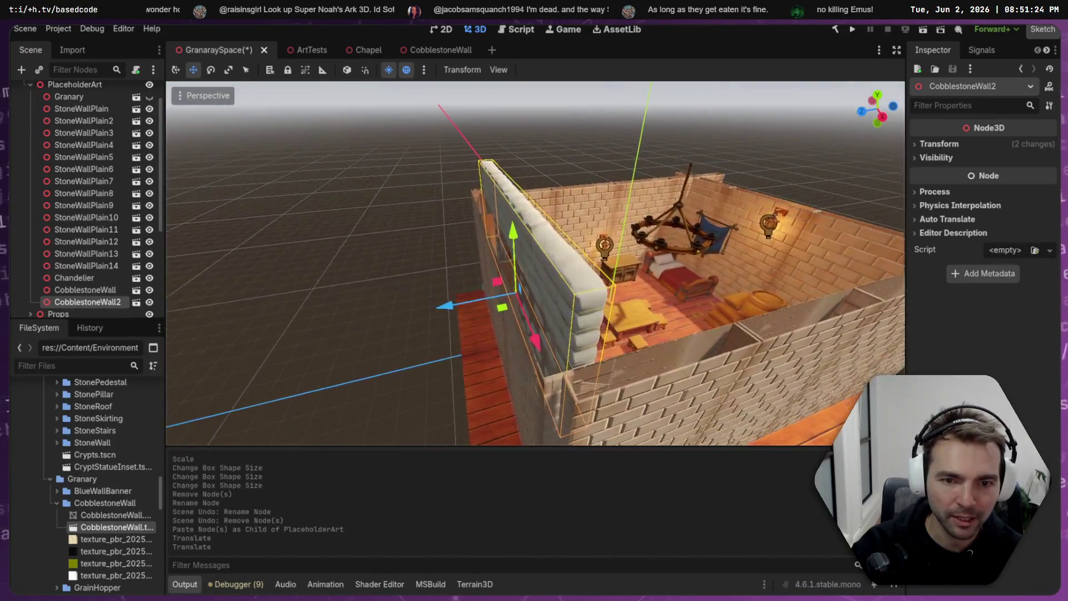
- Slide both cobblestone walls onto the wall edge, then paste copies onto the opposite long wall
shift+click(95, 290)
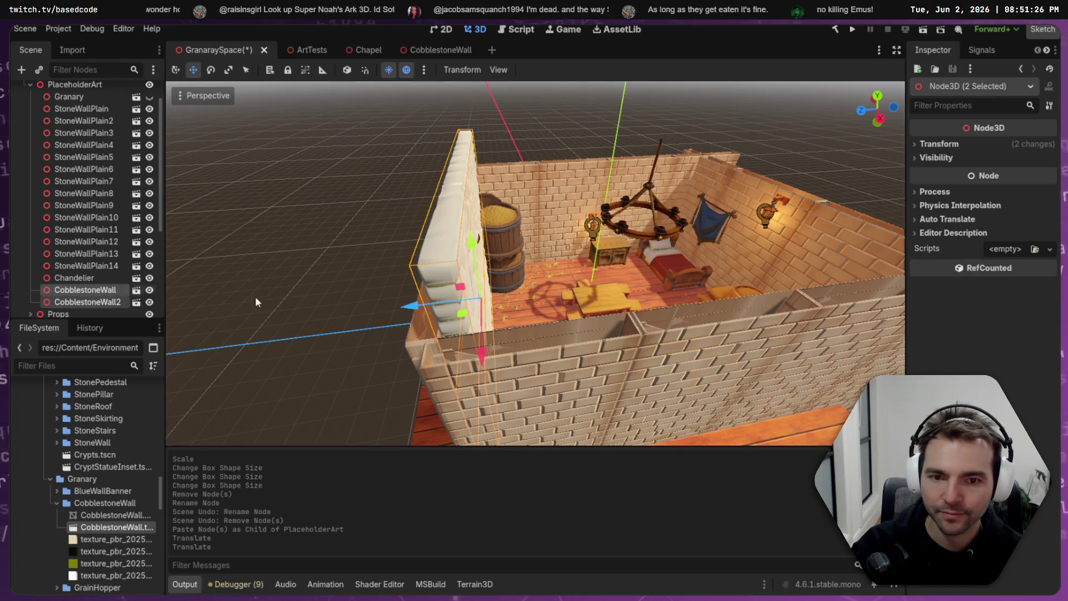
mouse_move(412, 312)
mouse_down()
mouse_move(389, 309)
mouse_move(402, 318)
mouse_move(668, 300)
mouse_up()
click(102, 294)
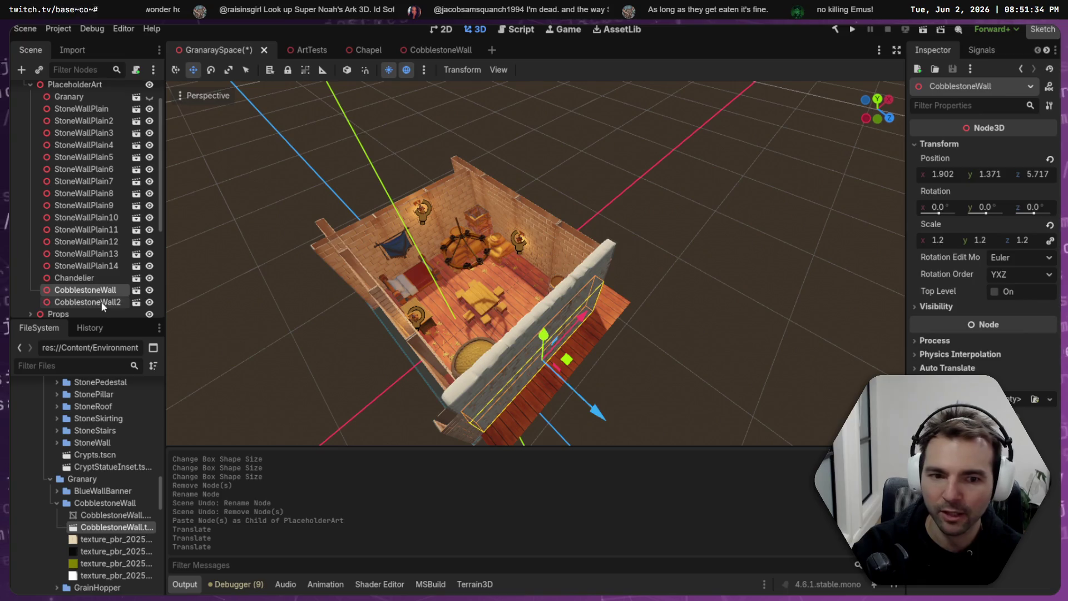
ctrl+click(101, 301)
key(ctrl+v)
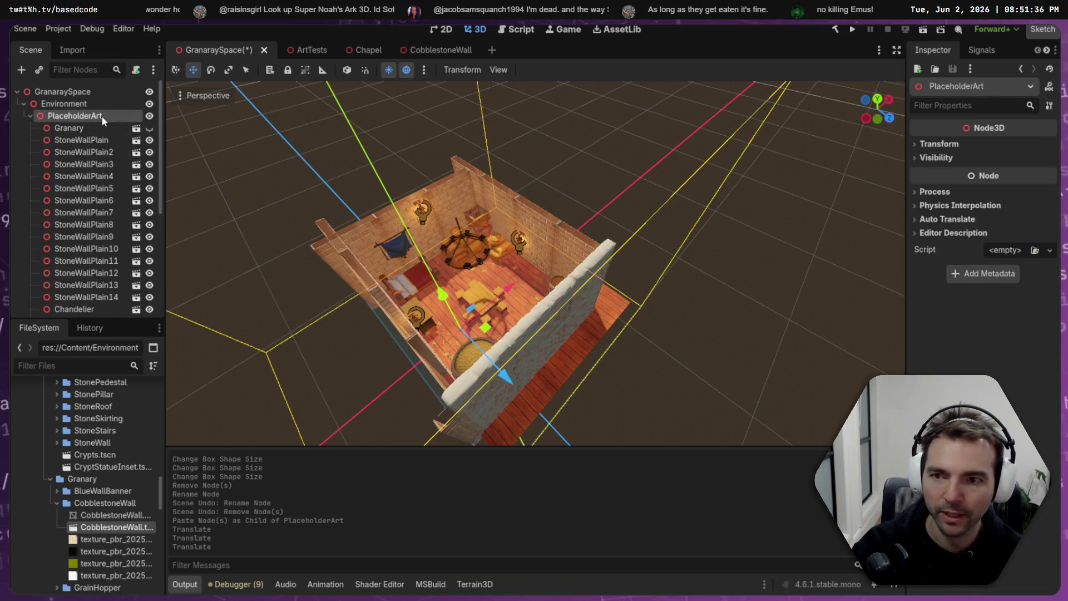
mouse_move(598, 401)
mouse_down()
mouse_move(447, 244)
mouse_move(466, 256)
mouse_move(428, 190)
mouse_move(212, 217)
mouse_up()
scroll(102, 286, down, 3)
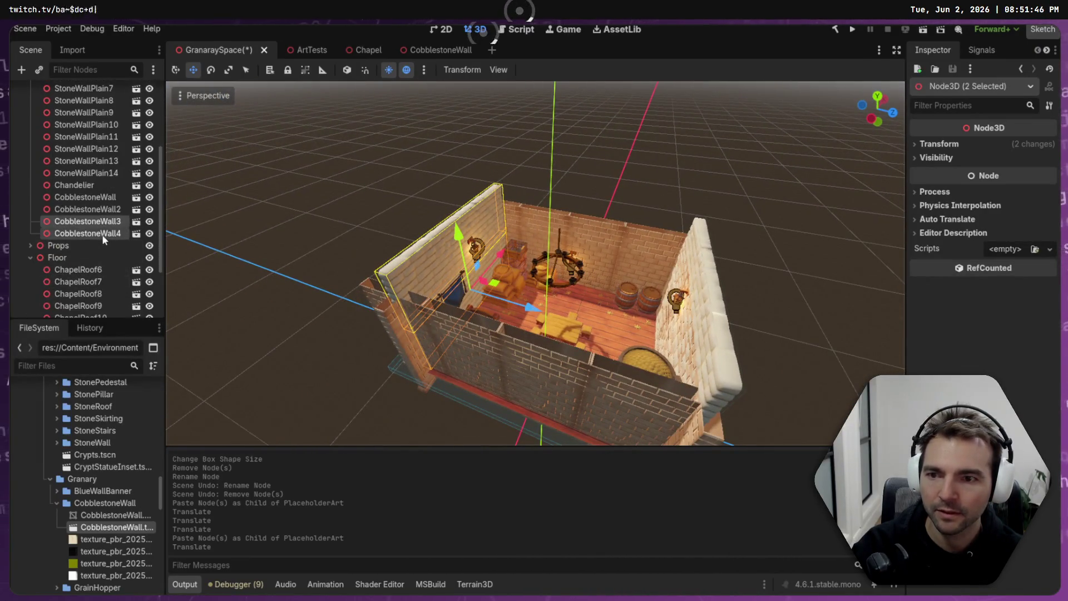
- Paste a copy of CobblestoneWall3 and 4, rotate it -90° and move it toward a side wall
click(108, 223)
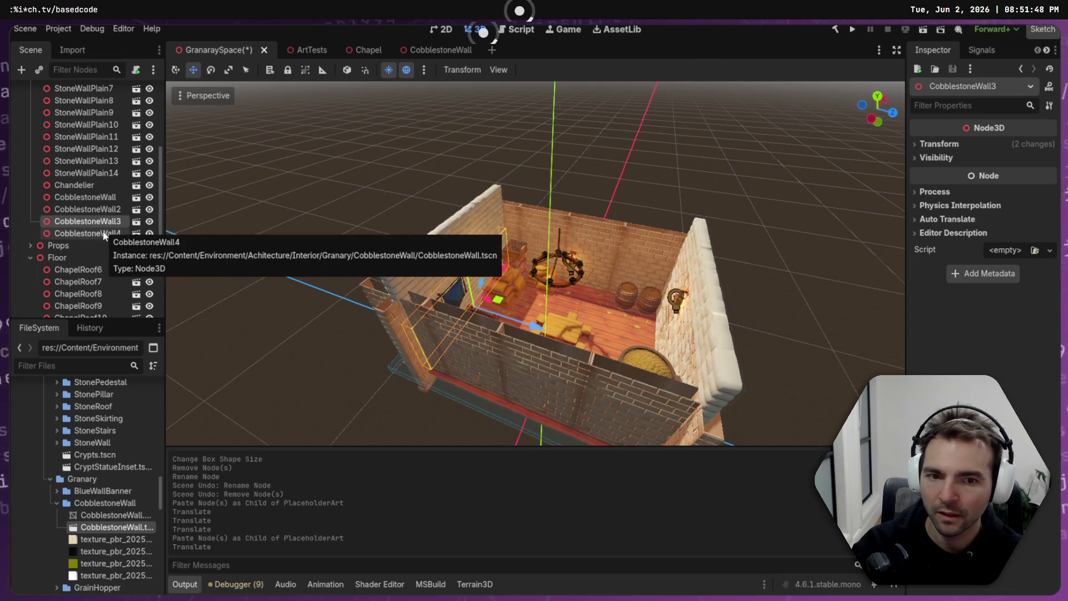
ctrl+click(103, 233)
scroll(91, 203, up, 1)
key(ctrl+v)
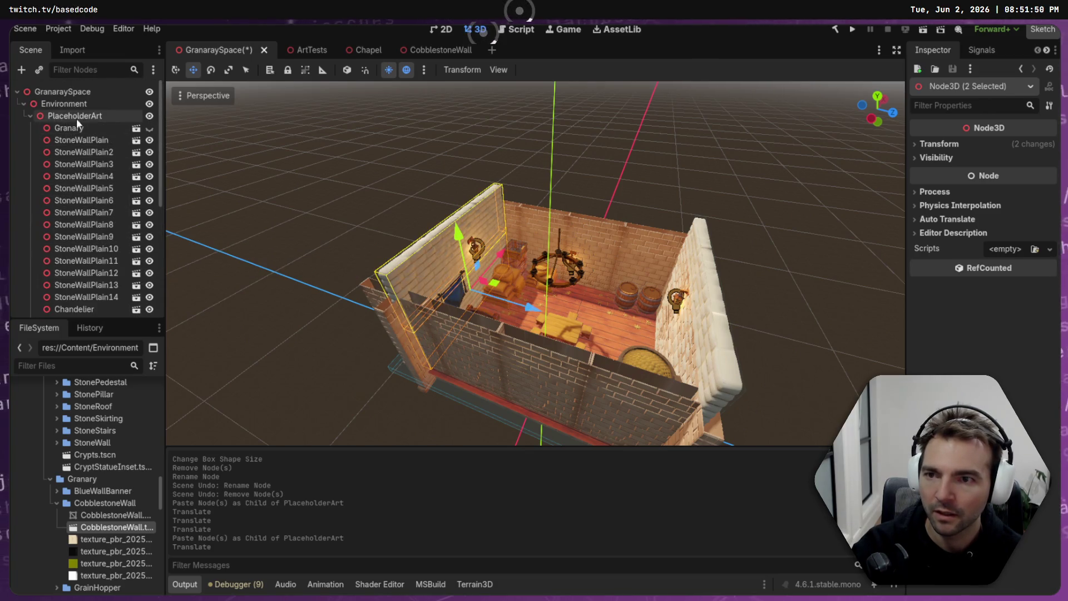
key(e)
mouse_move(502, 317)
mouse_down()
mouse_move(478, 325)
mouse_move(447, 313)
mouse_up()
key(w)
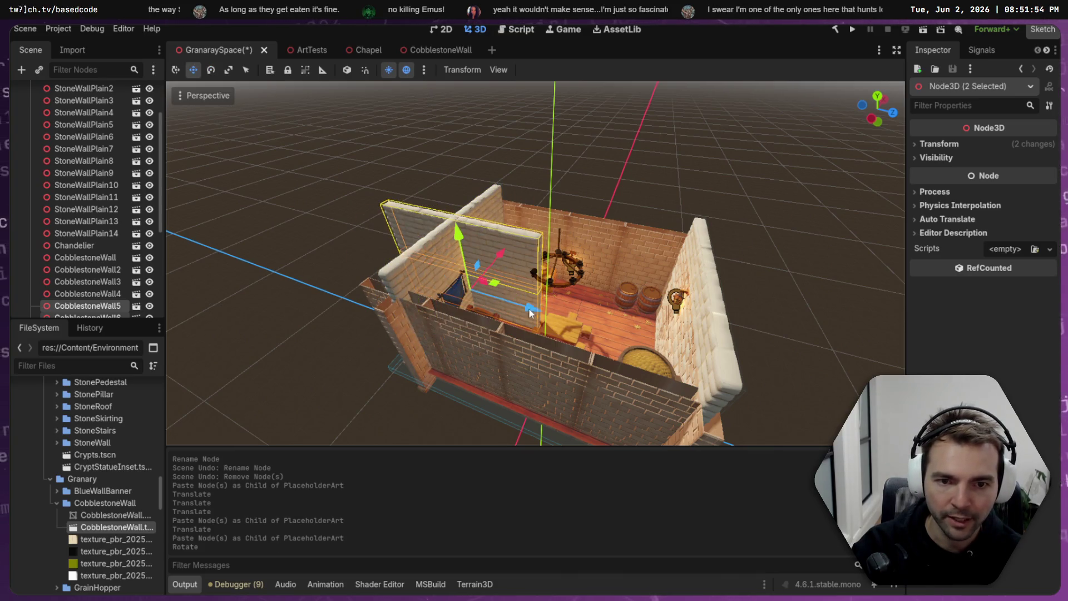
drag(525, 310, 605, 315)
- Align the rotated walls onto the side wall top and lengthen them slightly to fit
mouse_move(566, 266)
mouse_down()
mouse_move(576, 246)
mouse_move(569, 279)
mouse_move(592, 246)
mouse_up()
key(ctrl+z)
scroll(592, 249, up, 5)
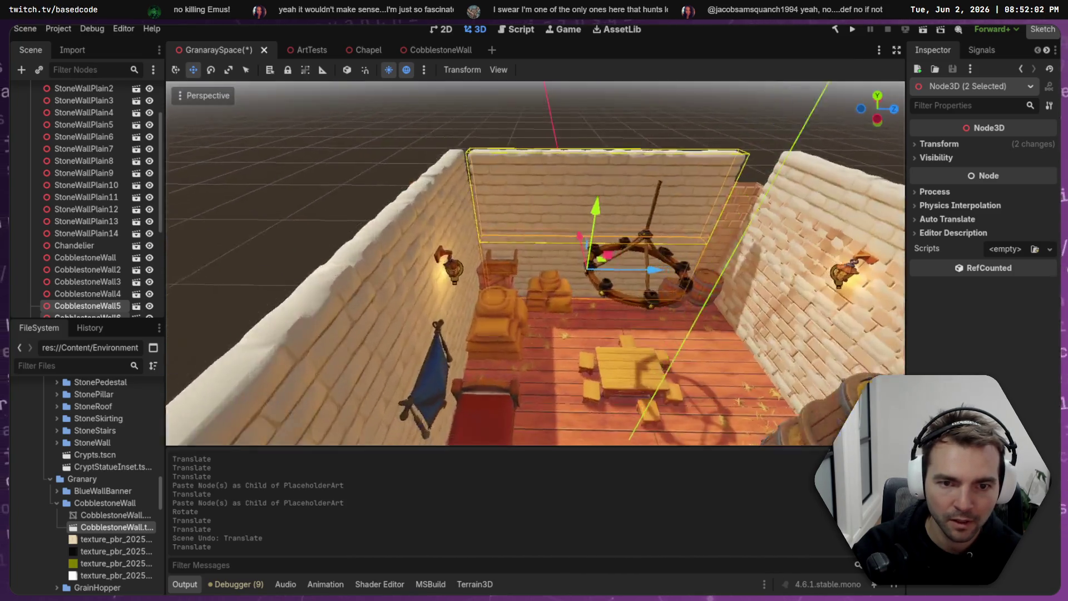
scroll(593, 354, up, 3)
drag(631, 311, 616, 306)
drag(547, 276, 545, 265)
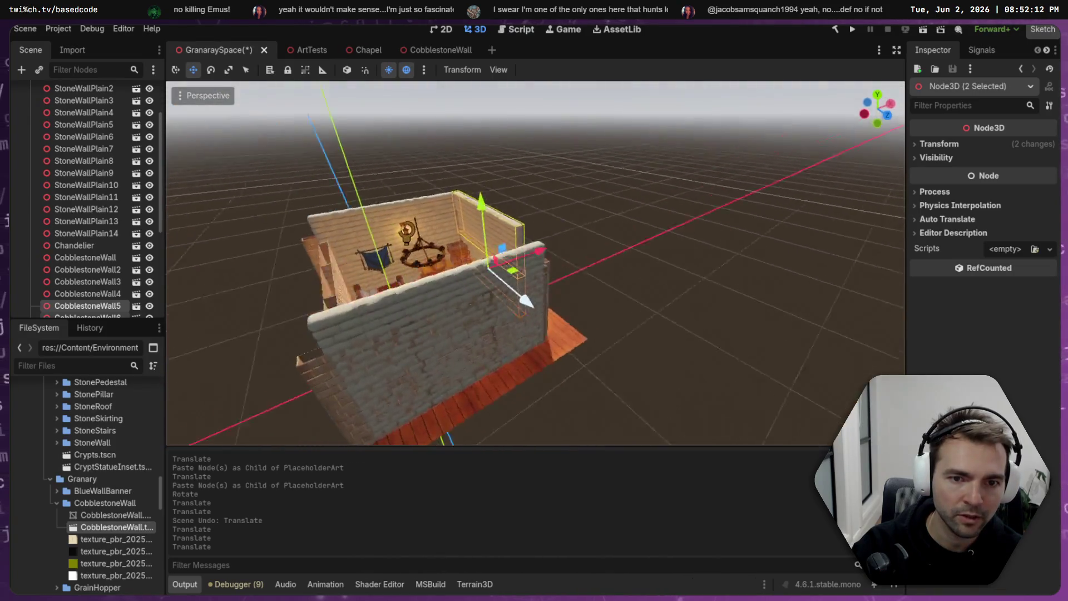
scroll(599, 262, down, 4)
scroll(599, 262, up, 2)
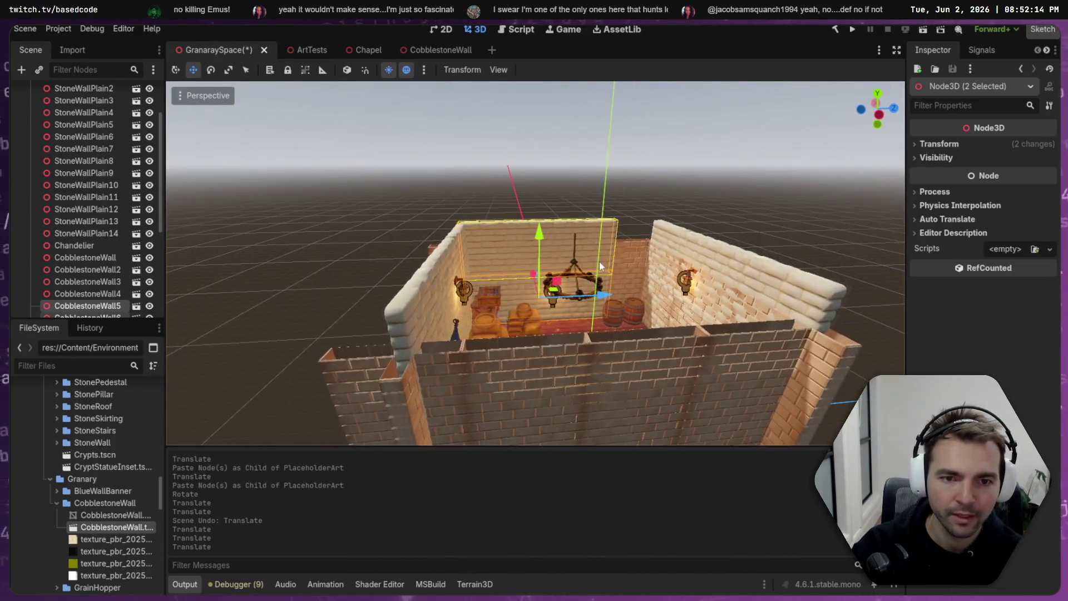
drag(603, 296, 627, 300)
key(w)
- Paste another pair and move CobblestoneWall5 and 6 along X onto the opposite side wall
scroll(92, 303, down, 2)
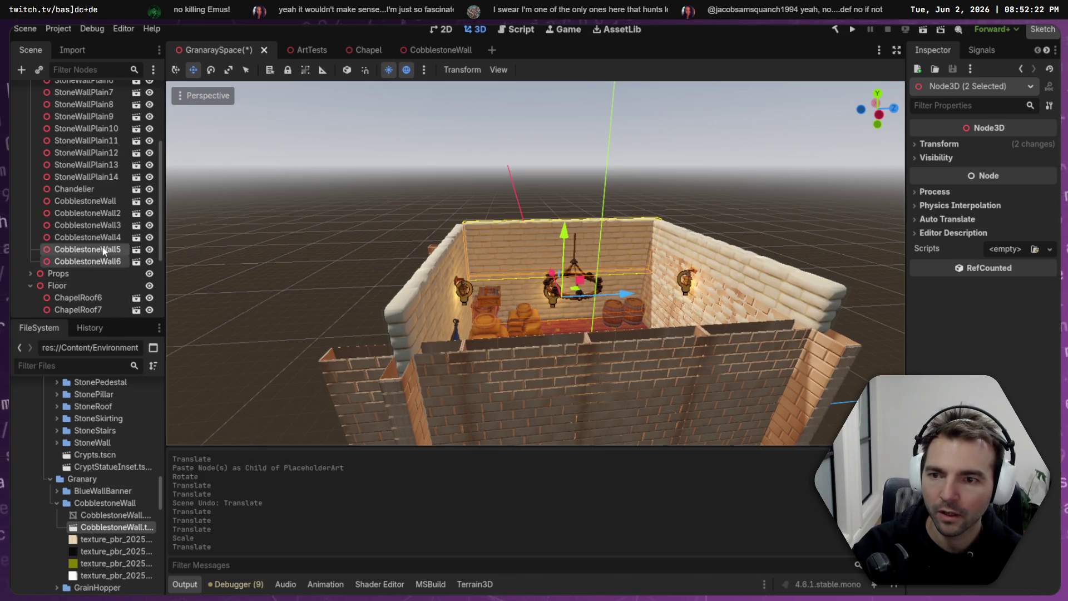
key(ctrl+v)
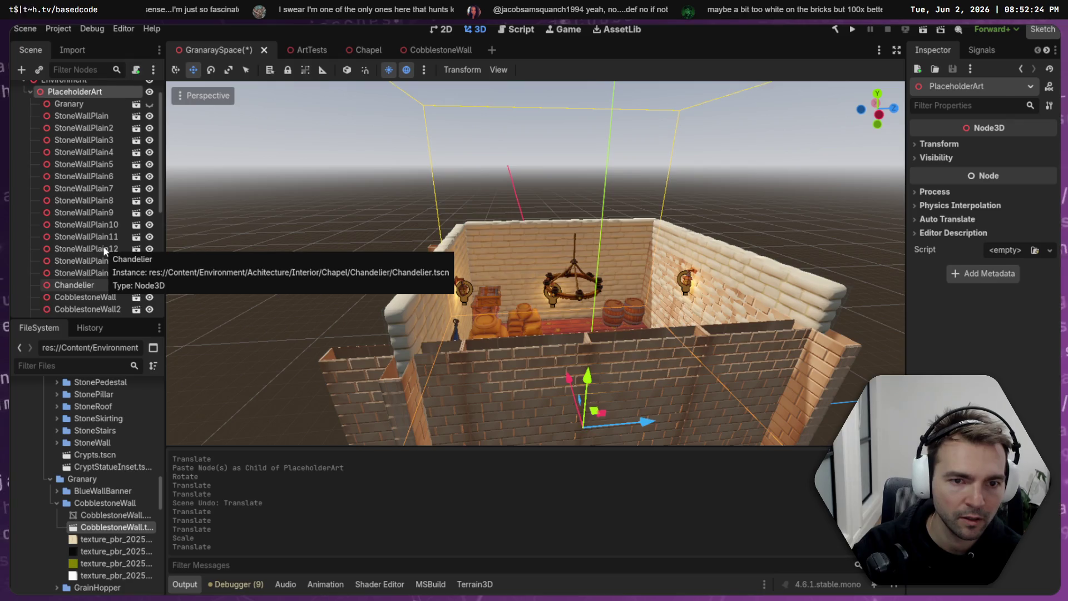
drag(265, 222, 312, 223)
mouse_move(465, 269)
mouse_down()
mouse_move(599, 289)
mouse_move(579, 285)
mouse_up()
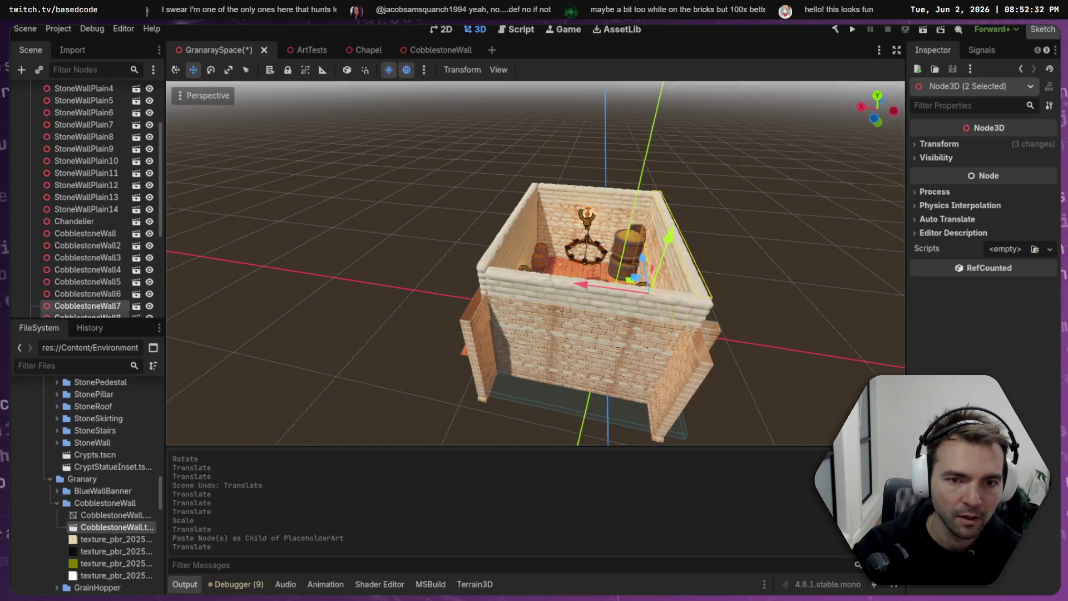
scroll(578, 285, up, 5)
click(485, 230)
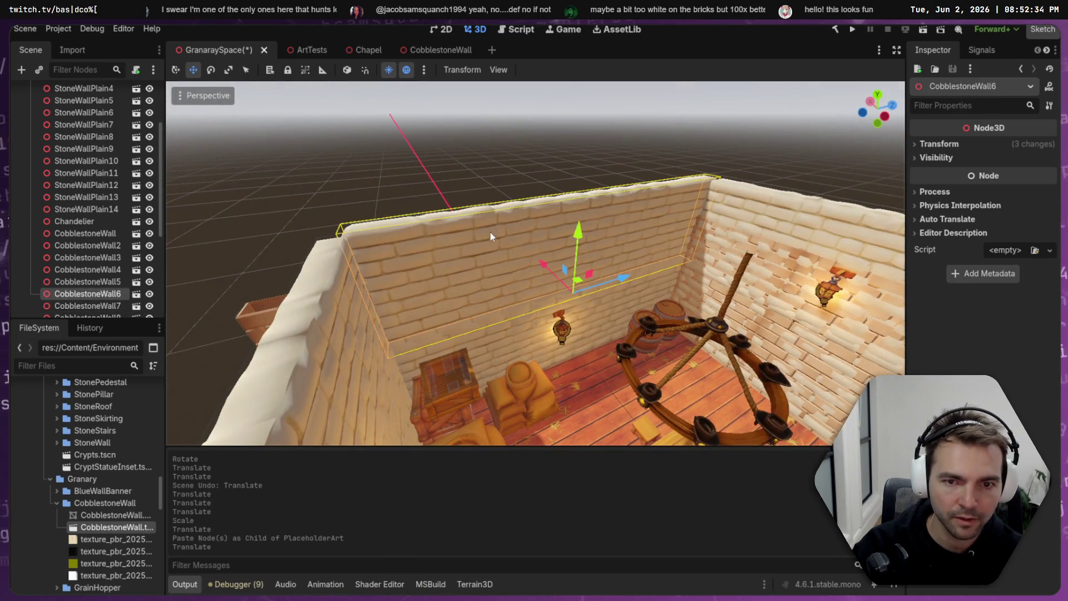
shift+click(627, 296)
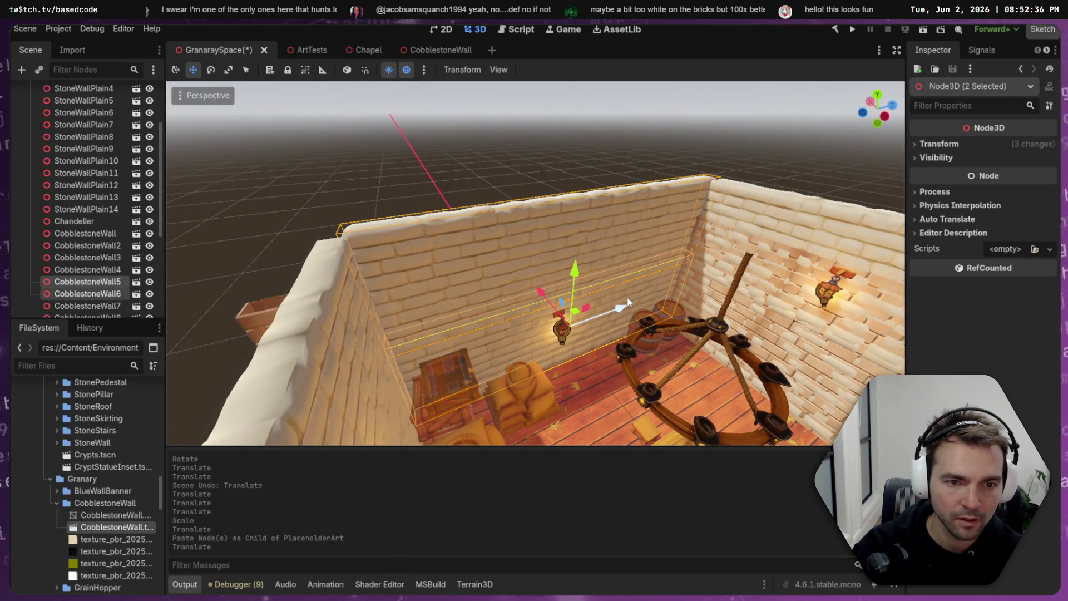
key(x)
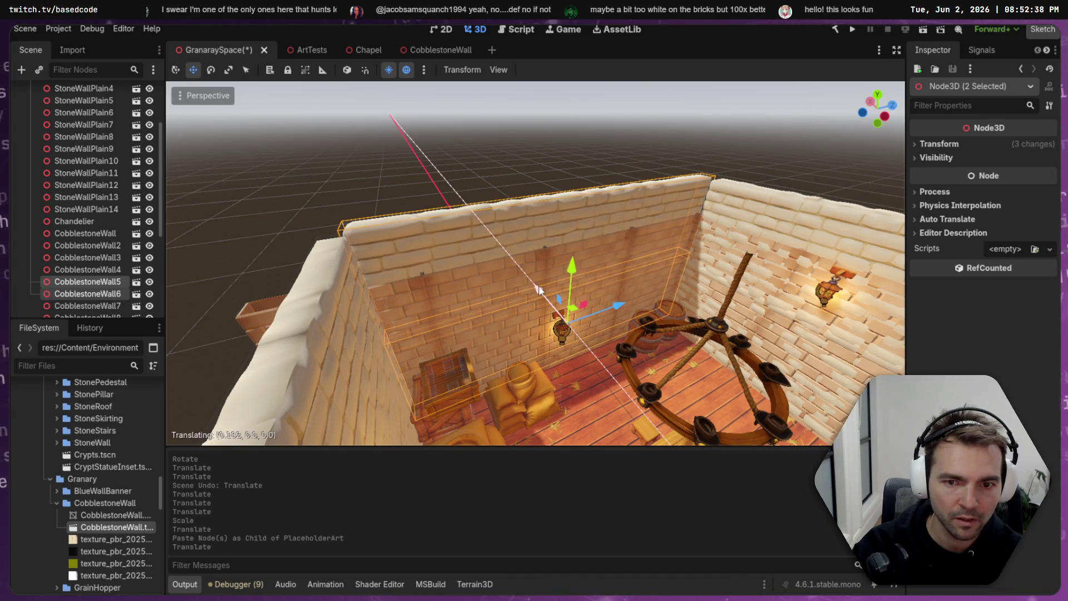
click(542, 291)
- Select all fourteen StoneWallPlain nodes in the Scene tree
scroll(534, 262, down, 5)
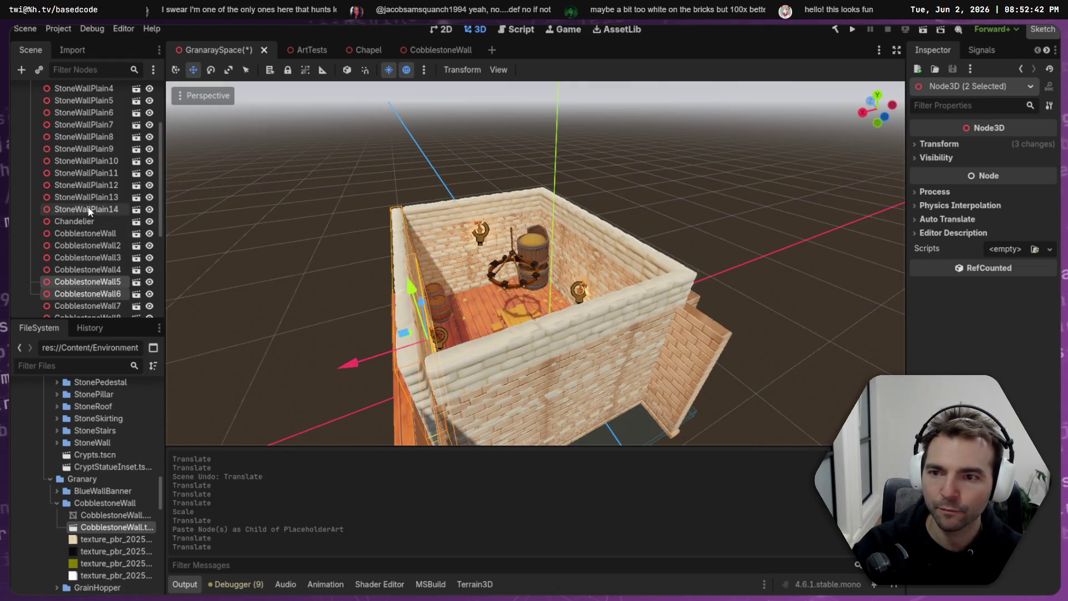
click(89, 210)
scroll(89, 210, up, 3)
shift+click(105, 137)
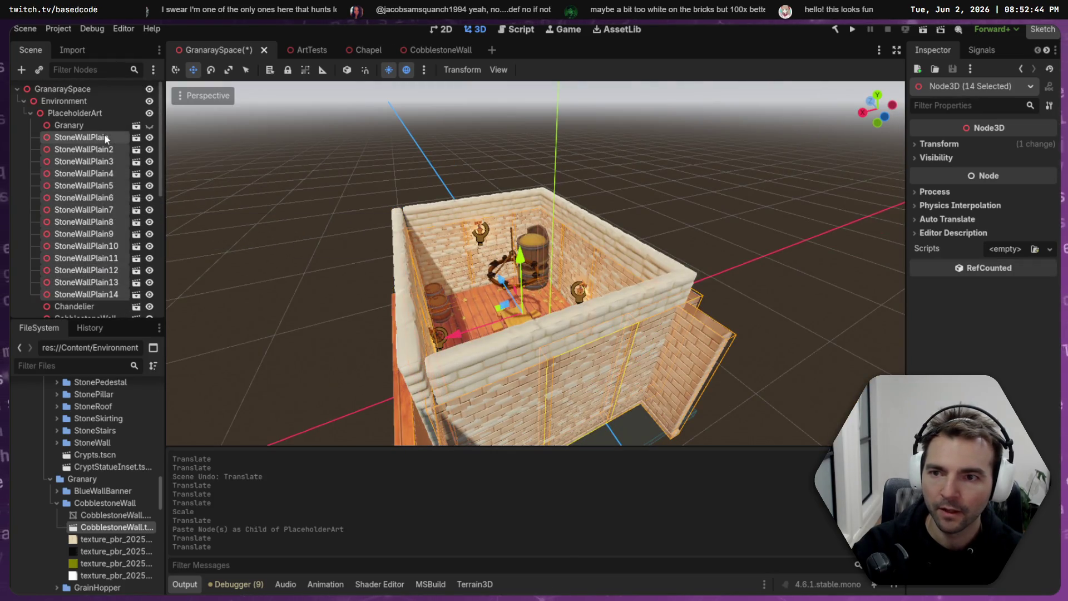
- Delete the fourteen StoneWallPlain nodes
key(Delete)
click(503, 312)
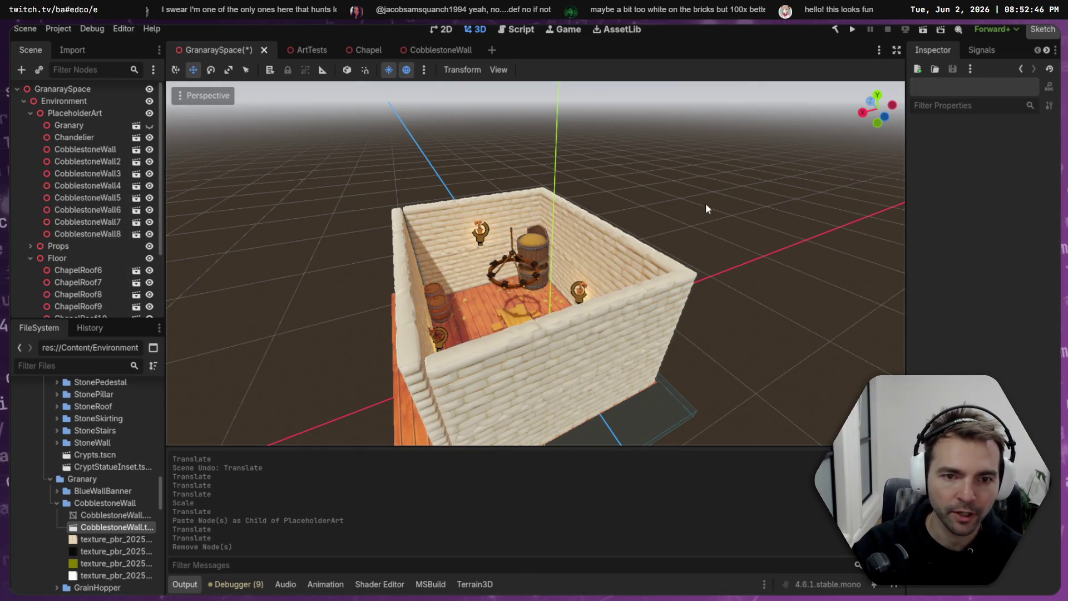
scroll(706, 206, up, 8)
mouse_move(534, 261)
mouse_down()
mouse_move(367, 264)
mouse_move(478, 261)
mouse_up()
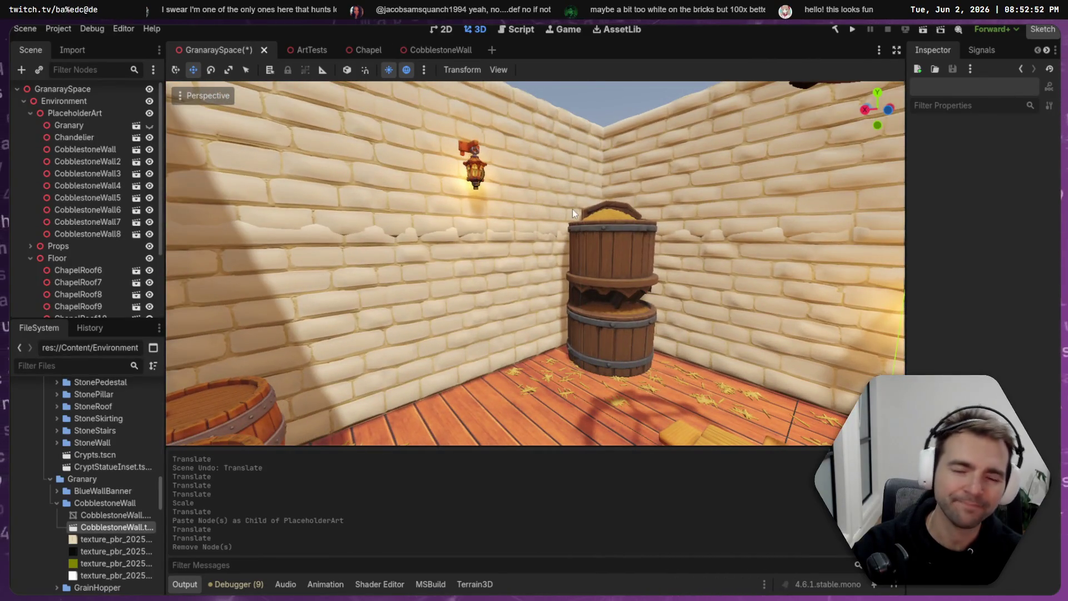
- Select CobblestoneWall2, 4, 6 and 8 and lift them upward along Y
click(797, 193)
drag(639, 186, 606, 170)
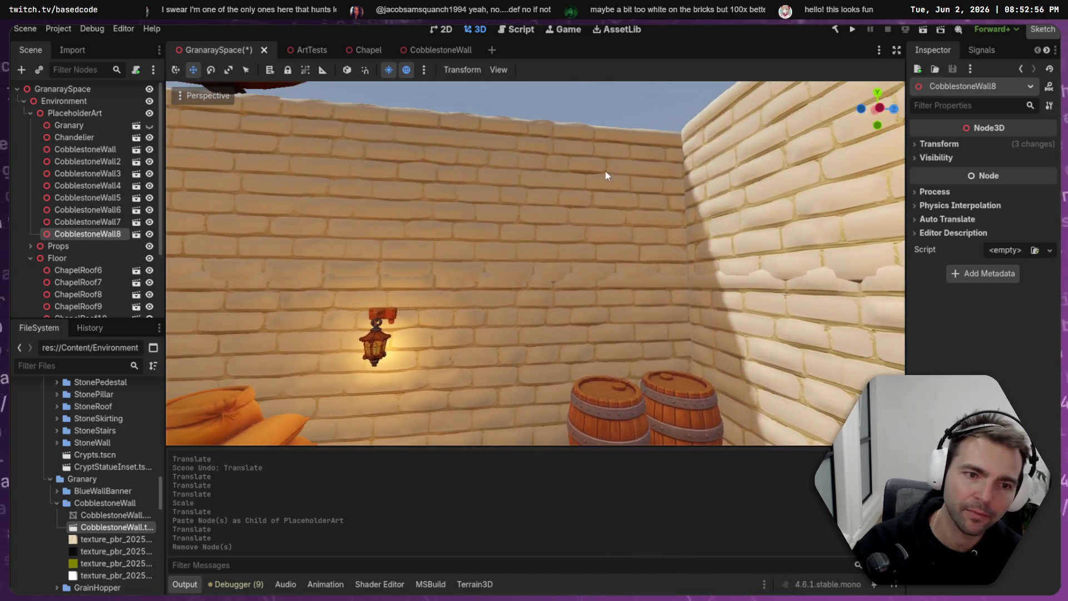
shift+click(559, 206)
drag(559, 206, 659, 214)
shift+click(659, 214)
mouse_move(456, 219)
mouse_down()
mouse_move(720, 213)
mouse_move(725, 138)
mouse_move(751, 186)
mouse_up()
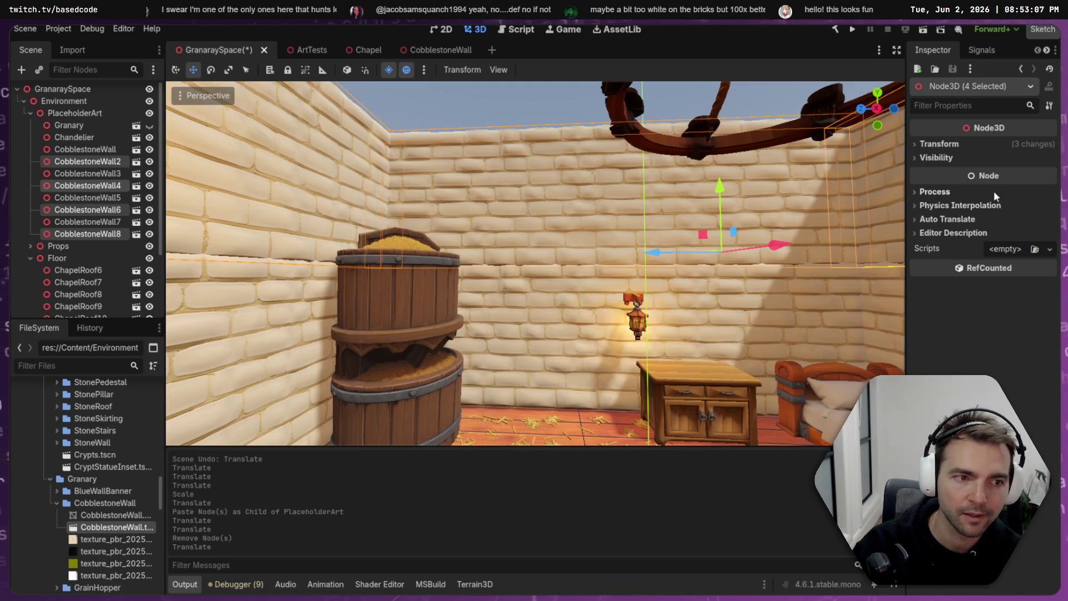
- Unlink the scale in Transform and set the four walls' Y scale to -1.2
click(940, 144)
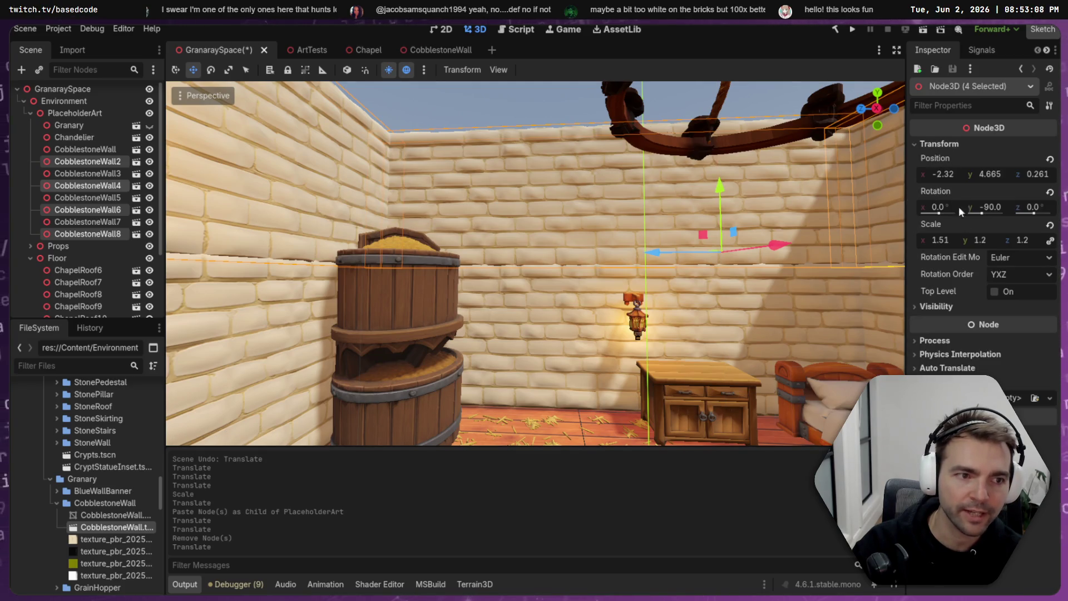
click(1050, 241)
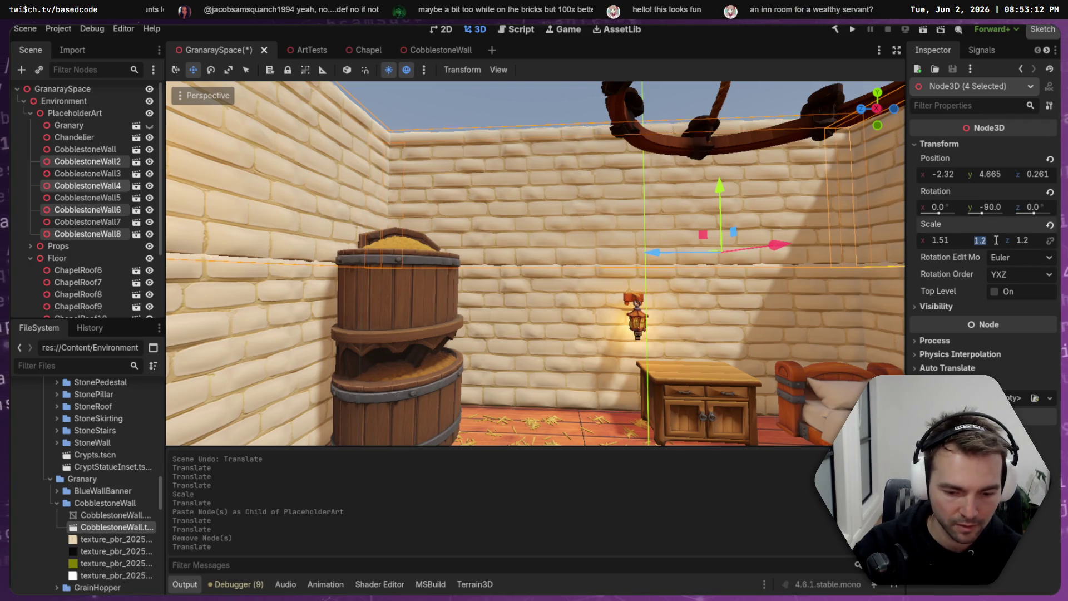
text(-1.2)
key(Return)
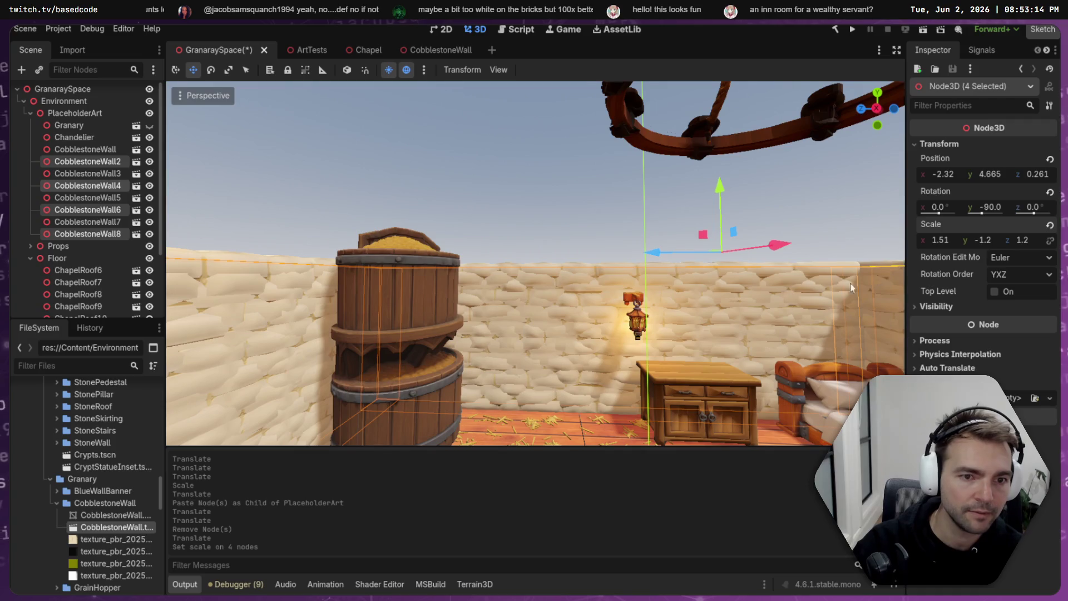
- Raise CobblestoneWall2, 4, 6 and 8 further up to Y 7.857
scroll(719, 190, down, 10)
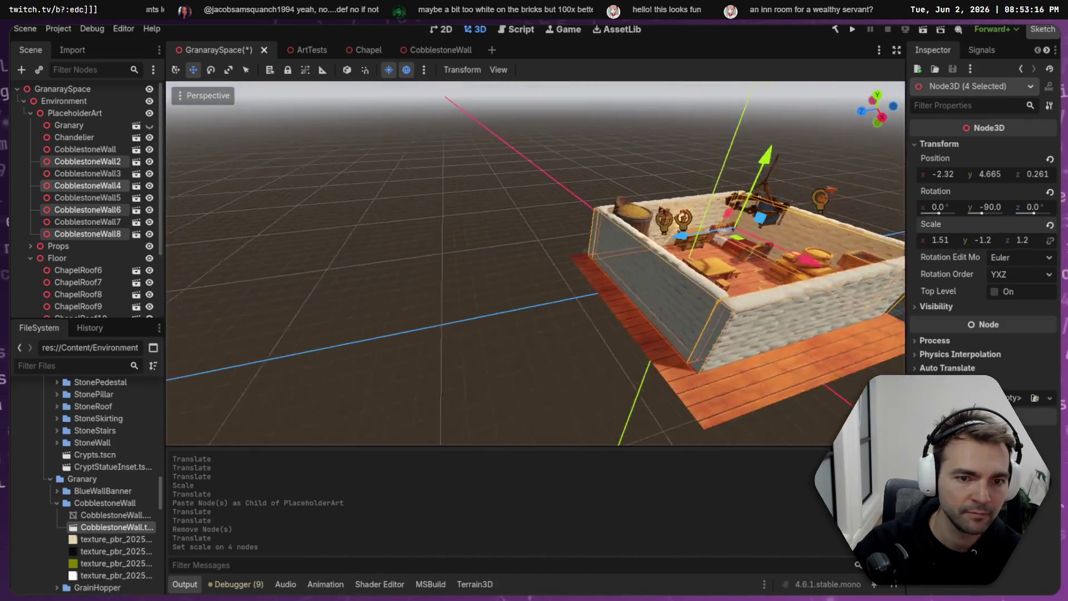
scroll(535, 263, up, 10)
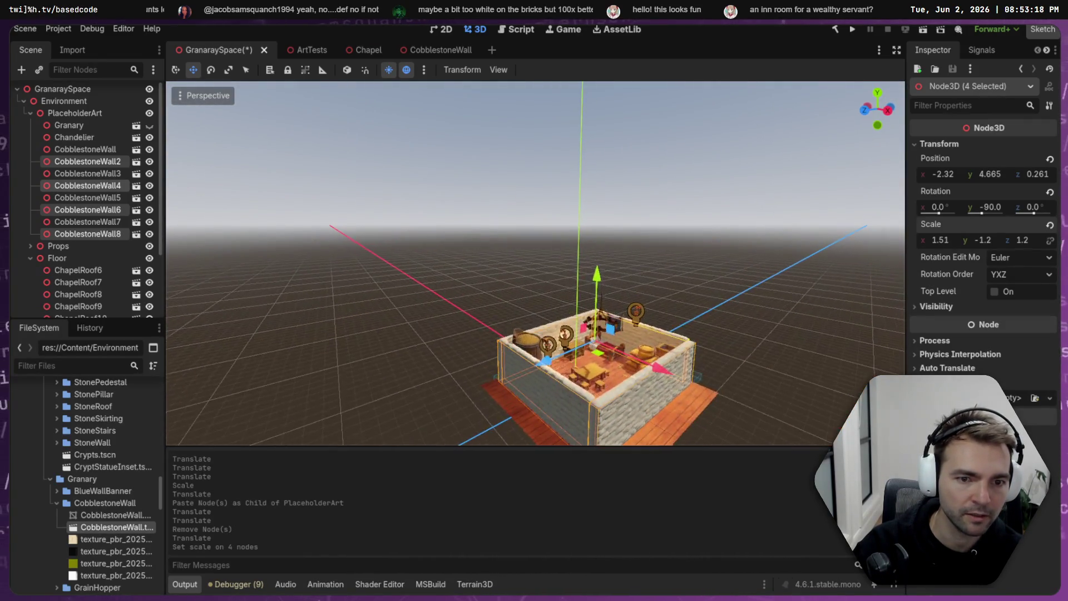
scroll(605, 164, up, 5)
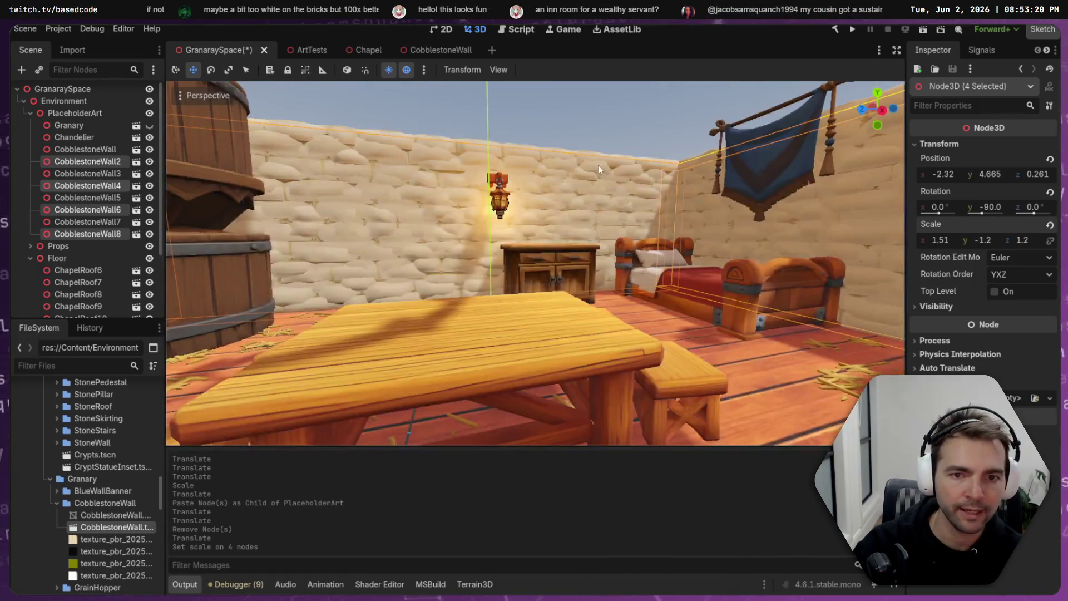
scroll(657, 226, down, 5)
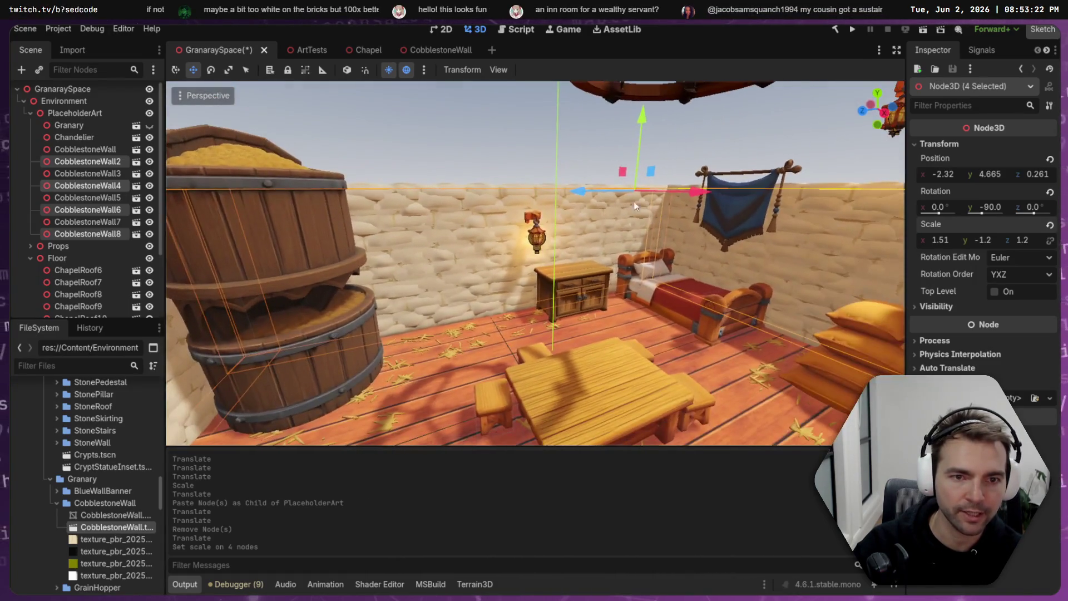
mouse_move(639, 119)
mouse_down()
mouse_move(659, 63)
mouse_move(762, 42)
mouse_up()
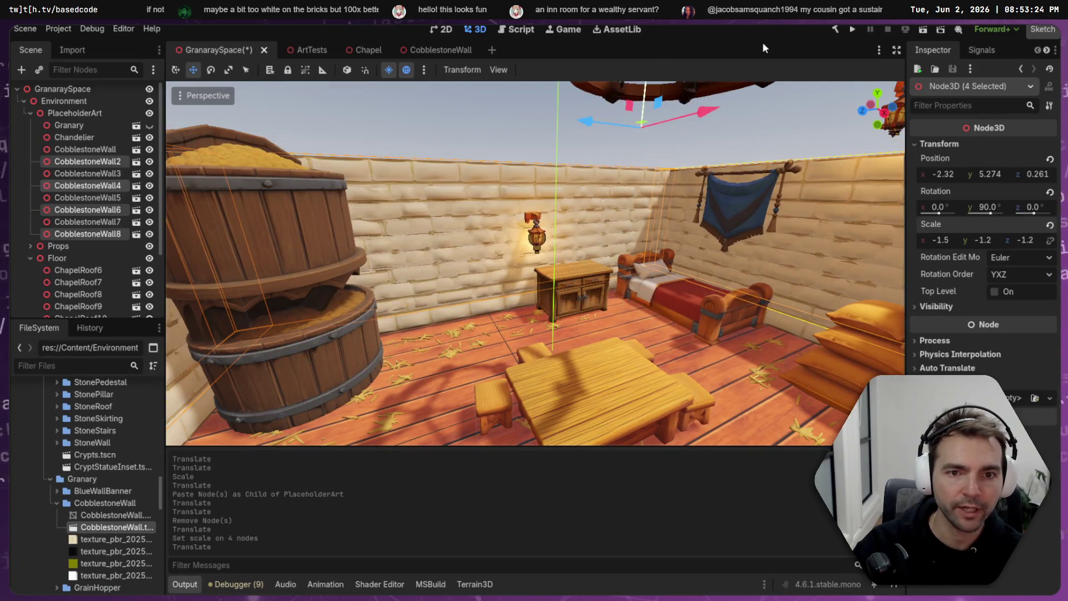
scroll(651, 299, down, 4)
mouse_move(587, 273)
mouse_down()
mouse_move(571, 48)
mouse_move(580, 92)
mouse_up()
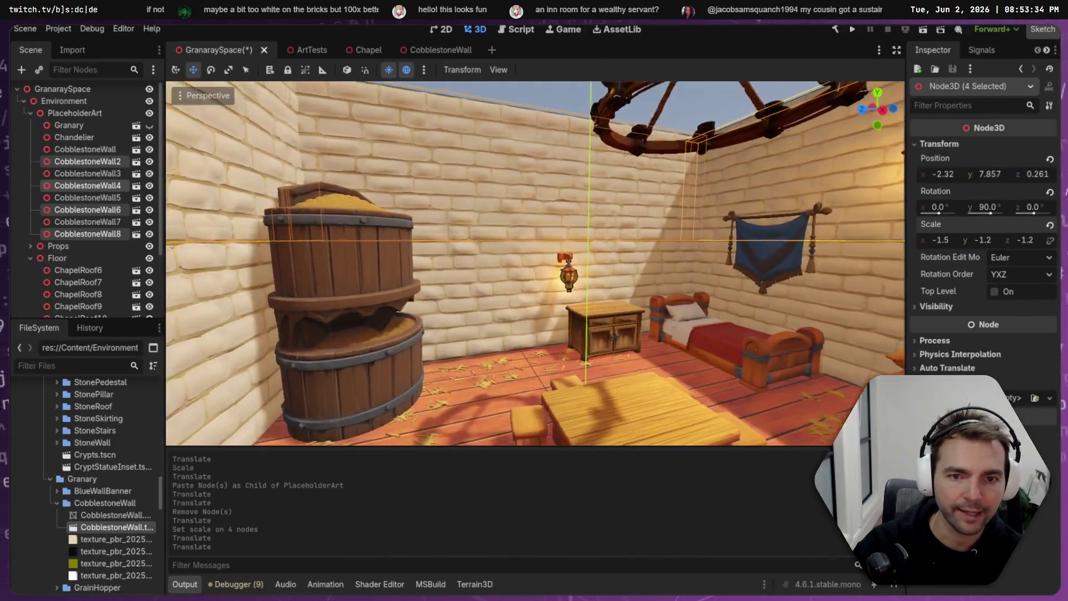
- Nudge CobblestoneWall through CobblestoneWall4 slightly along X
key(w)
key(s)
key(a)
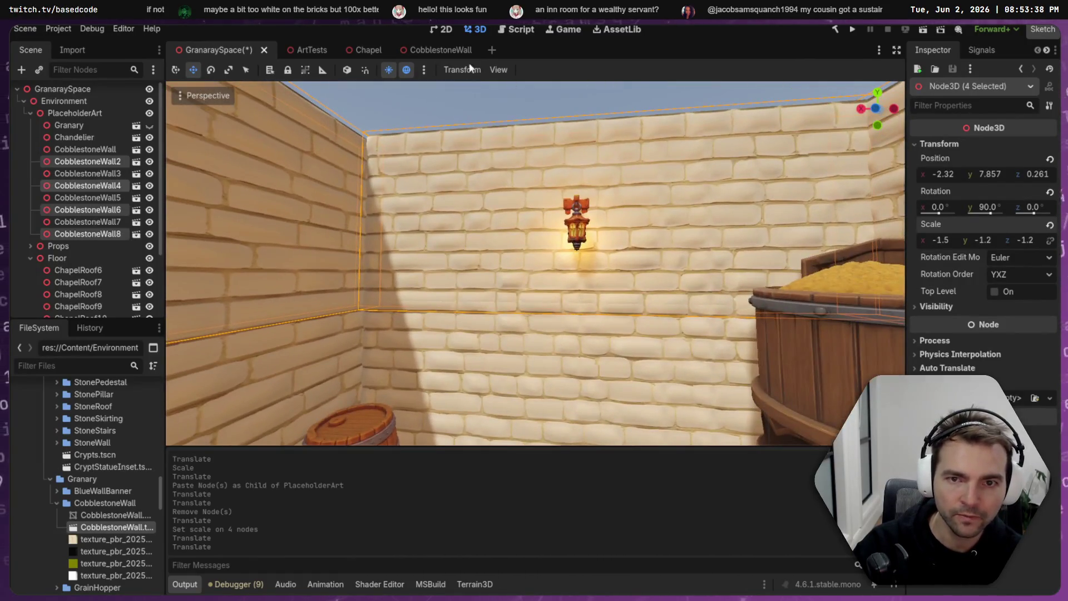
click(449, 107)
key(s)
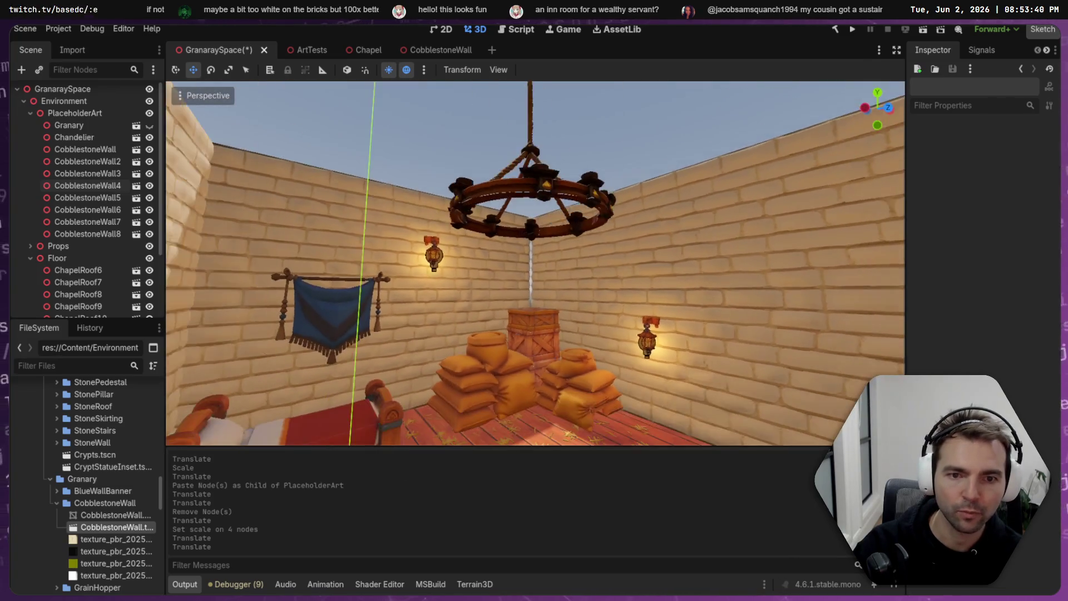
key(e)
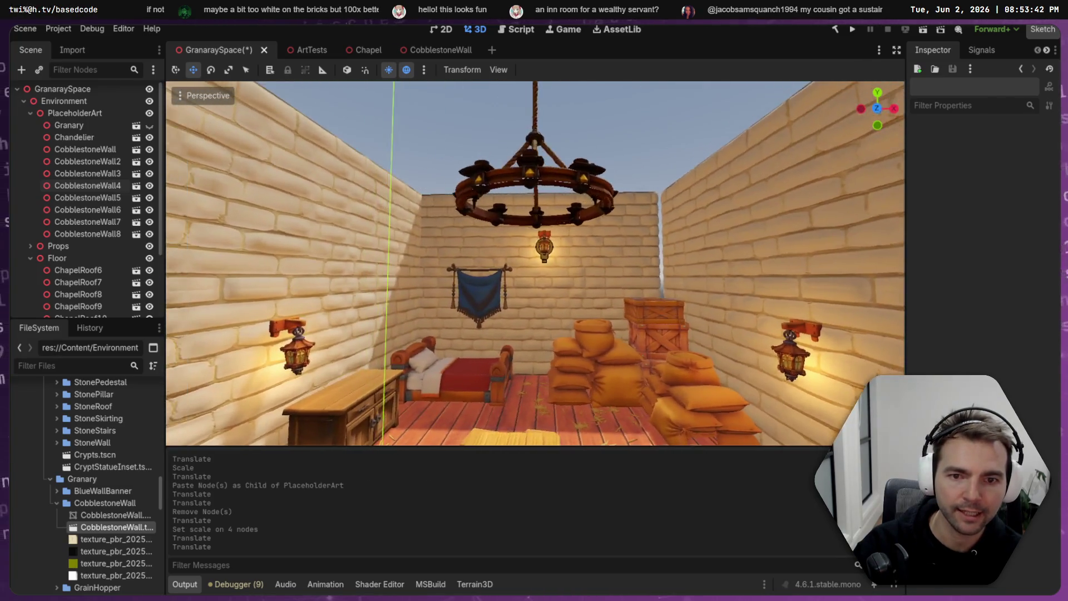
key(s)
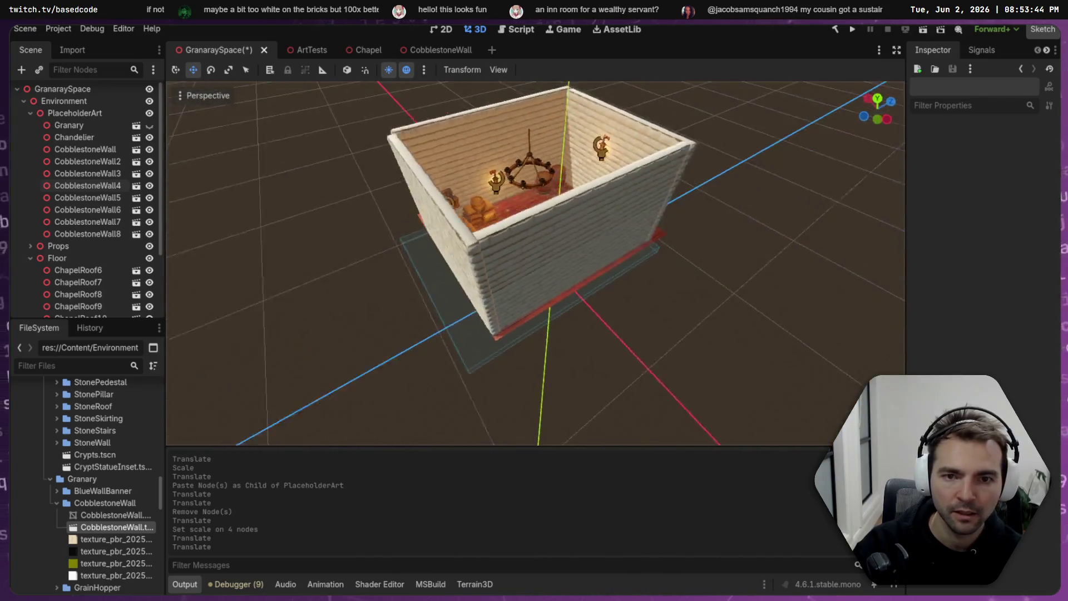
click(481, 228)
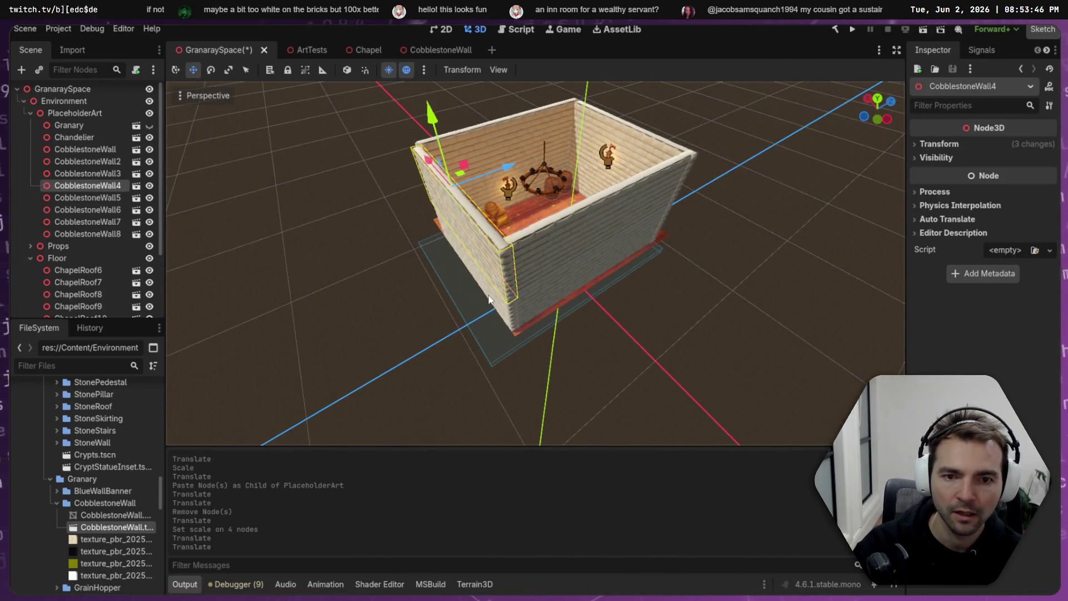
shift+click(472, 245)
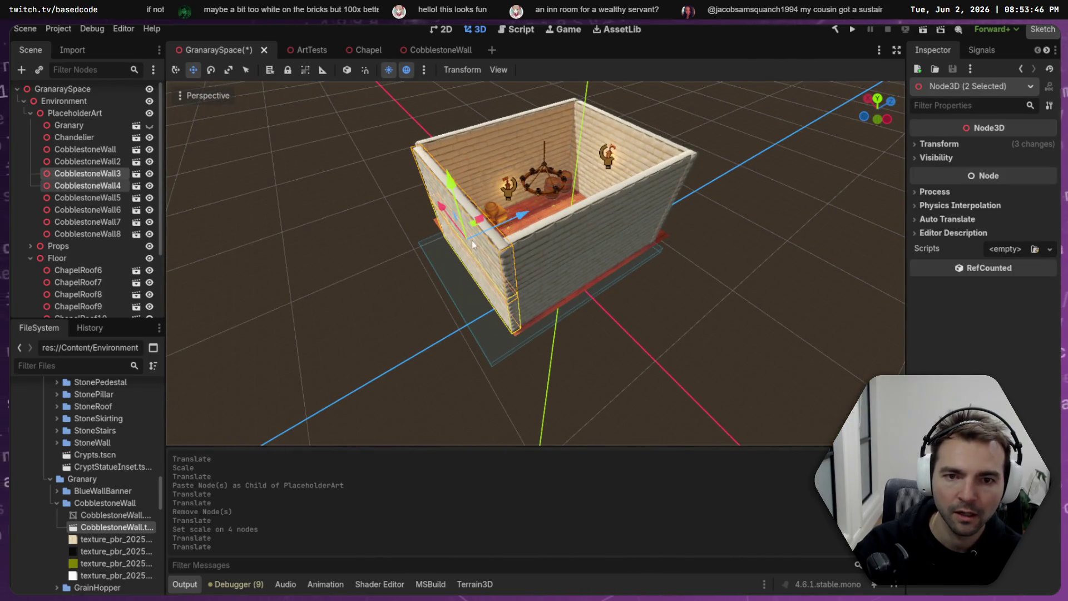
shift+click(616, 122)
shift+click(598, 192)
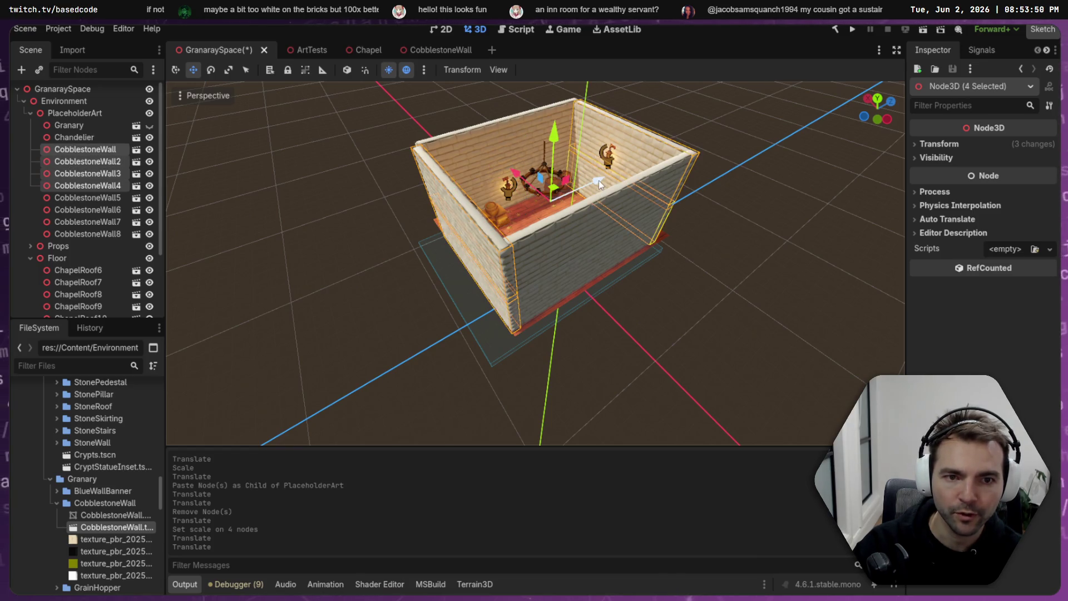
drag(517, 175, 516, 174)
- Save the GranarySpace scene, inspect the room for gaps, and run the game with F5
click(730, 133)
key(ctrl+s)
key(w)
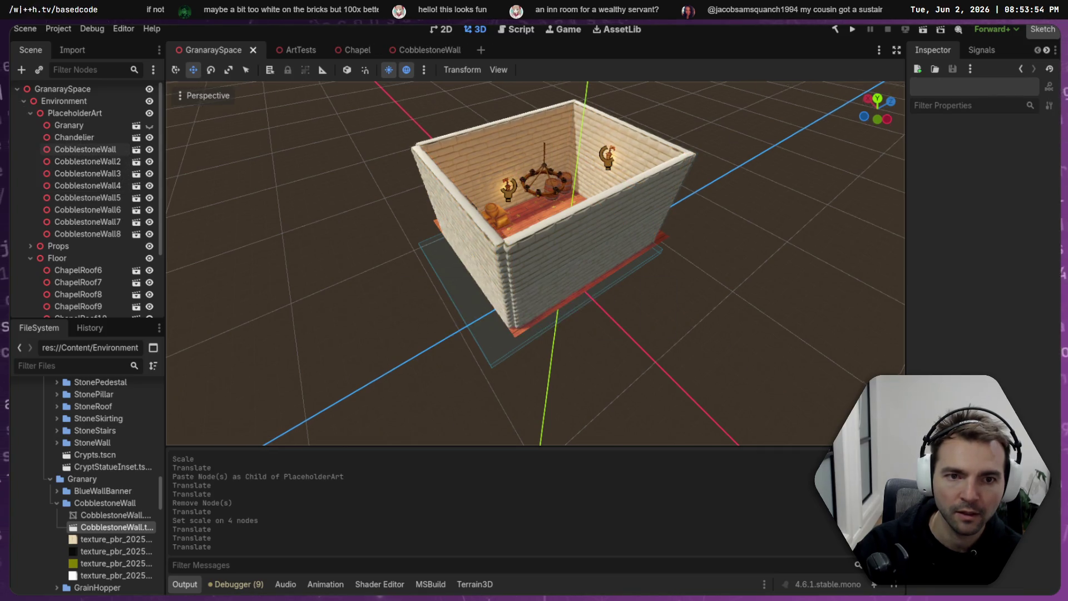
key(s)
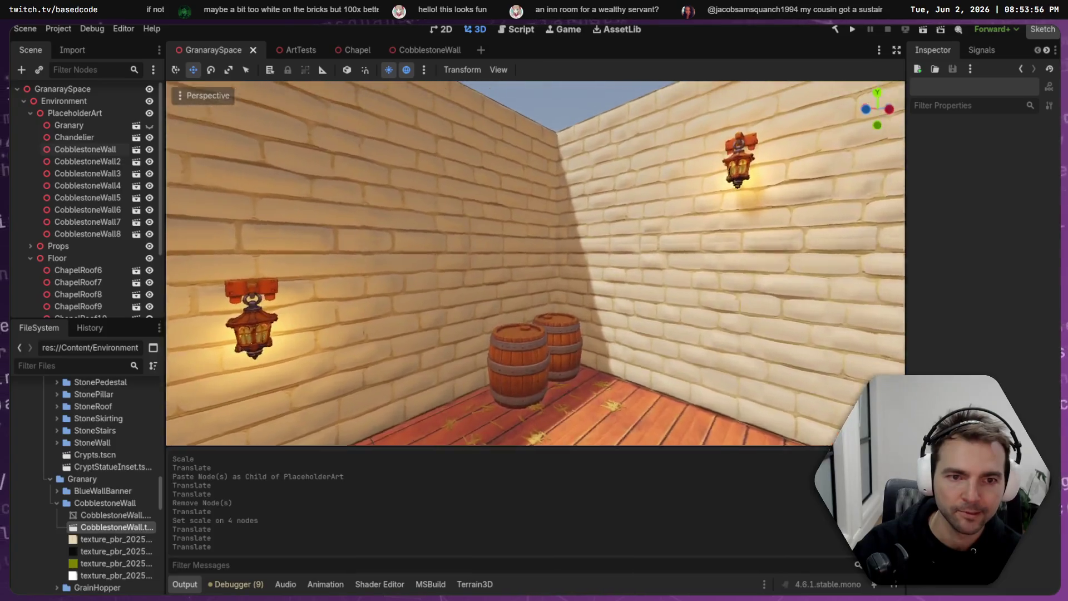
key(w)
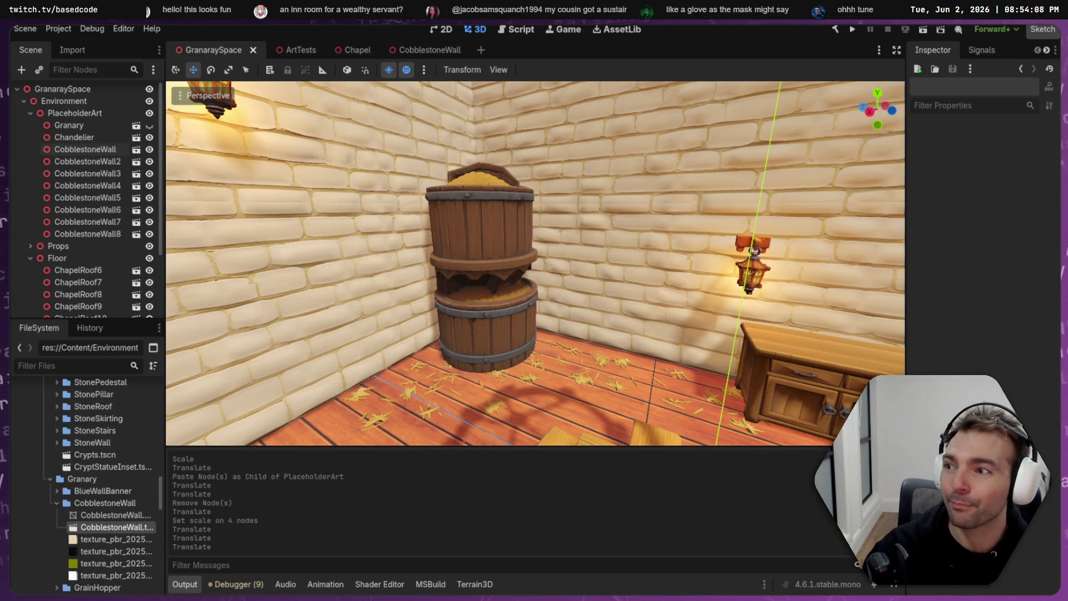
mouse_move(535, 263)
mouse_down()
mouse_move(645, 263)
mouse_move(403, 125)
mouse_up()
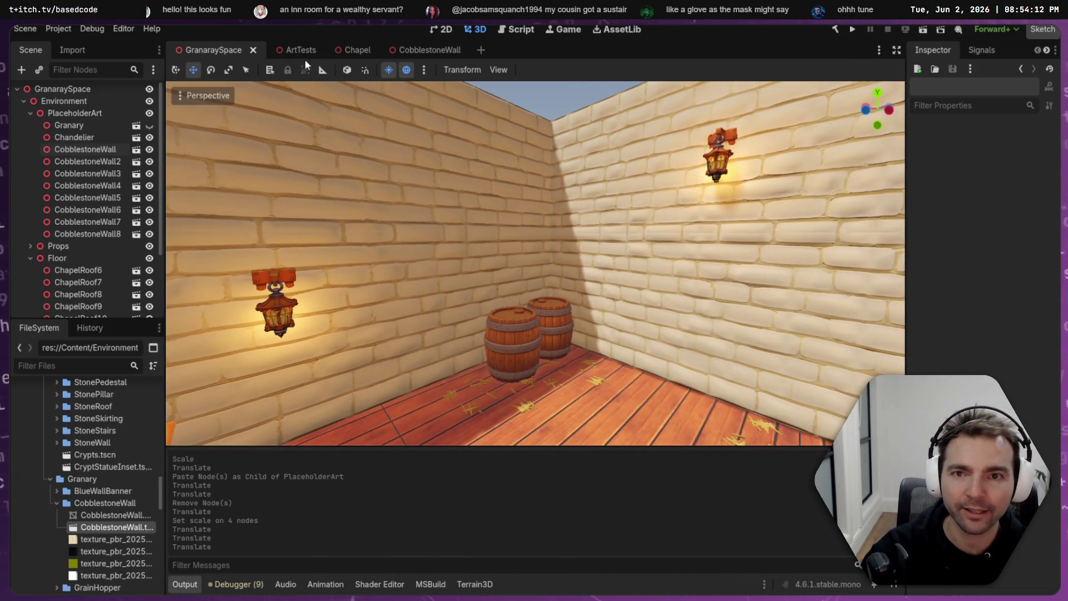
click(111, 367)
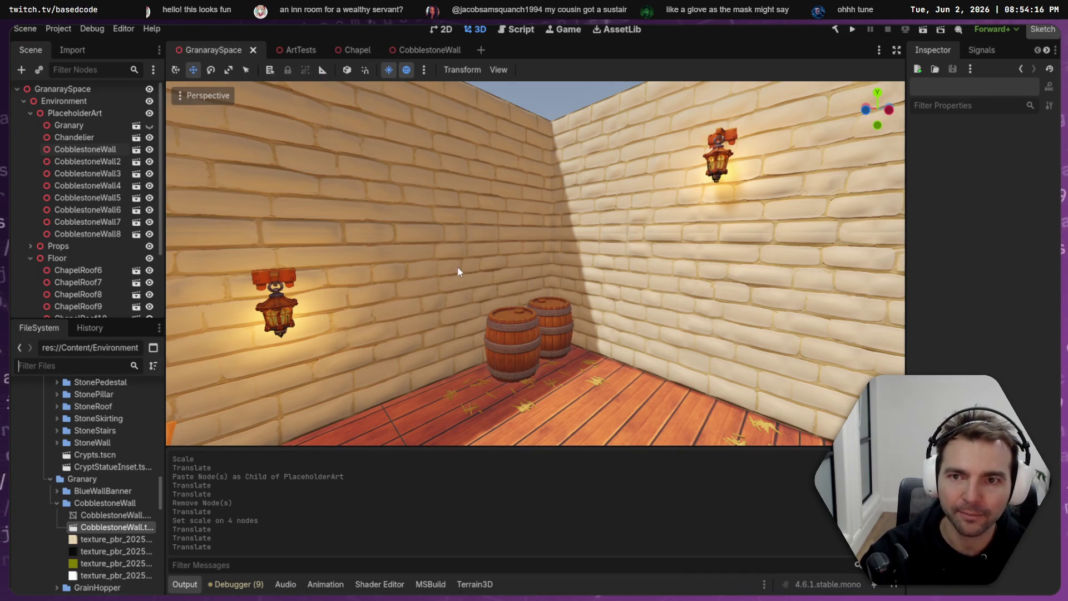
drag(484, 255, 423, 261)
drag(539, 308, 356, 306)
key(F5)
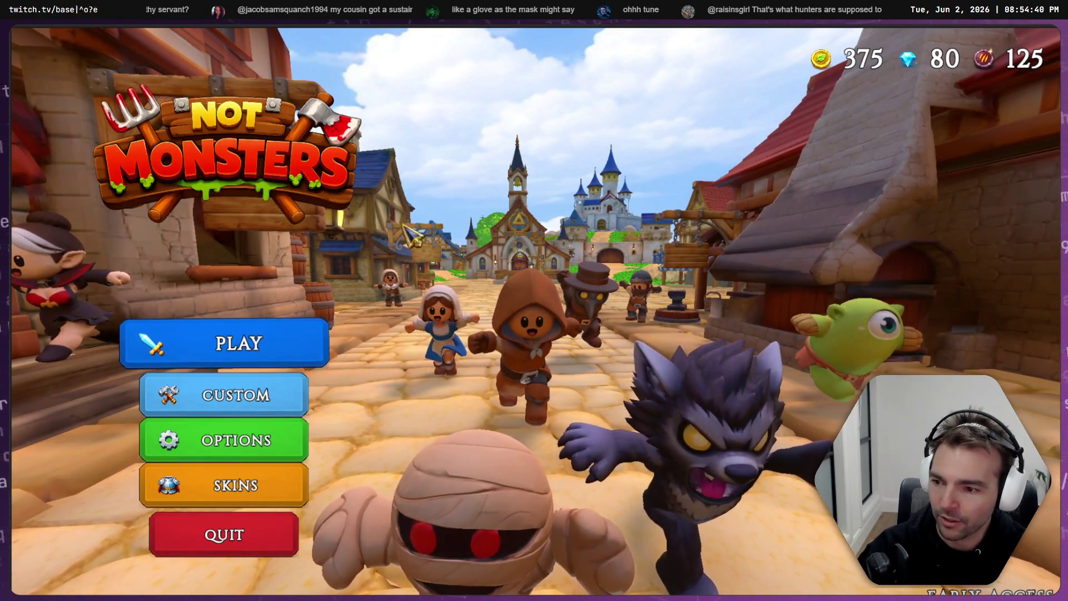
- Start a match, choose the Farmer as villager, then pick the Mummy as monster
click(279, 340)
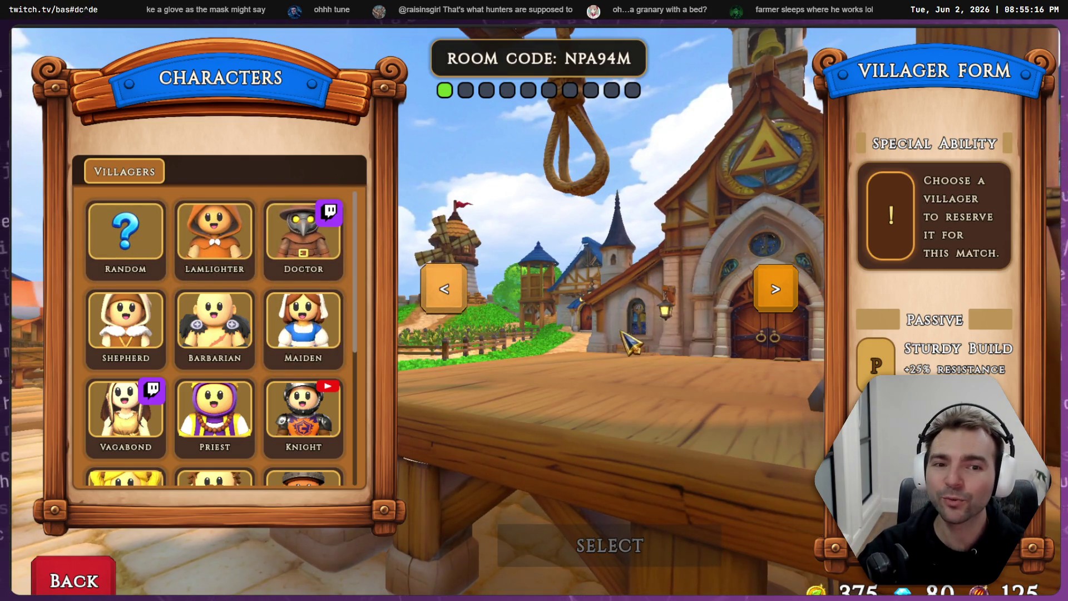
scroll(161, 300, down, 3)
scroll(162, 300, up, 3)
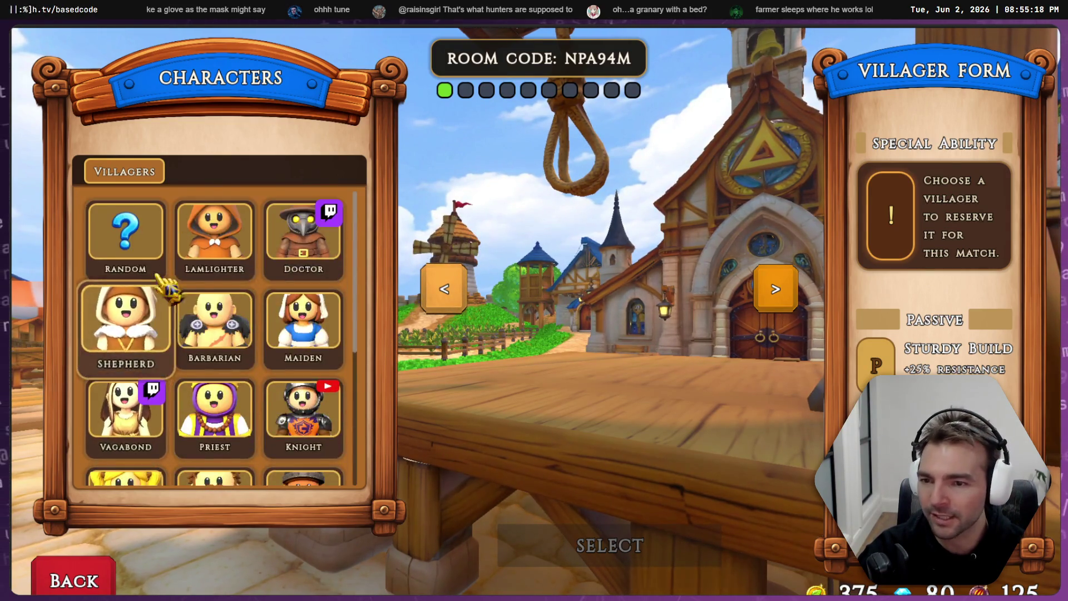
scroll(184, 306, down, 2)
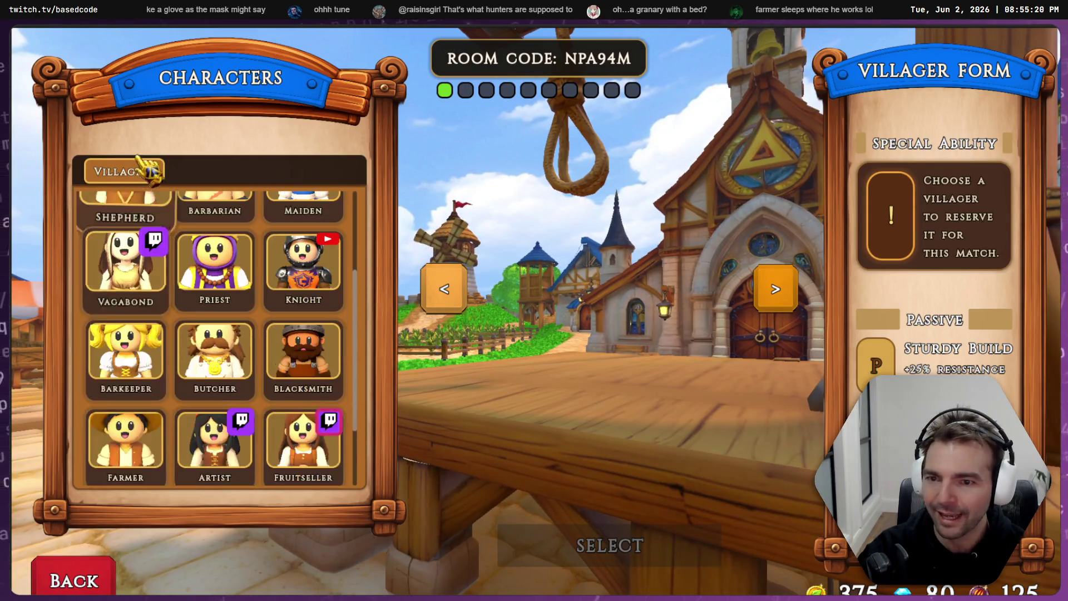
scroll(145, 334, down, 2)
click(156, 383)
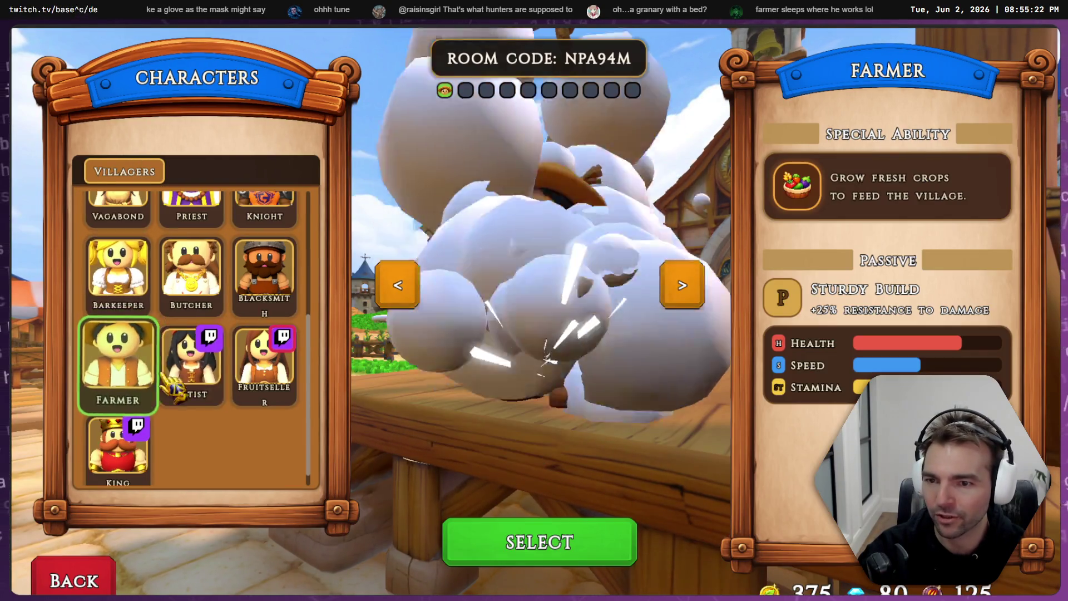
click(597, 554)
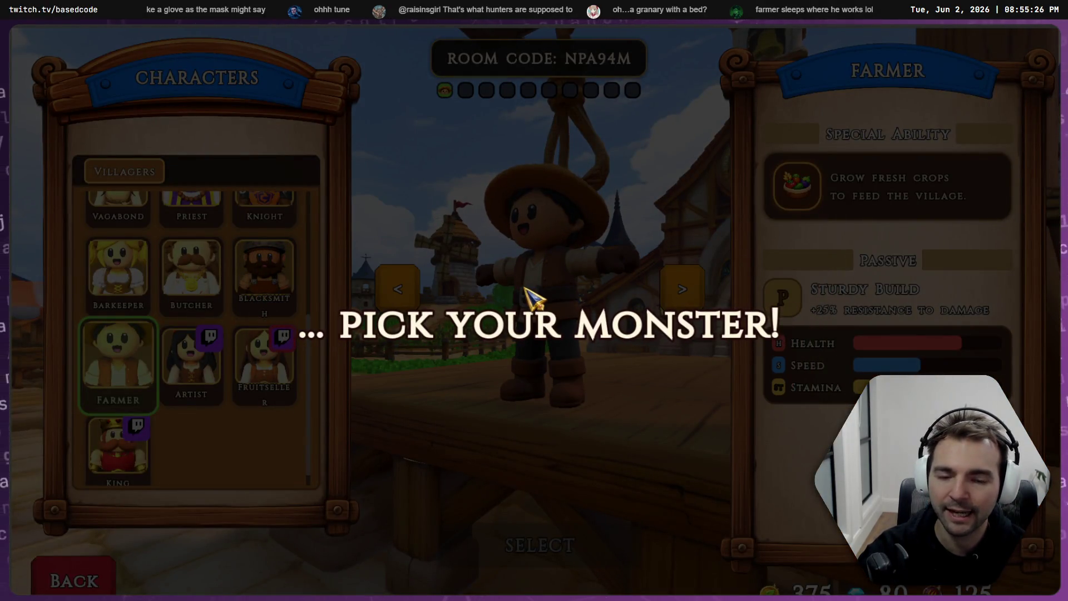
scroll(234, 416, down, 3)
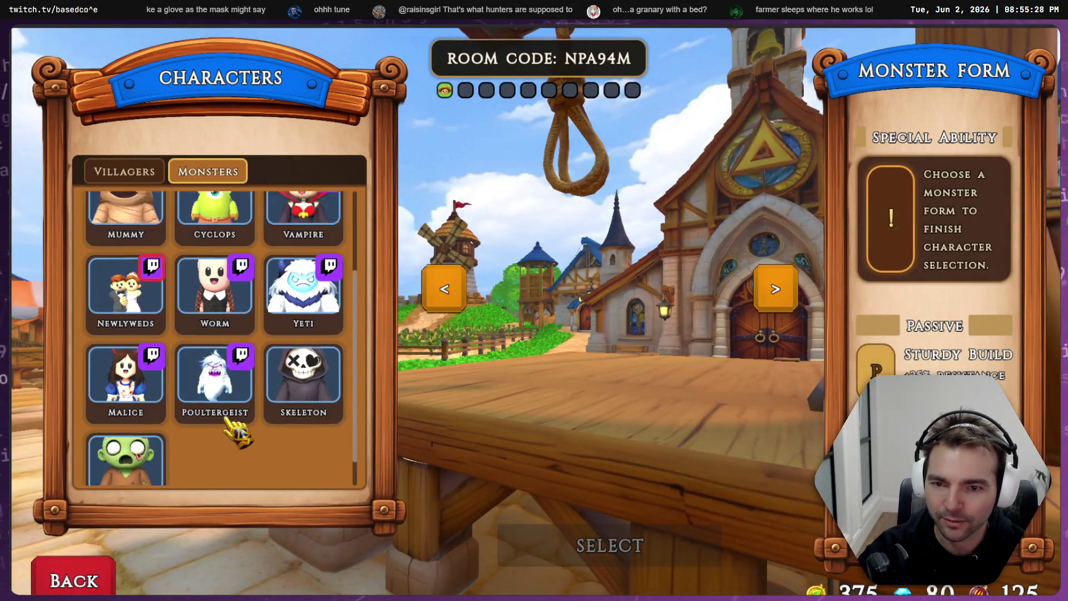
click(126, 322)
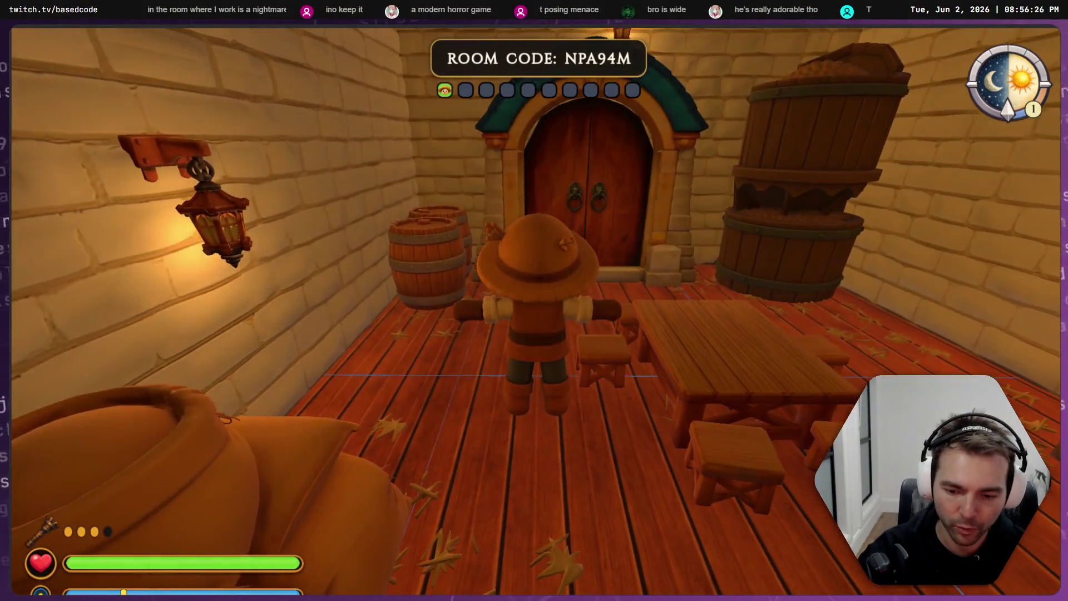
- Stop the game and raise the six plank pieces ChapelRoof6 to ChapelRoof11 upward
key(F8)
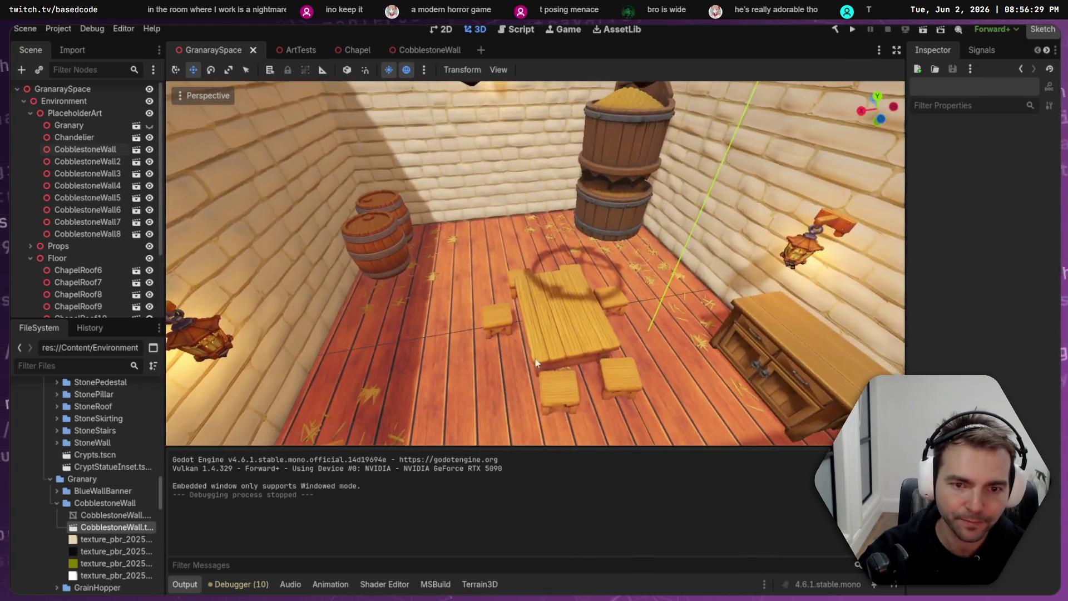
click(453, 346)
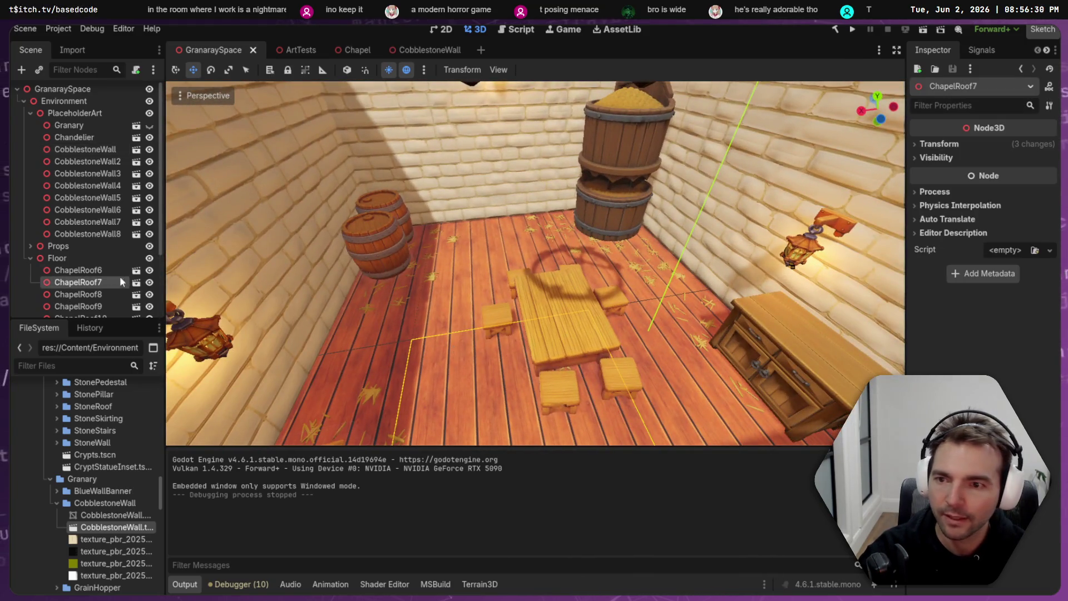
click(78, 270)
scroll(94, 272, down, 3)
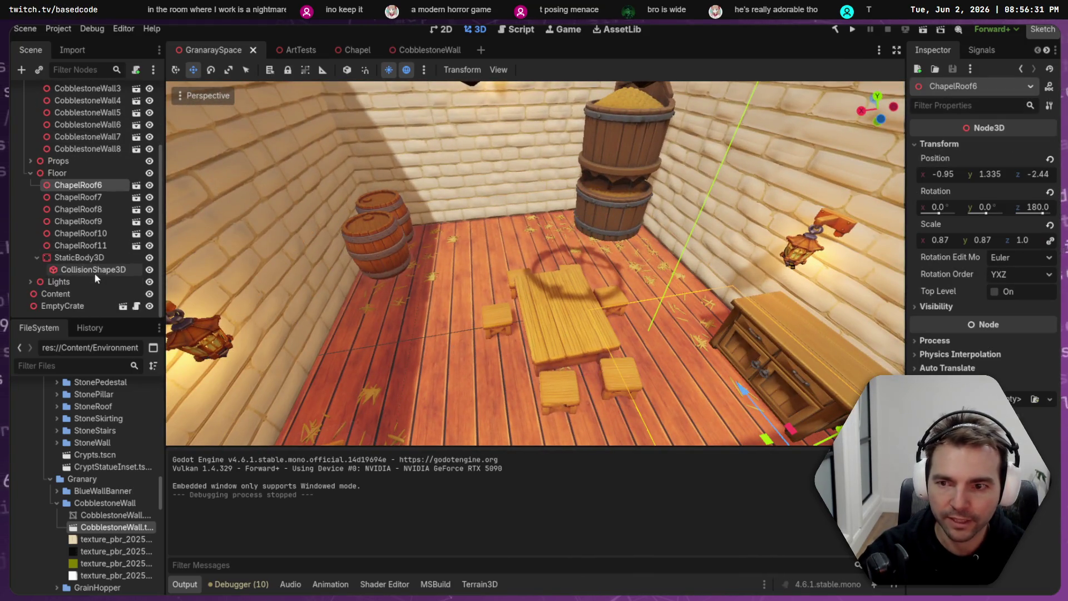
shift+click(81, 245)
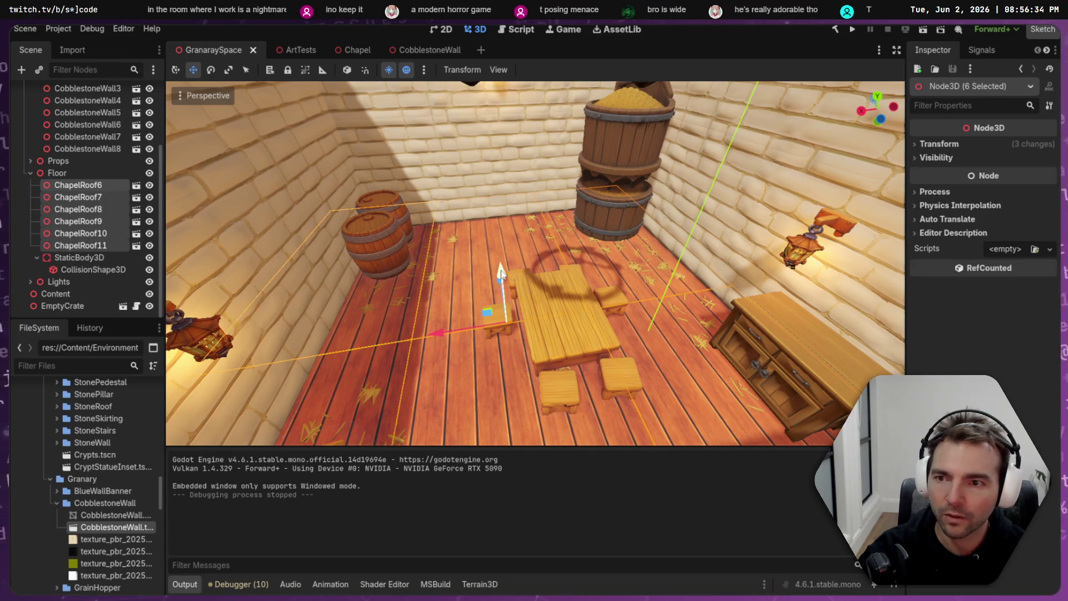
mouse_move(502, 270)
mouse_down()
mouse_move(497, 205)
mouse_move(531, 78)
mouse_move(540, 97)
mouse_up()
scroll(518, 172, down, 6)
- Flip the plank pieces over by 165° and nudge them along Z into place
key(e)
mouse_move(518, 147)
mouse_down()
mouse_move(711, 173)
mouse_move(251, 239)
mouse_move(700, 212)
mouse_move(730, 221)
mouse_up()
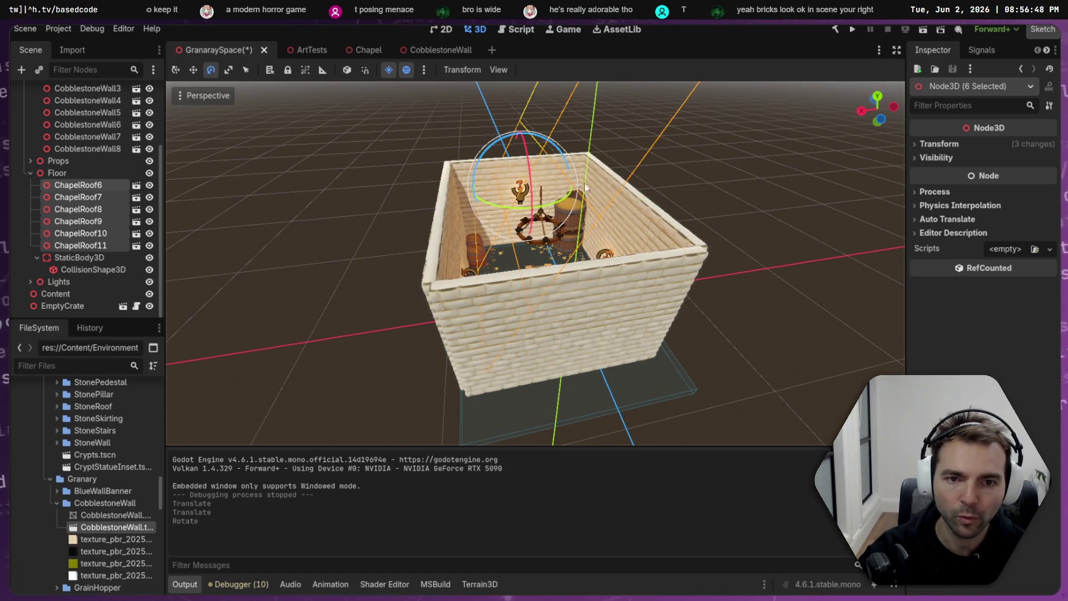
key(ctrl+z)
mouse_move(487, 146)
mouse_down()
mouse_move(753, 177)
mouse_move(790, 345)
mouse_move(840, 437)
mouse_move(645, 249)
mouse_up()
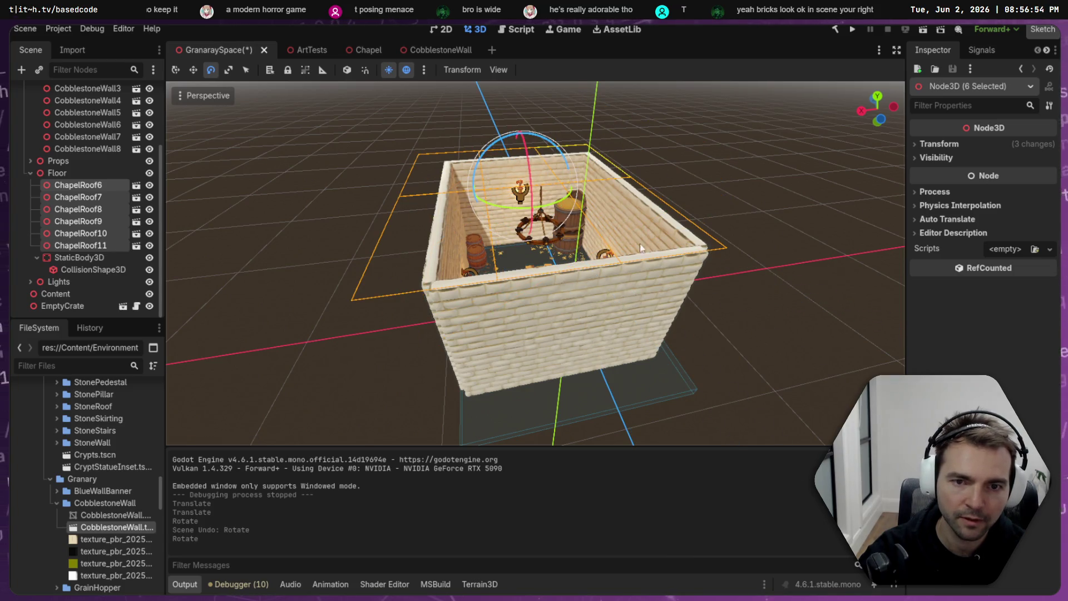
key(w)
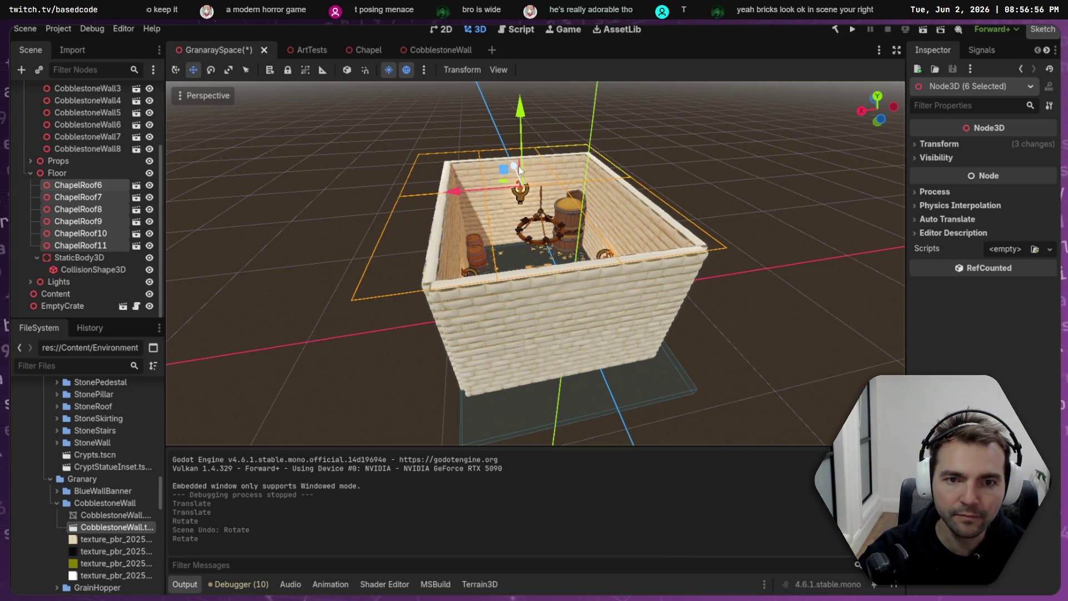
drag(517, 166, 518, 174)
drag(519, 174, 518, 167)
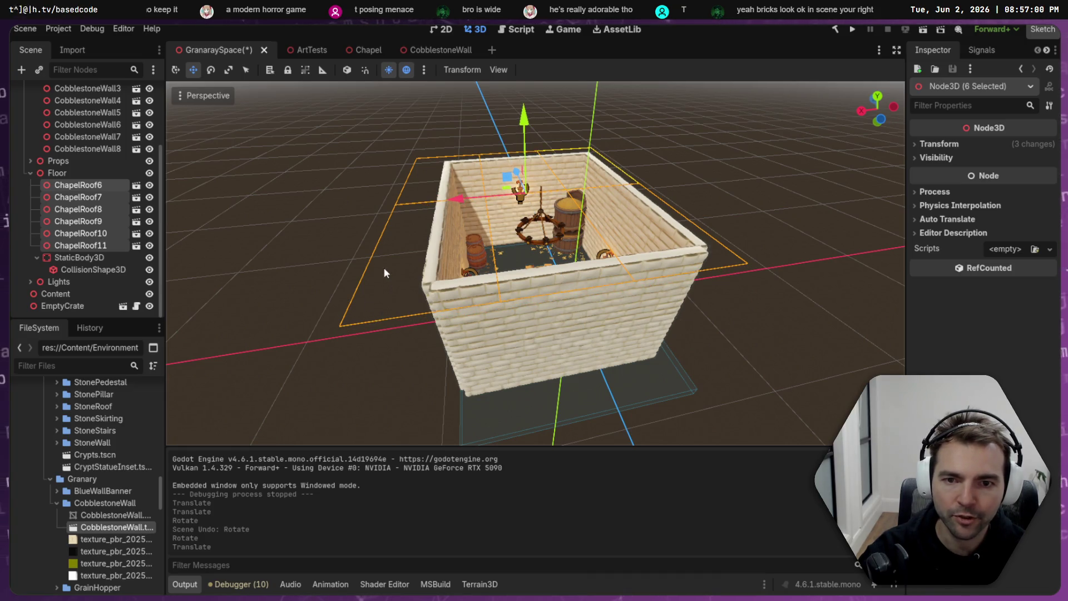
- Delete the extra plank pieces ChapelRoof6 and ChapelRoof9
click(372, 208)
drag(417, 198, 396, 269)
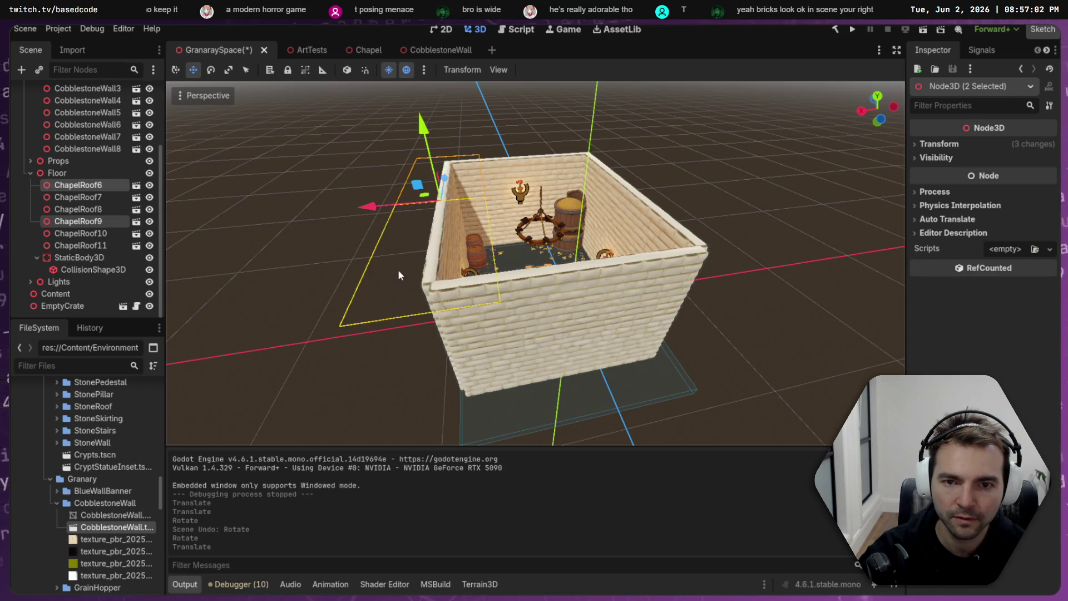
key(Delete)
click(482, 312)
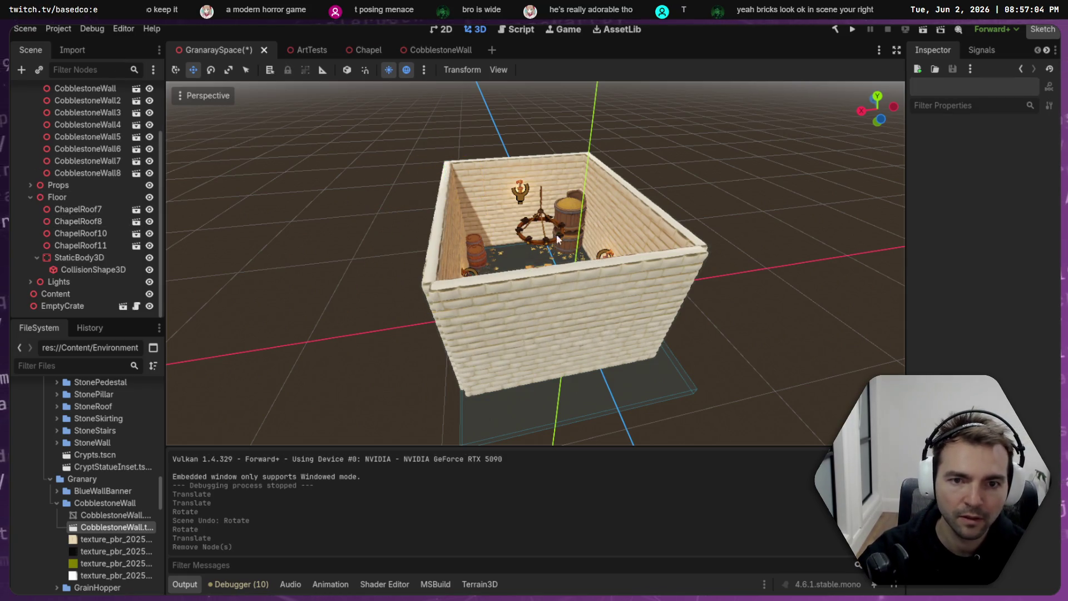
- Slide ChapelRoof7, 8, 10 and 11 along the X axis
click(77, 209)
shift+click(81, 233)
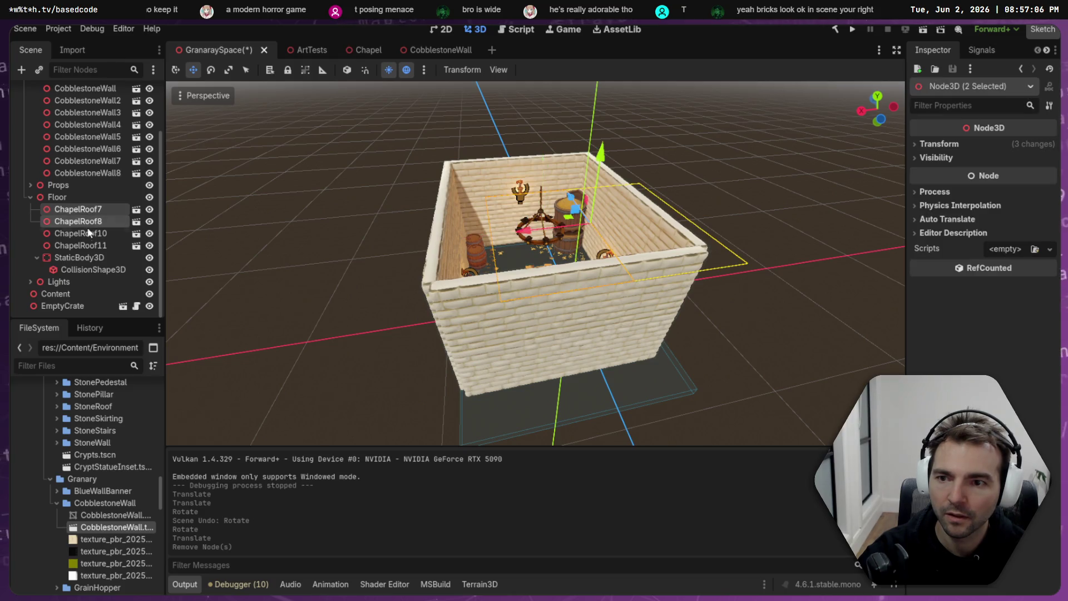
shift+click(85, 248)
mouse_move(497, 196)
mouse_down()
mouse_move(452, 209)
mouse_move(465, 206)
mouse_up()
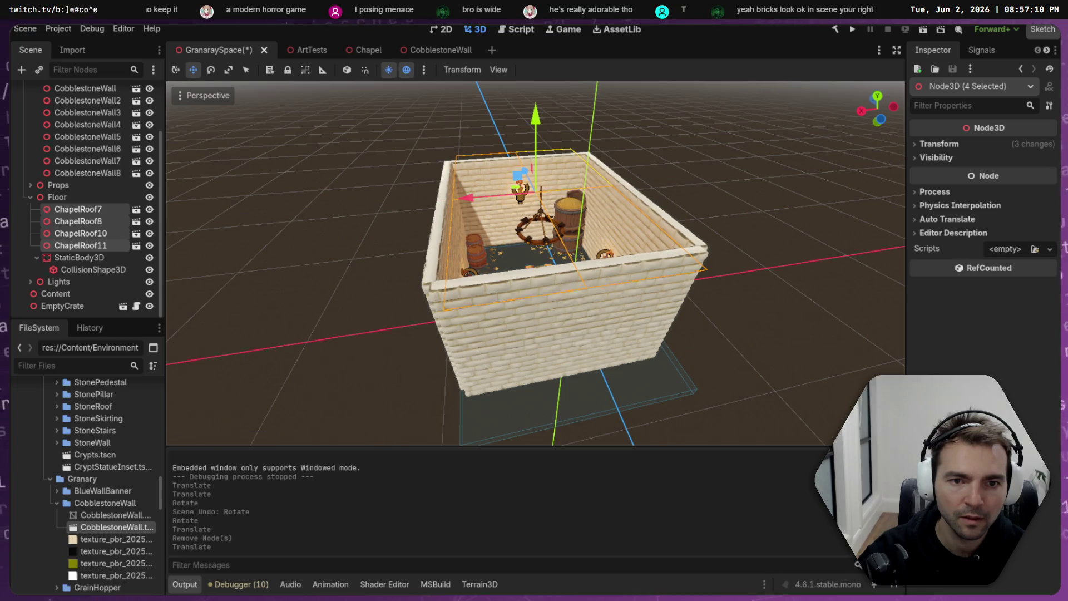
- Fly the camera through the room to check the plank ceiling against the reference image
key(w)
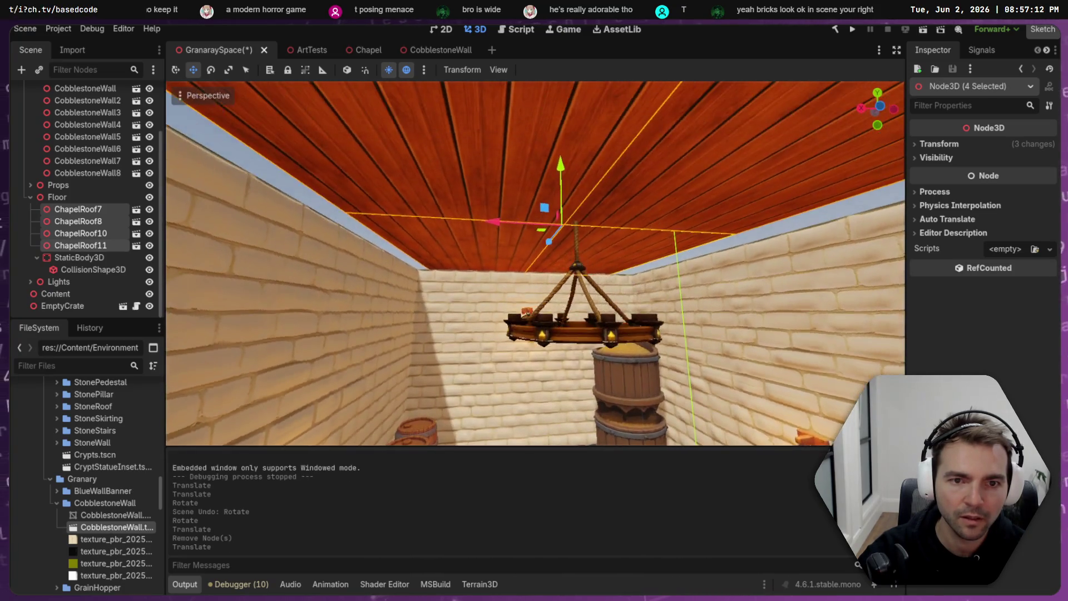
key(s)
key(e)
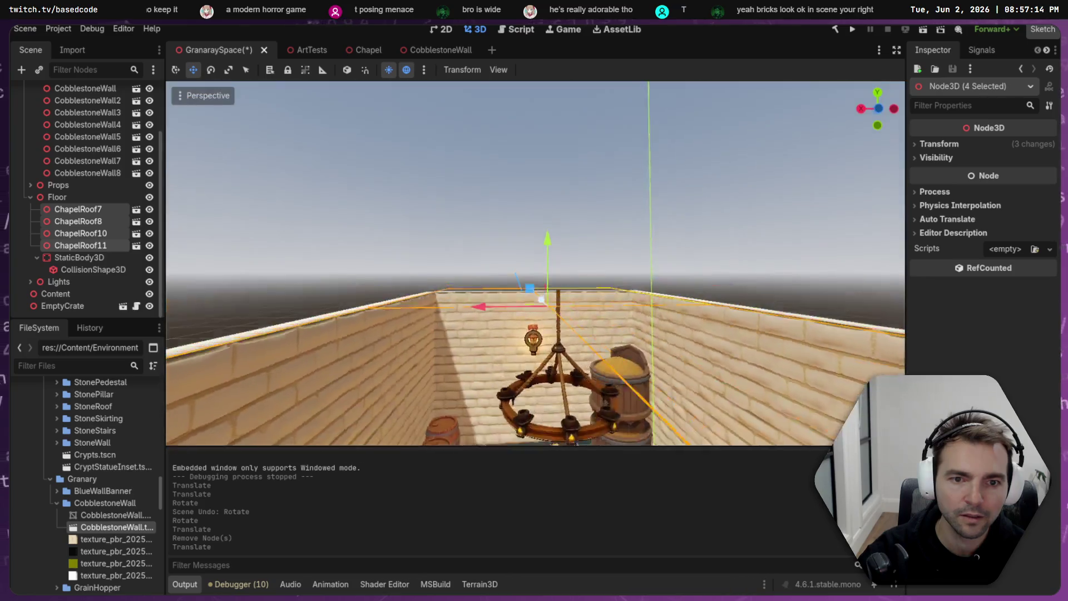
key(q)
key(s)
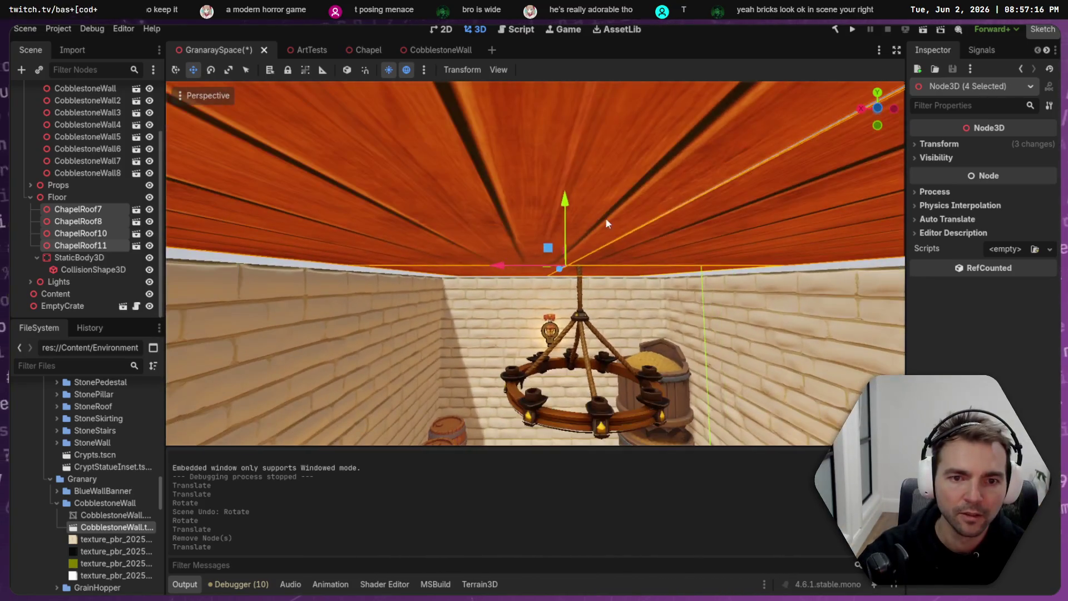
key(alt+Tab)
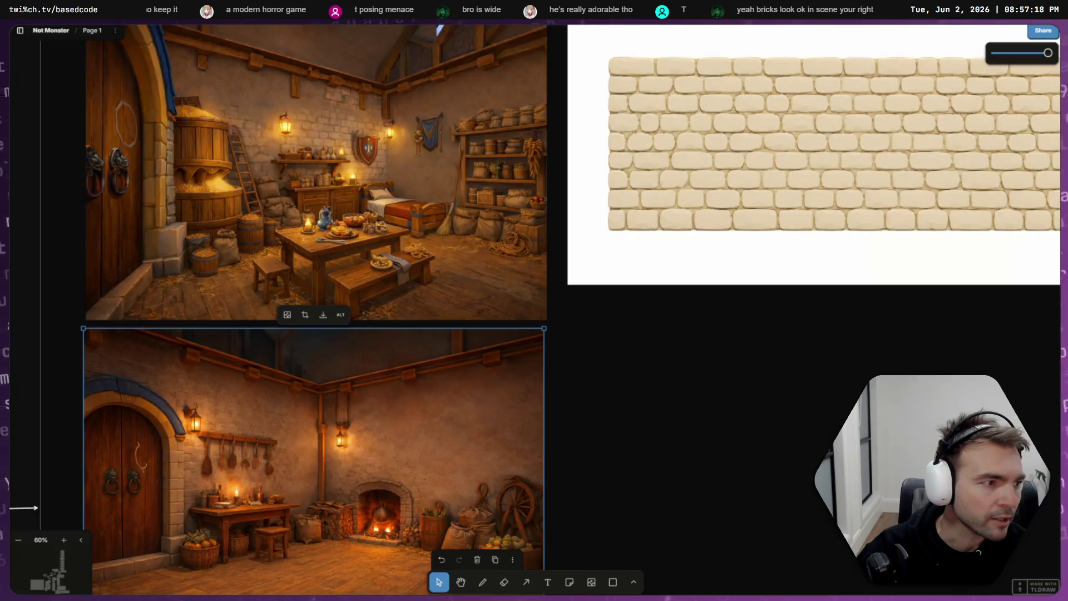
key(alt+Tab)
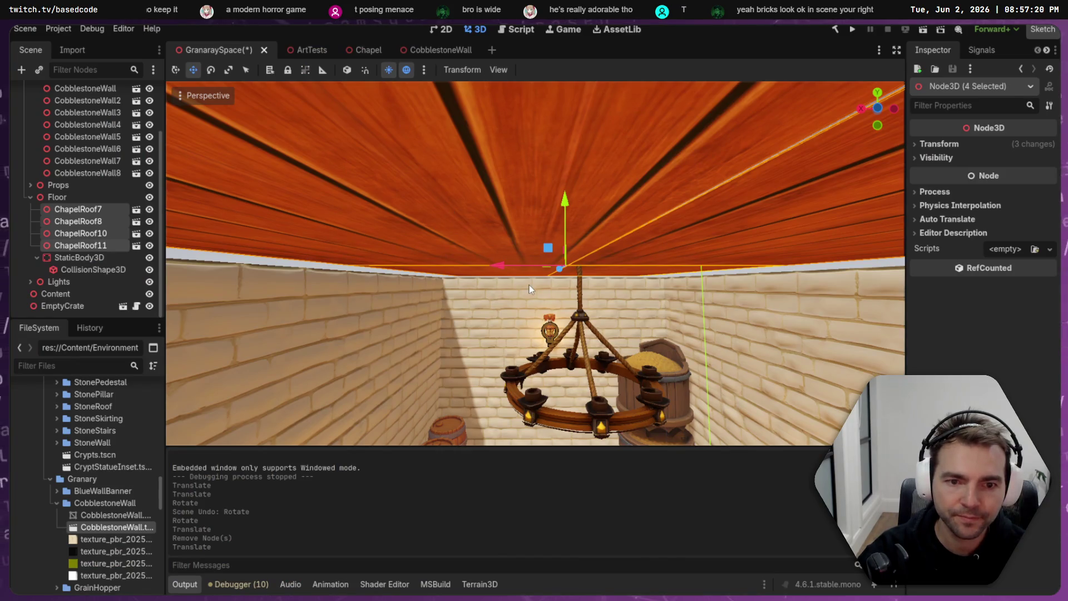
key(w)
key(s)
key(s)
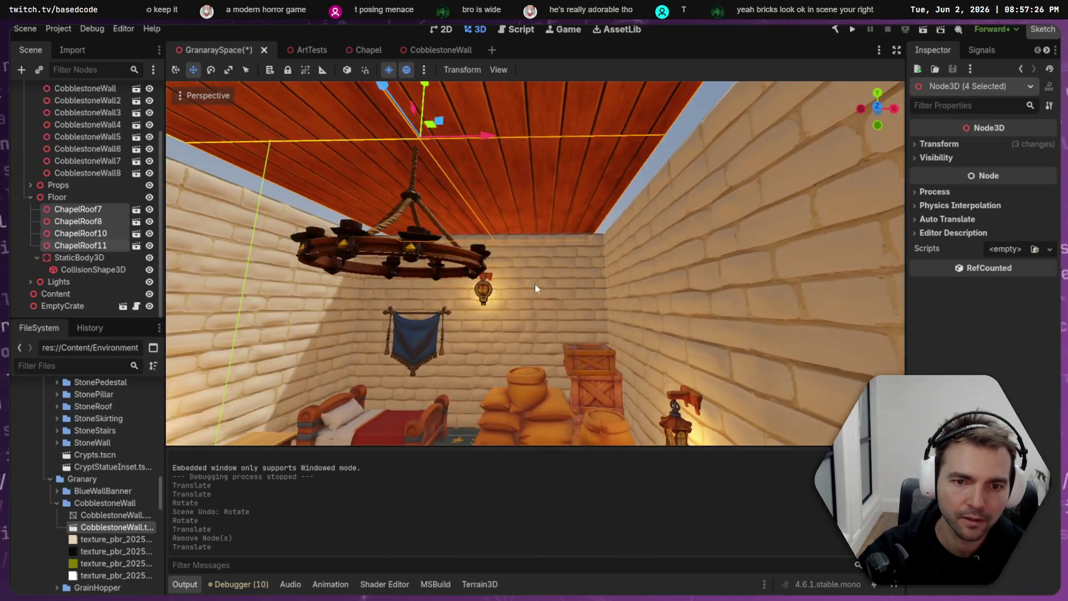
- Inspect the wall-top beams WoodBeamShort30 and 31 in the Chapel scene, then return to GranaraySpace
click(364, 50)
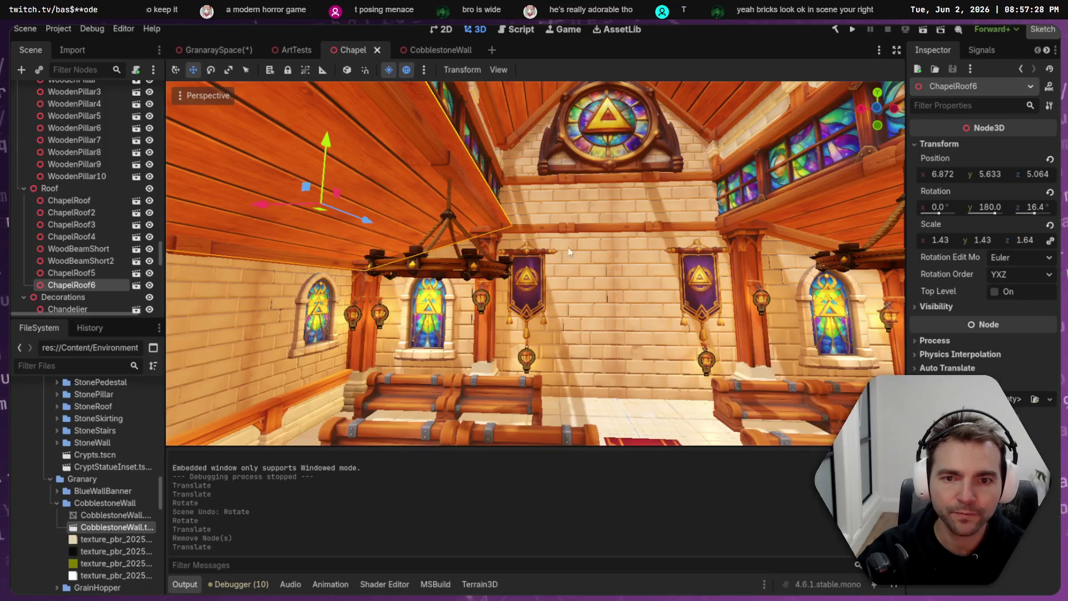
key(w)
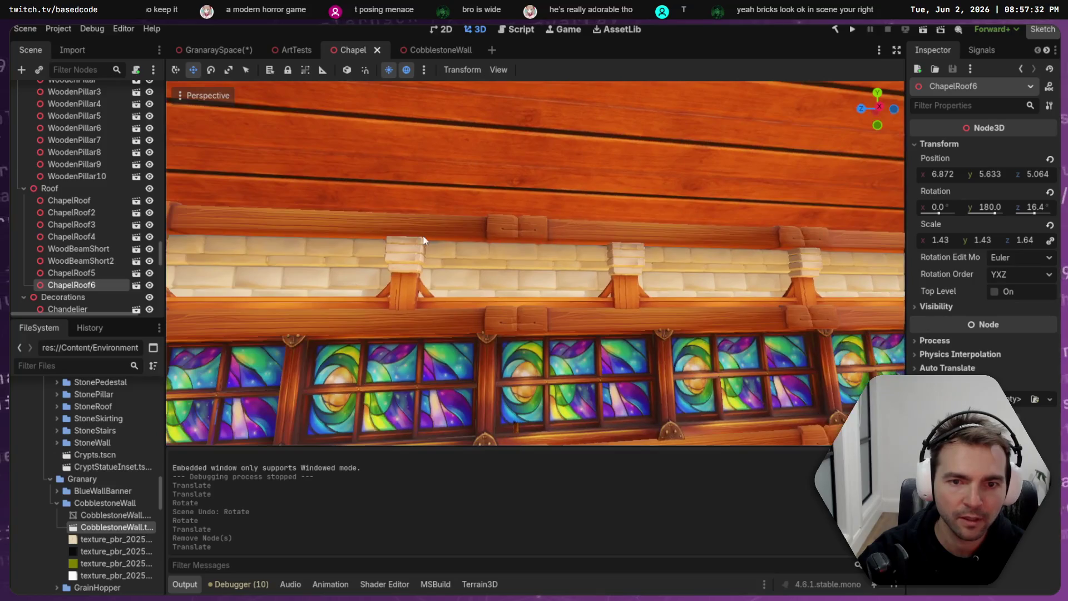
click(543, 238)
shift+click(605, 238)
key(s)
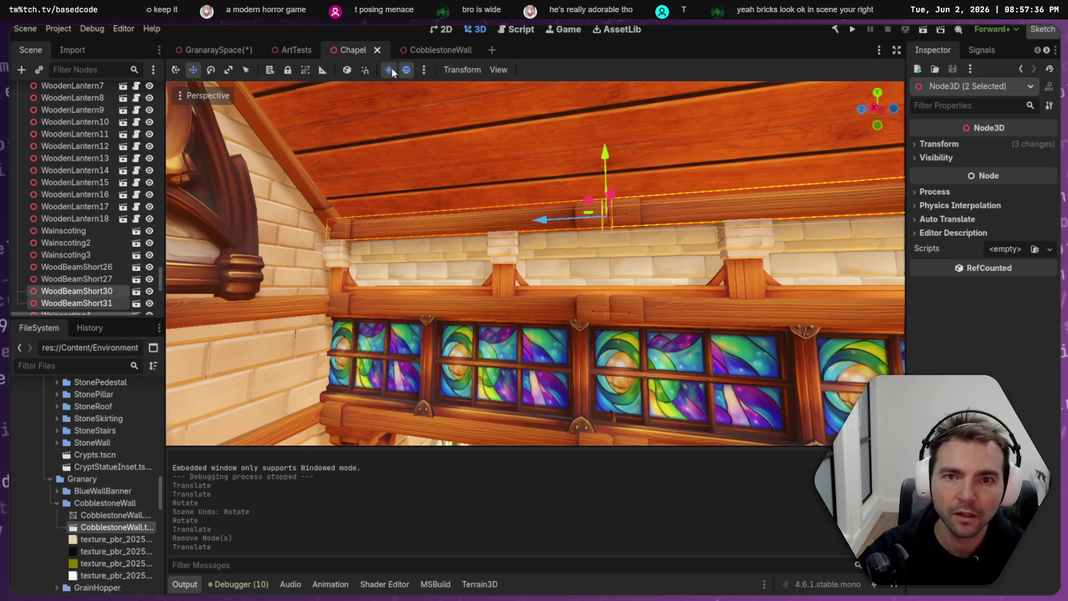
click(429, 50)
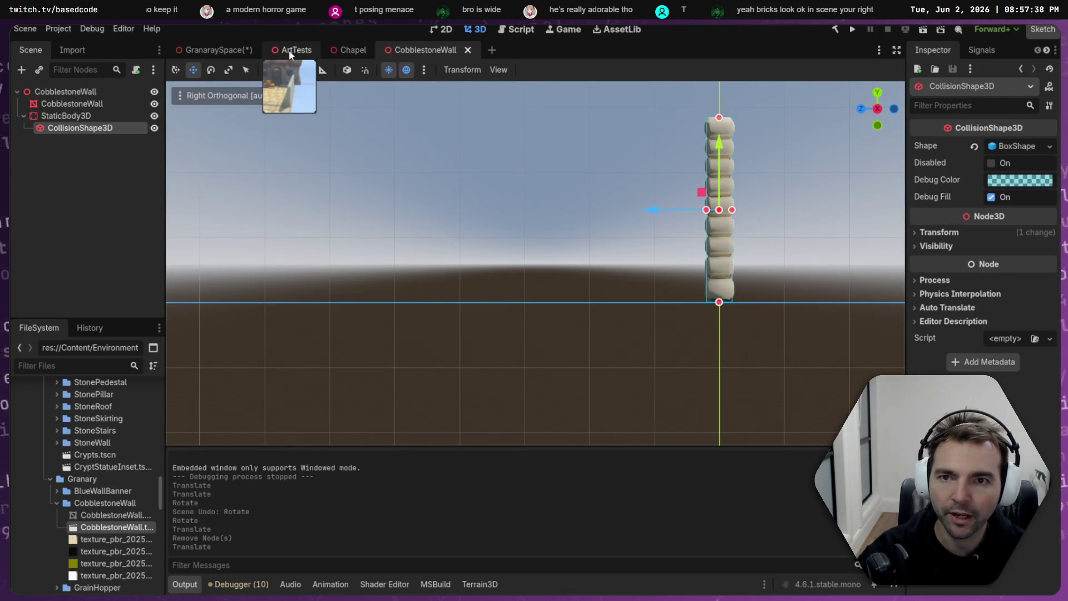
click(217, 49)
- Rename the existing Floor group node to Roof
click(70, 196)
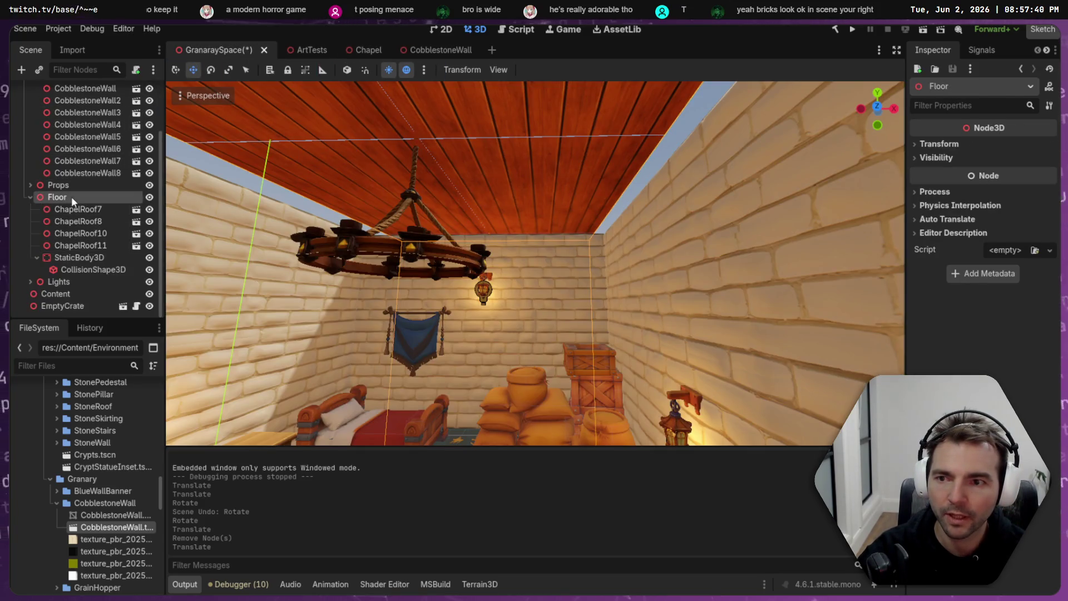
click(73, 195)
text(Roof)
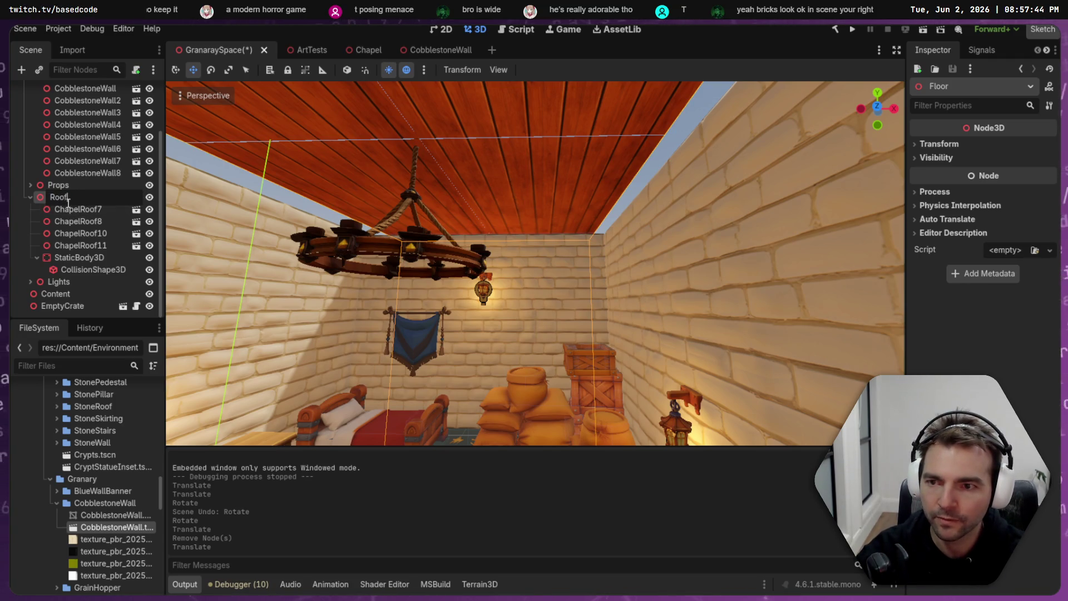
key(Return)
click(30, 196)
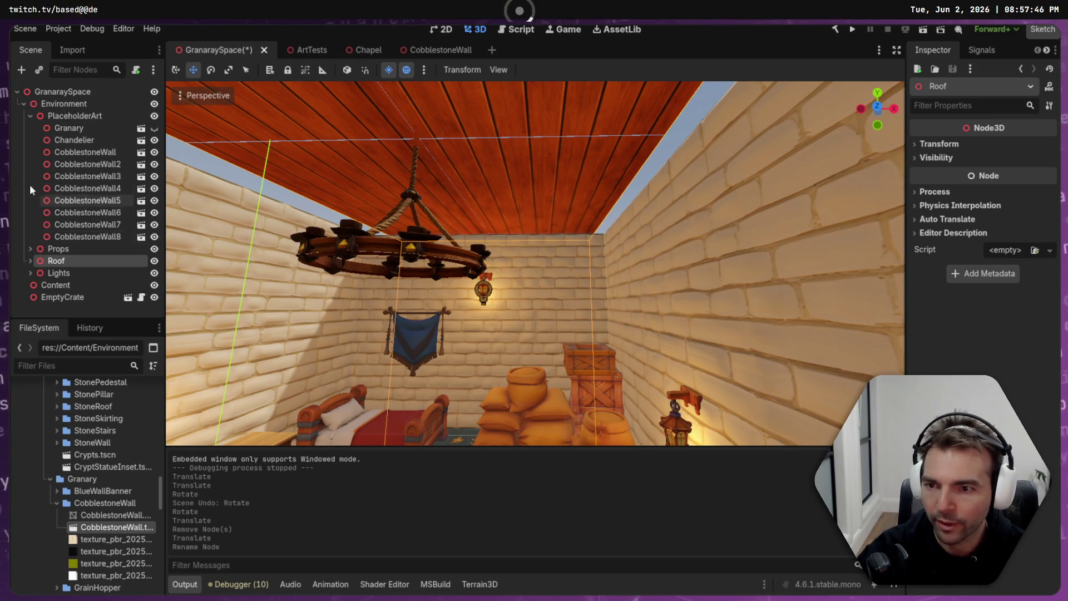
- Add a new Node3D child under Environment named Floor
right_click(62, 104)
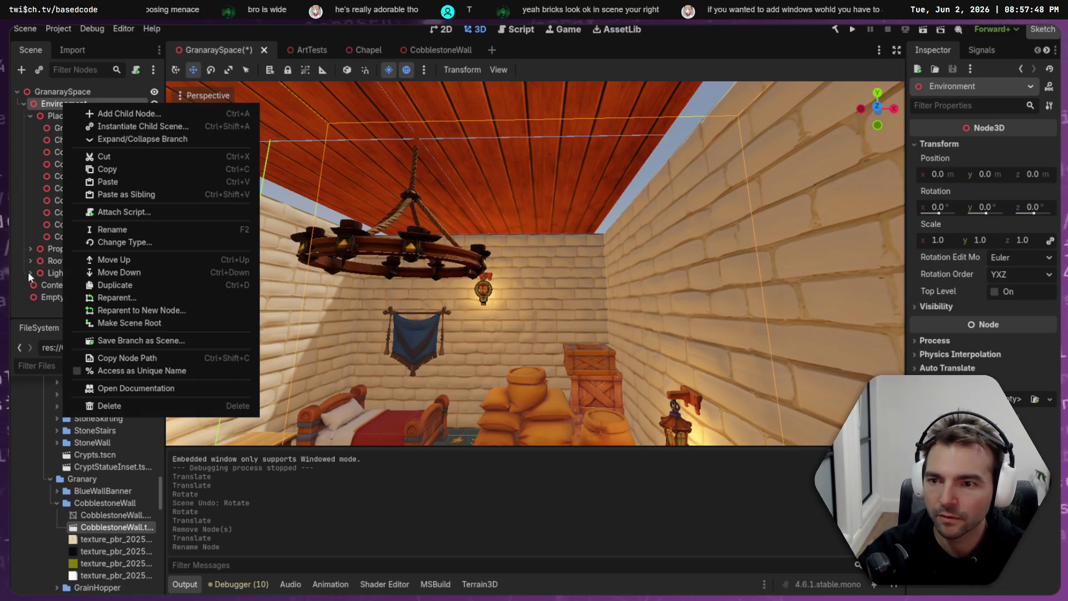
click(128, 113)
click(432, 240)
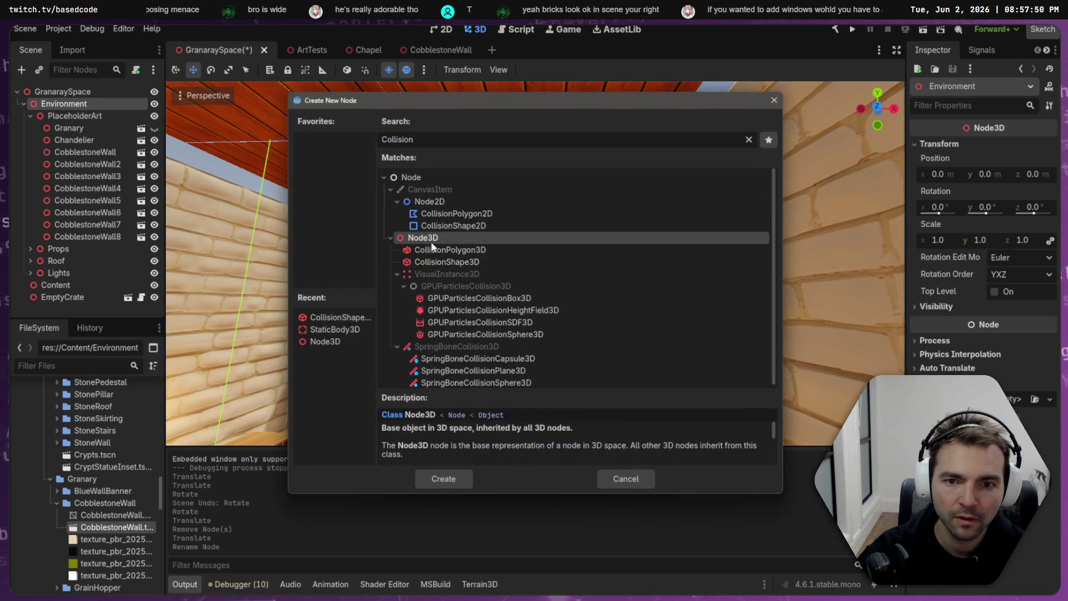
key(Return)
key(F2)
text(Floor)
key(Return)
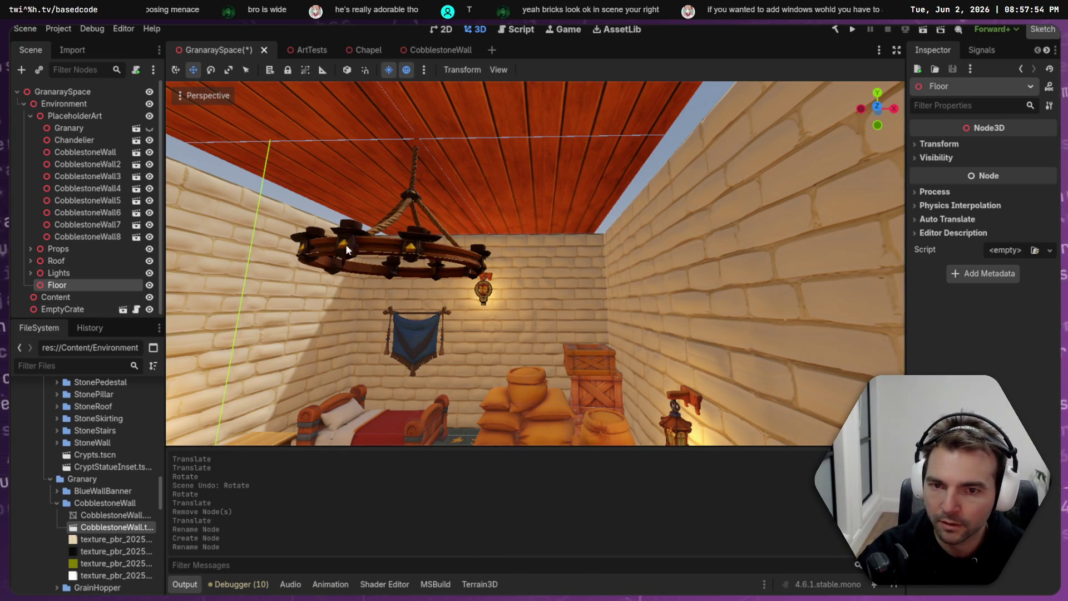
- Reparent the Chandelier into the Lights group
click(372, 239)
mouse_move(72, 140)
mouse_down()
mouse_move(86, 285)
mouse_move(72, 276)
mouse_up()
click(30, 242)
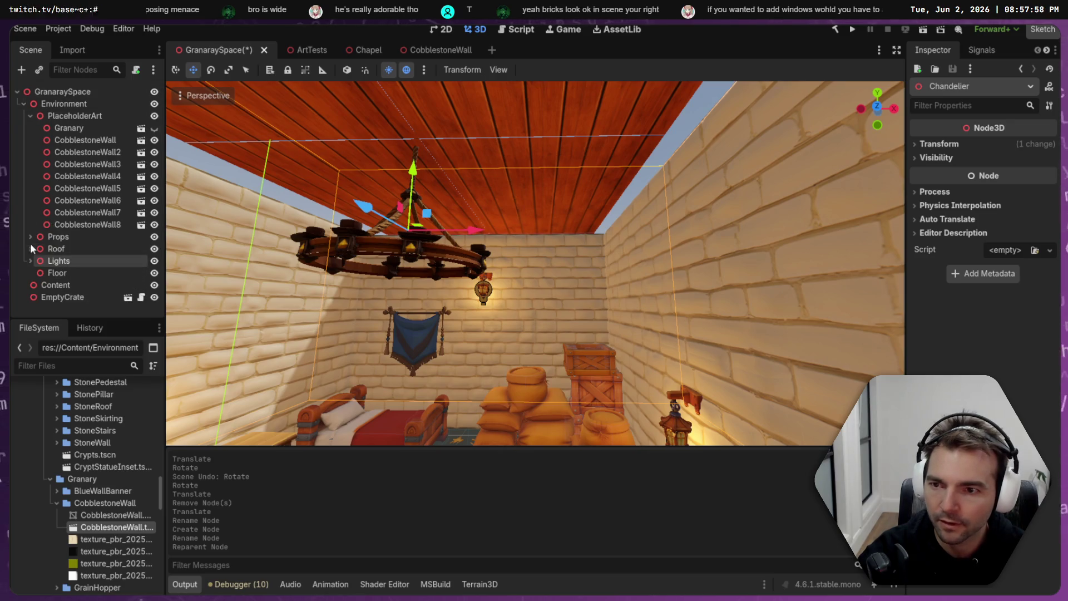
click(60, 275)
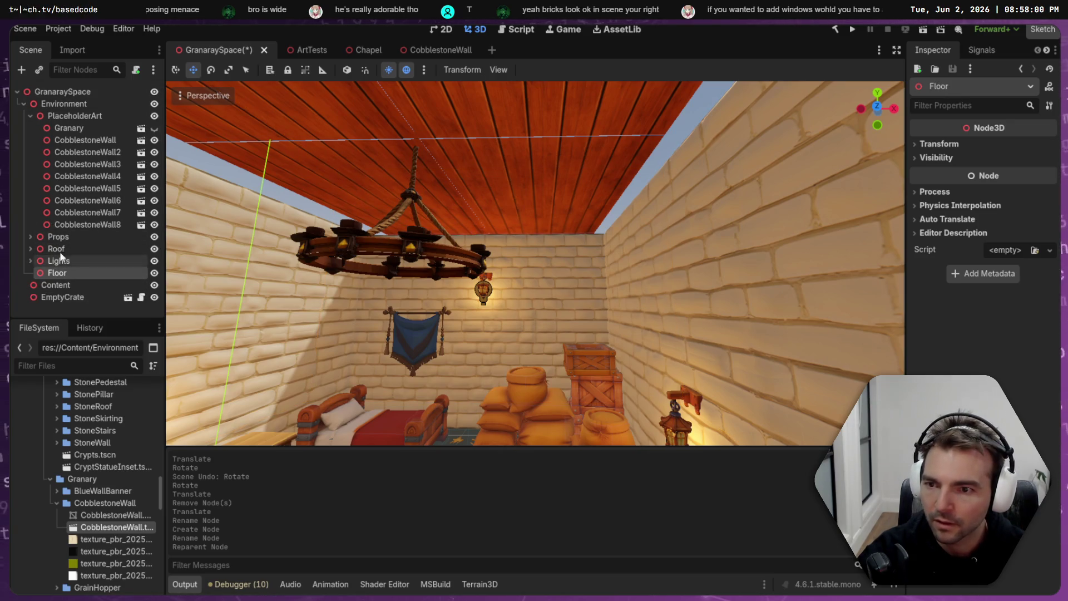
click(83, 140)
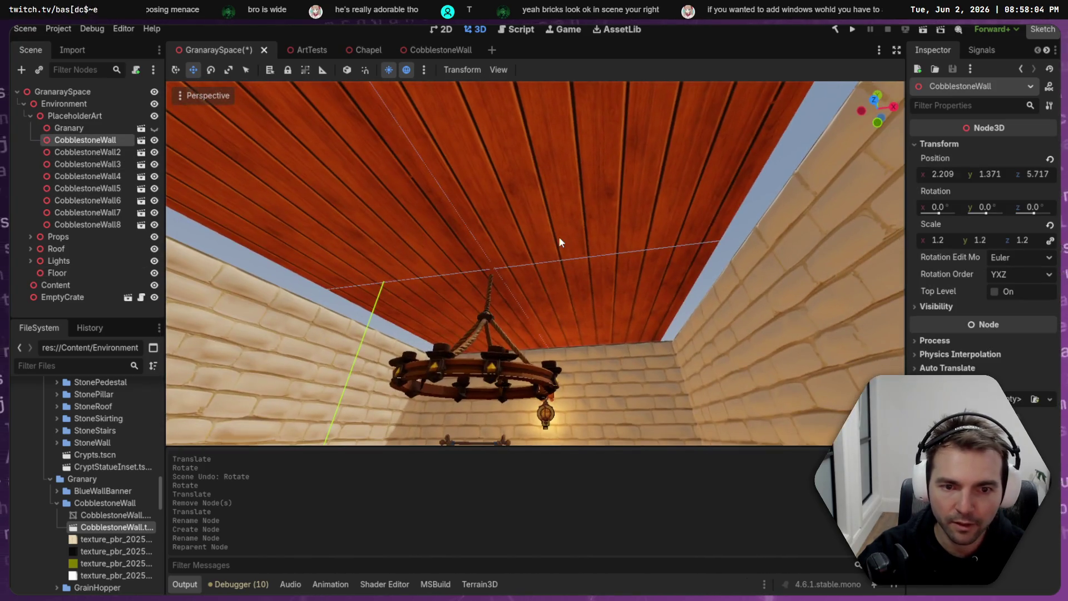
- Move StaticBody3D under Floor and select ceiling pieces ChapelRoof7 through ChapelRoof11
click(558, 236)
click(81, 249)
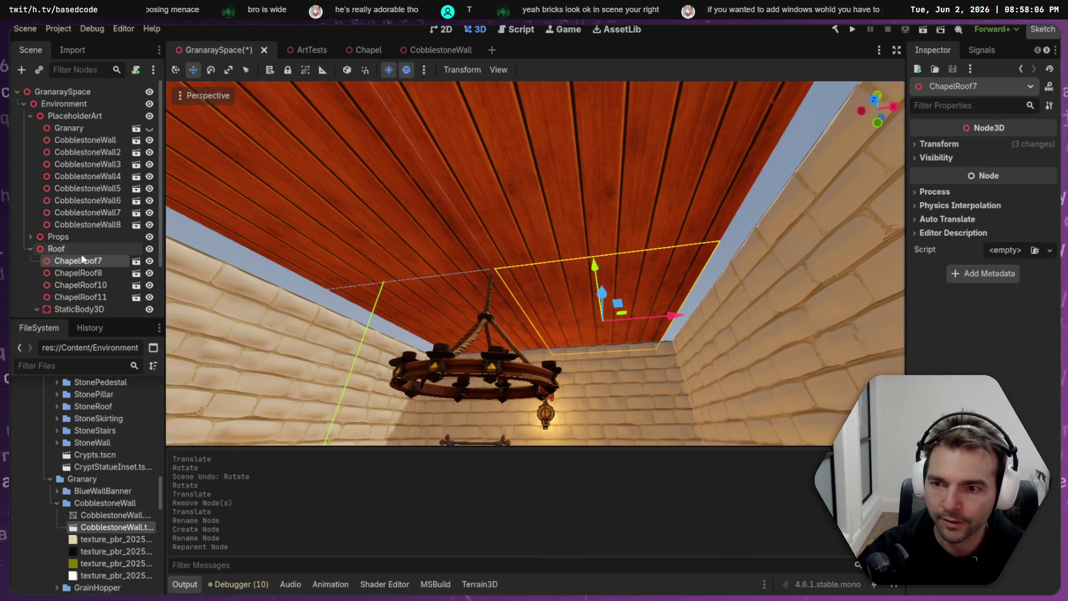
mouse_move(78, 308)
mouse_down()
mouse_move(74, 262)
mouse_move(58, 282)
mouse_up()
click(75, 198)
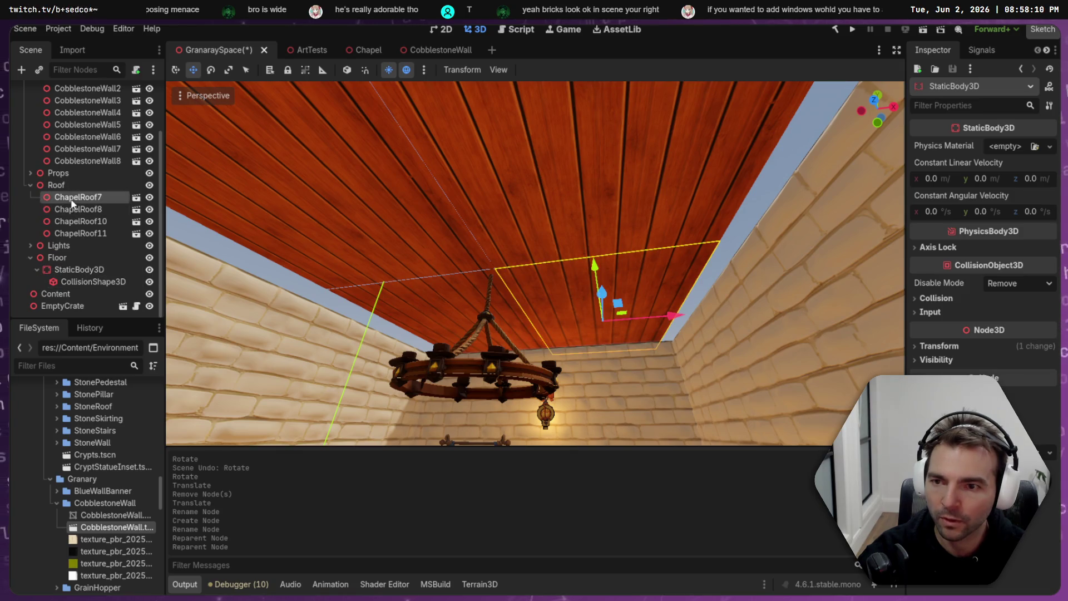
shift+click(98, 234)
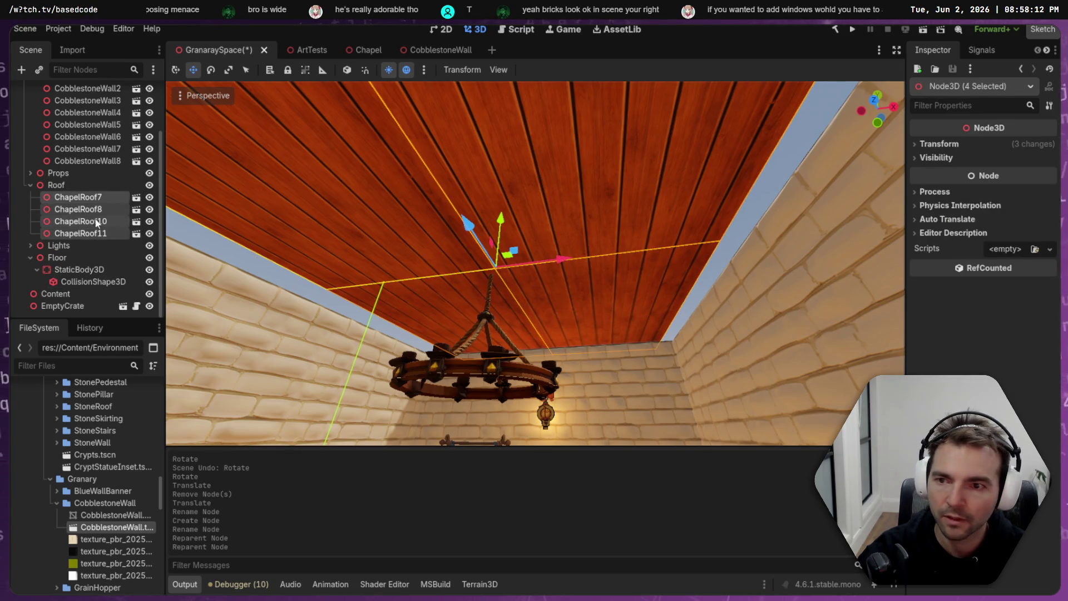
- Paste the two WoodBeamShort beams under Roof, slide them along X, then view the Chapel scene
click(55, 185)
key(ctrl+v)
key(f)
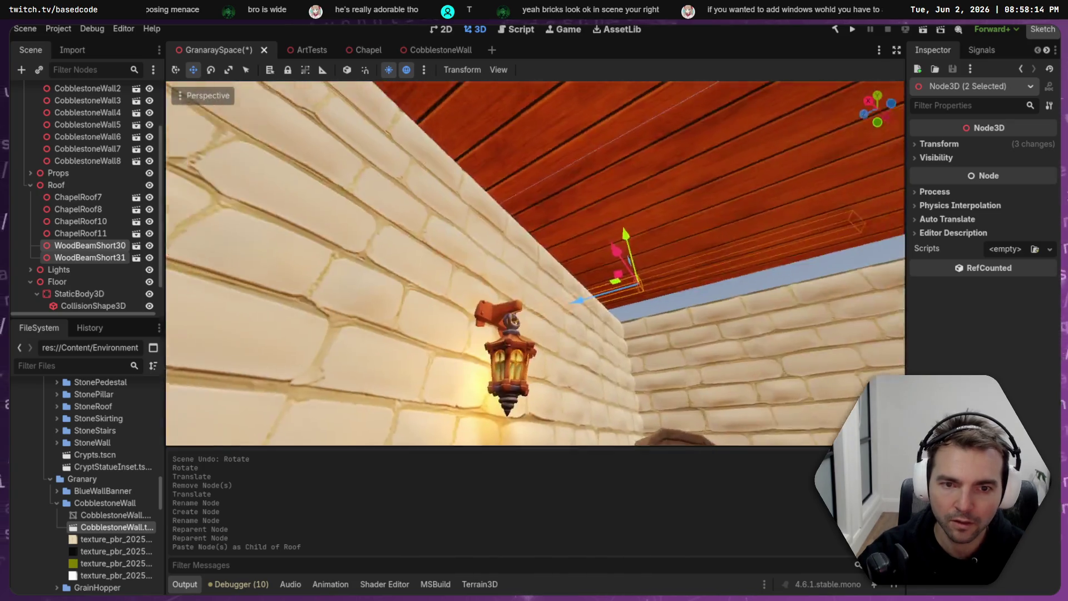
scroll(535, 262, down, 8)
key(f)
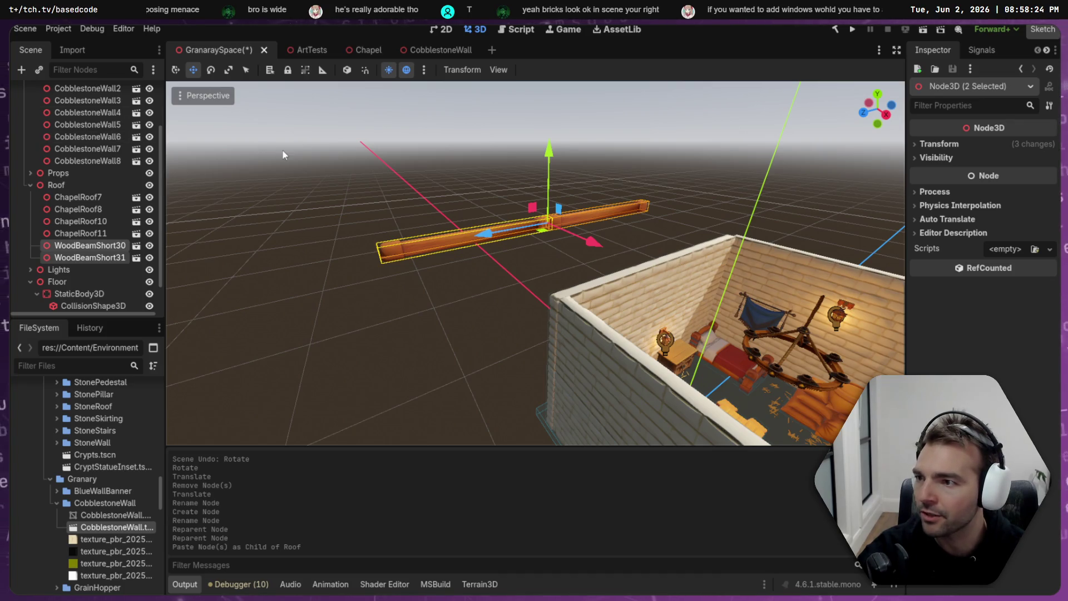
mouse_move(493, 238)
mouse_down()
mouse_move(593, 232)
mouse_move(765, 249)
mouse_up()
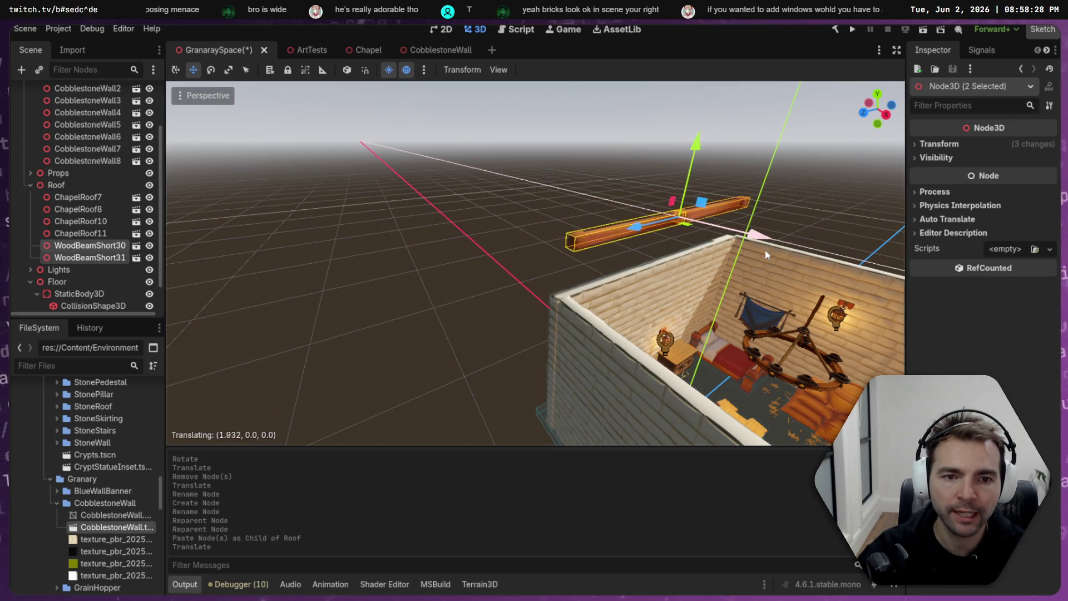
click(368, 49)
mouse_move(426, 138)
mouse_down()
mouse_move(412, 183)
mouse_move(379, 172)
mouse_move(456, 173)
mouse_move(519, 261)
mouse_up()
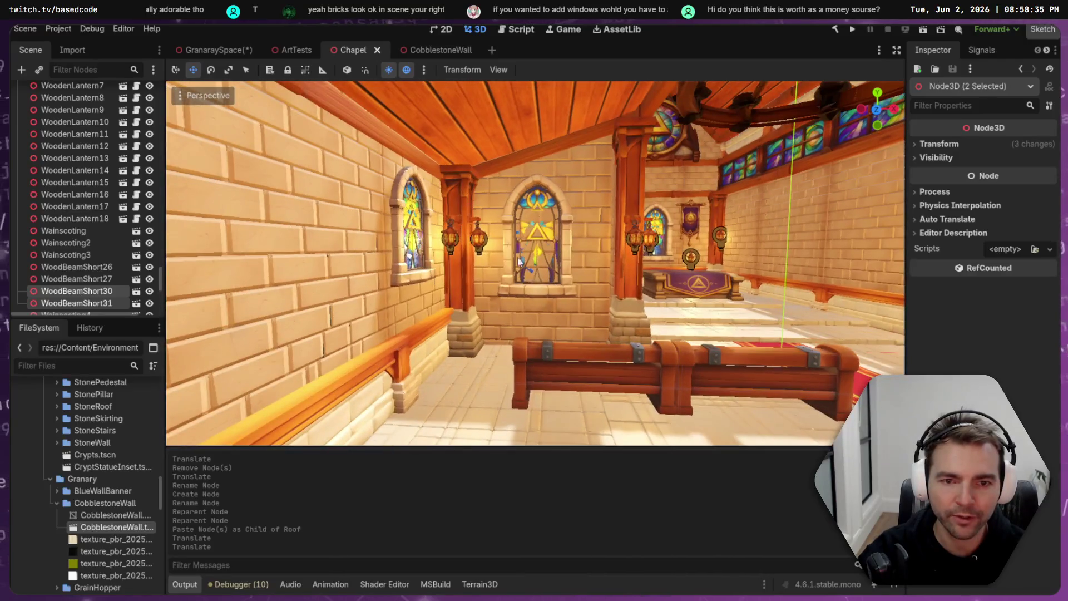
- Inspect the chapel windows PlateGlassWindow2 and 8, undoing a test move of the pane
click(546, 296)
drag(532, 309, 532, 312)
key(w)
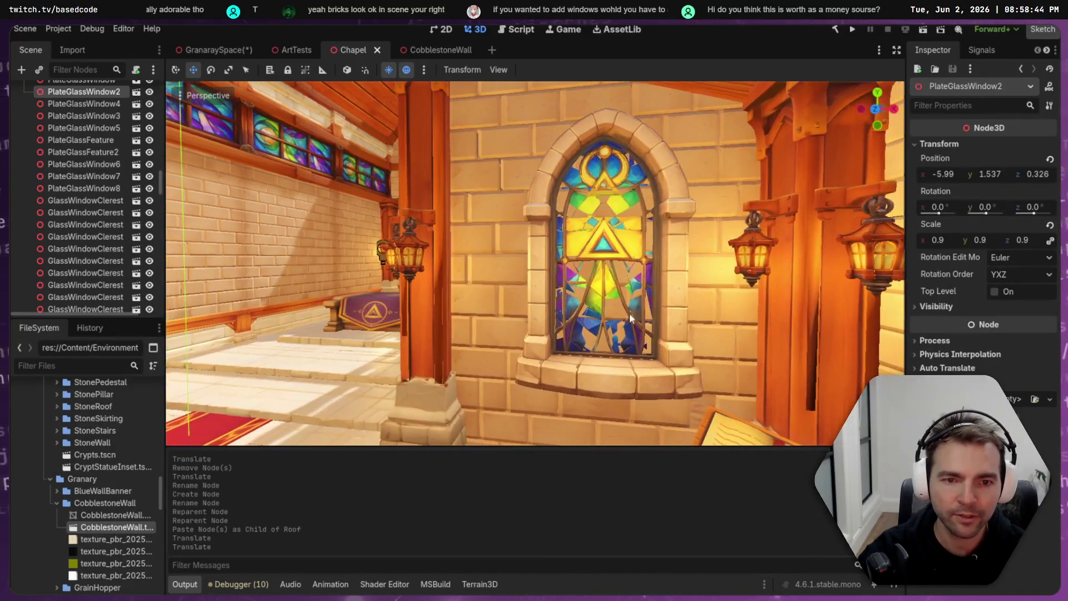
click(610, 377)
drag(613, 416, 617, 433)
key(ctrl+z)
drag(579, 362, 579, 362)
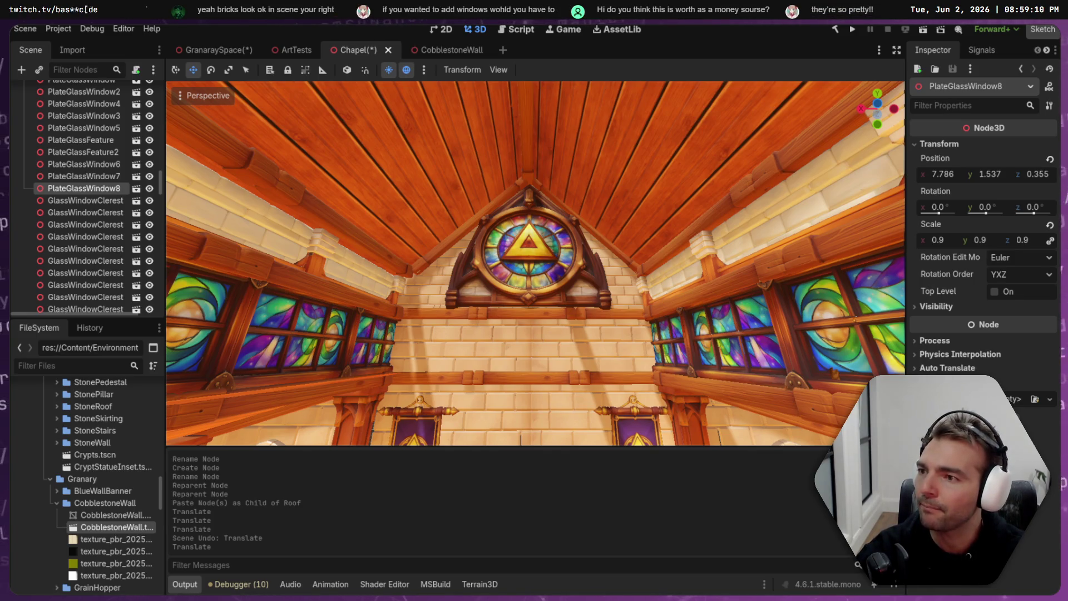
- Save the Chapel scene and return to the GranaraySpace scene
click(511, 152)
key(ctrl+s)
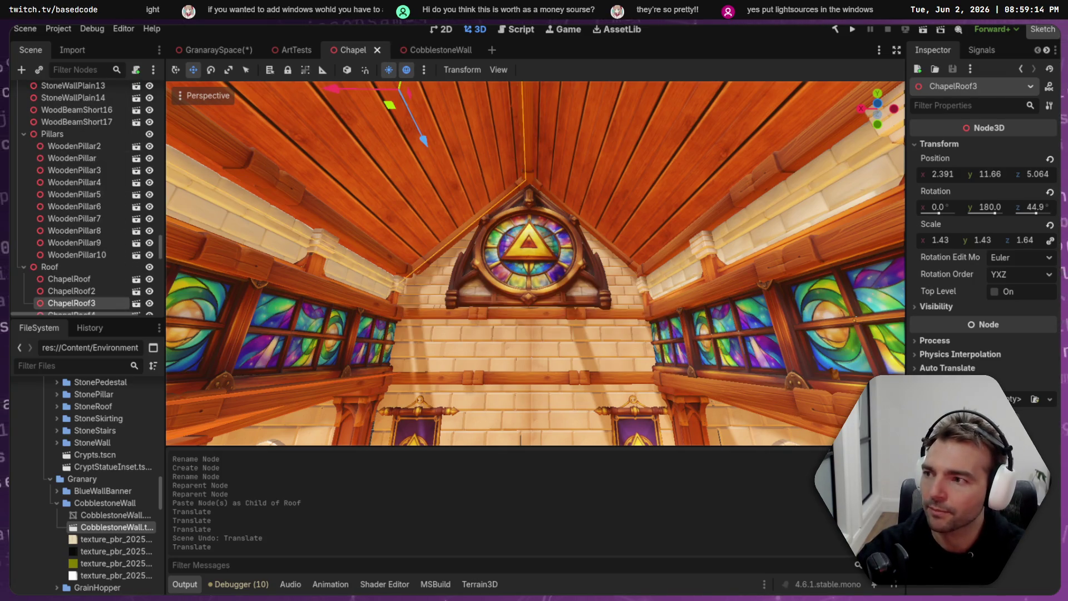
click(212, 49)
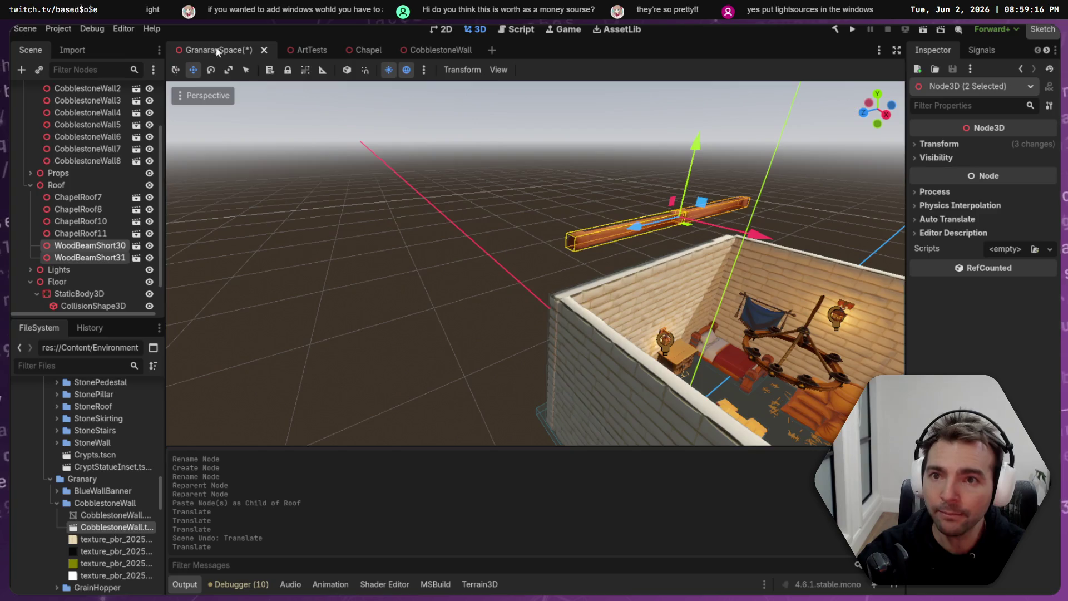
- Lower, slide and stretch the two beams to span the first wall top
mouse_move(687, 146)
mouse_down()
mouse_move(702, 198)
mouse_move(614, 218)
mouse_up()
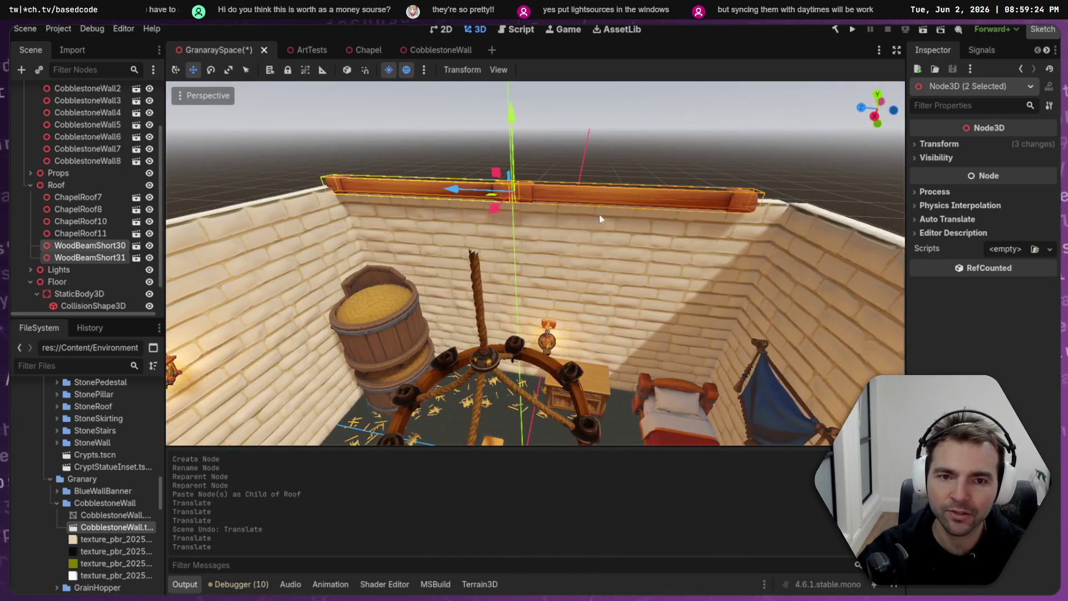
drag(454, 191, 490, 199)
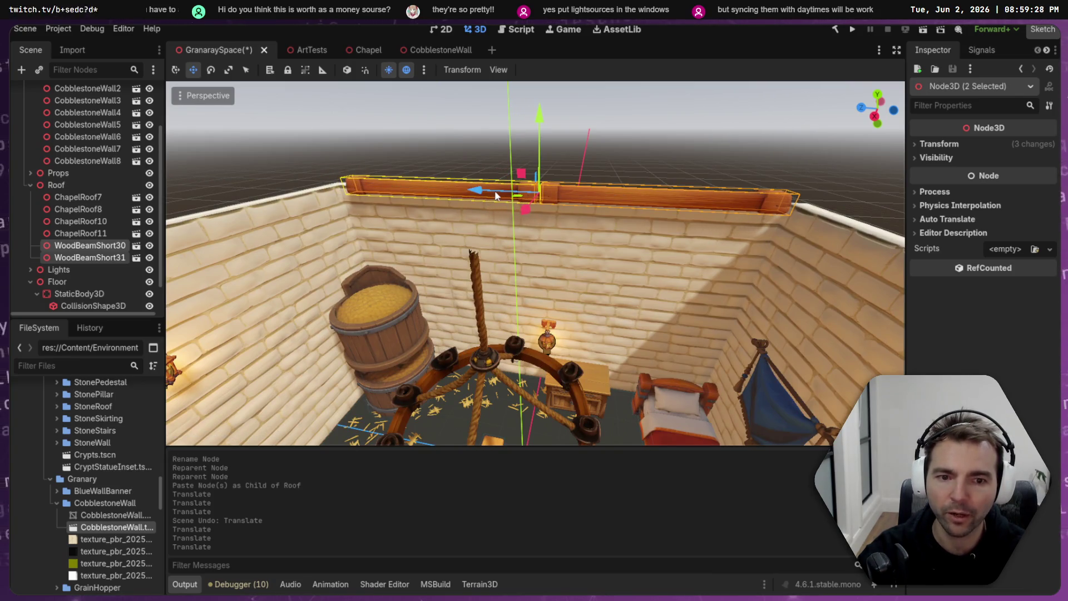
drag(477, 192, 472, 192)
key(w)
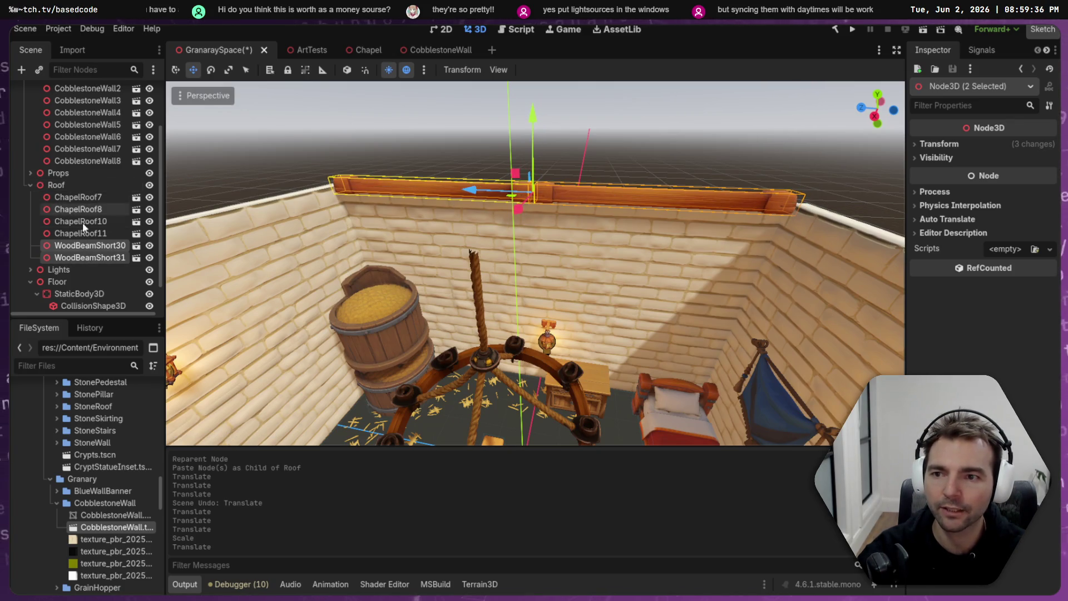
- Paste a duplicate pair of beams under Roof and move it to the opposite wall
click(97, 246)
ctrl+click(97, 259)
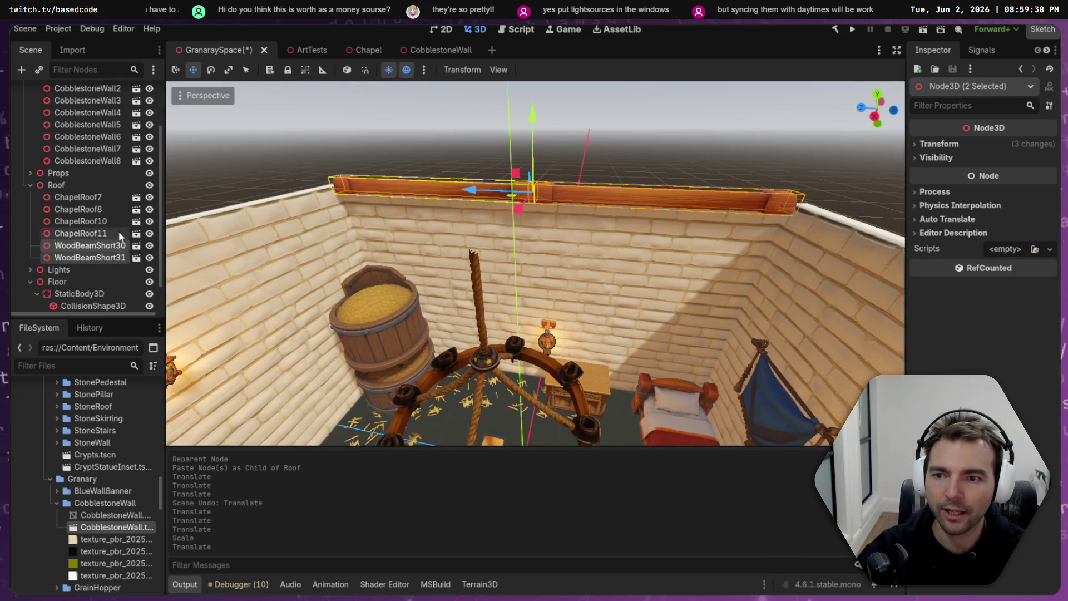
click(62, 185)
key(ctrl+v)
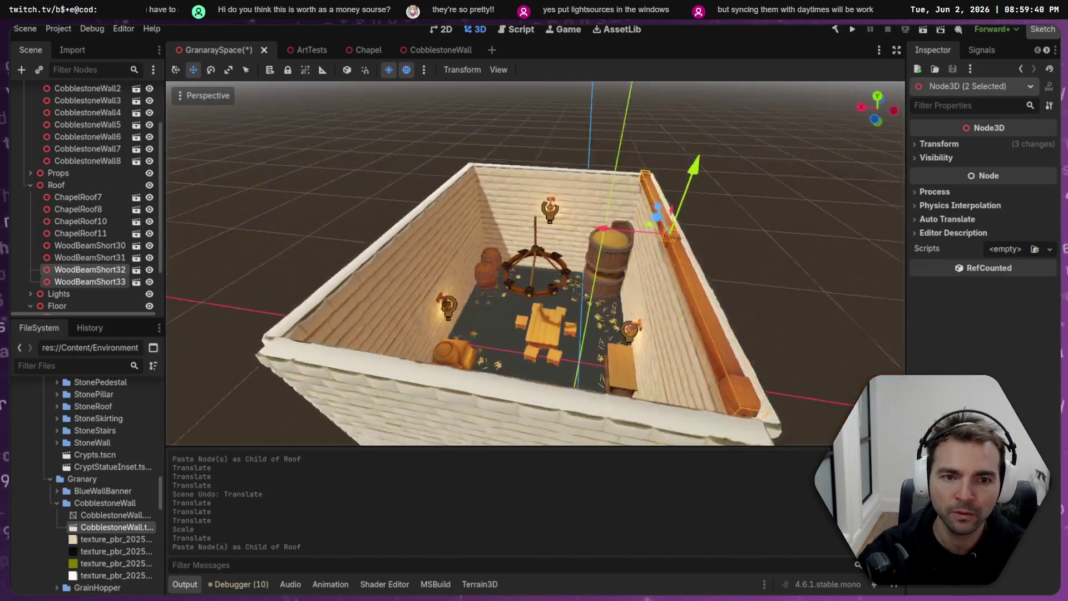
scroll(576, 211, down, 2)
drag(581, 233, 365, 225)
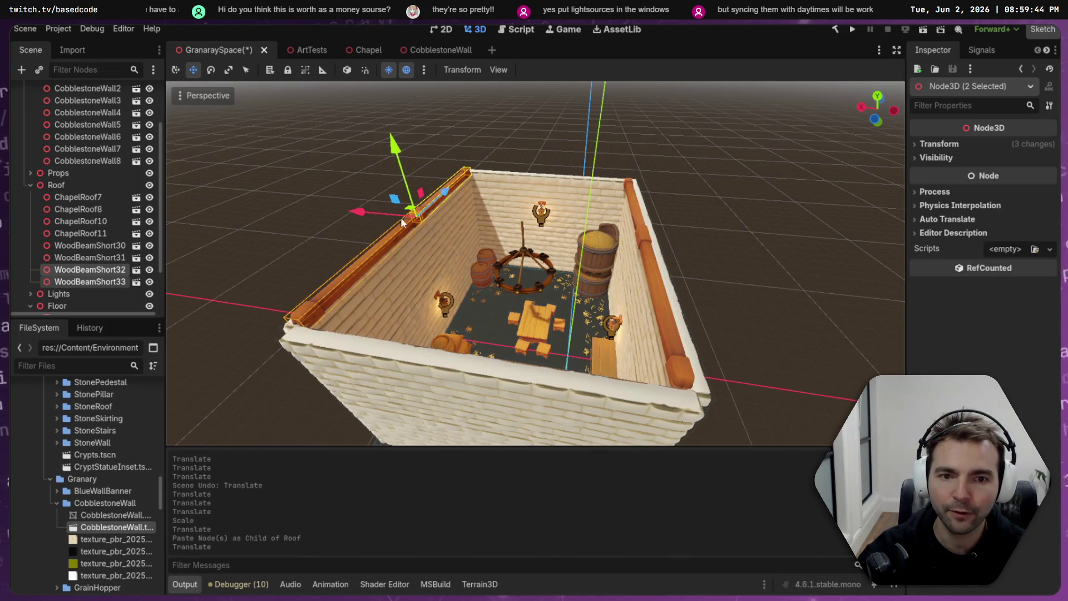
- Paste another beam under Roof, rotate it 90° and move it onto a cross wall
click(89, 258)
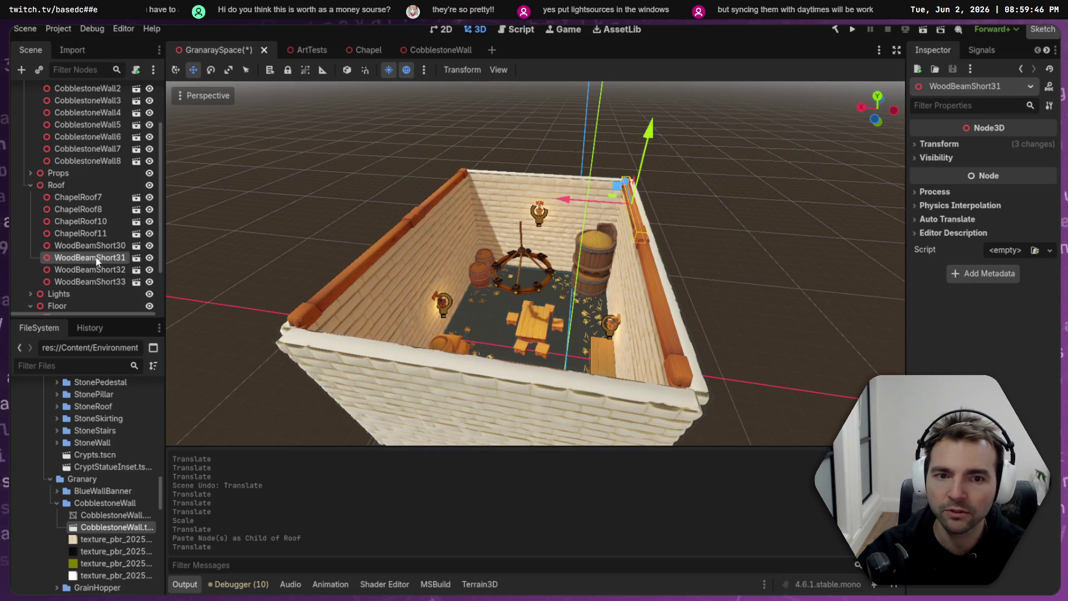
click(92, 246)
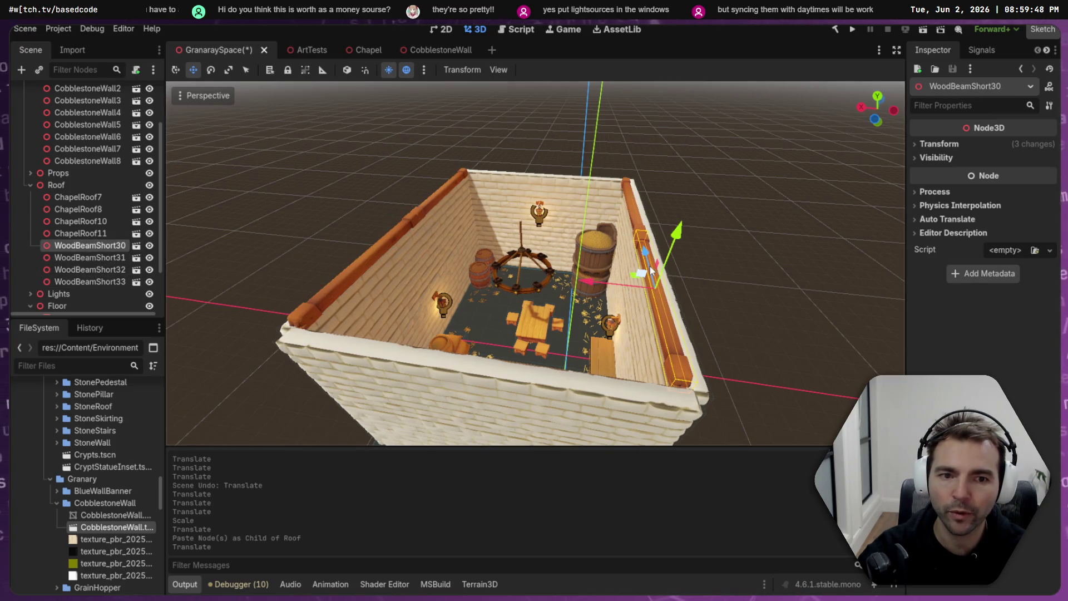
key(ctrl+v)
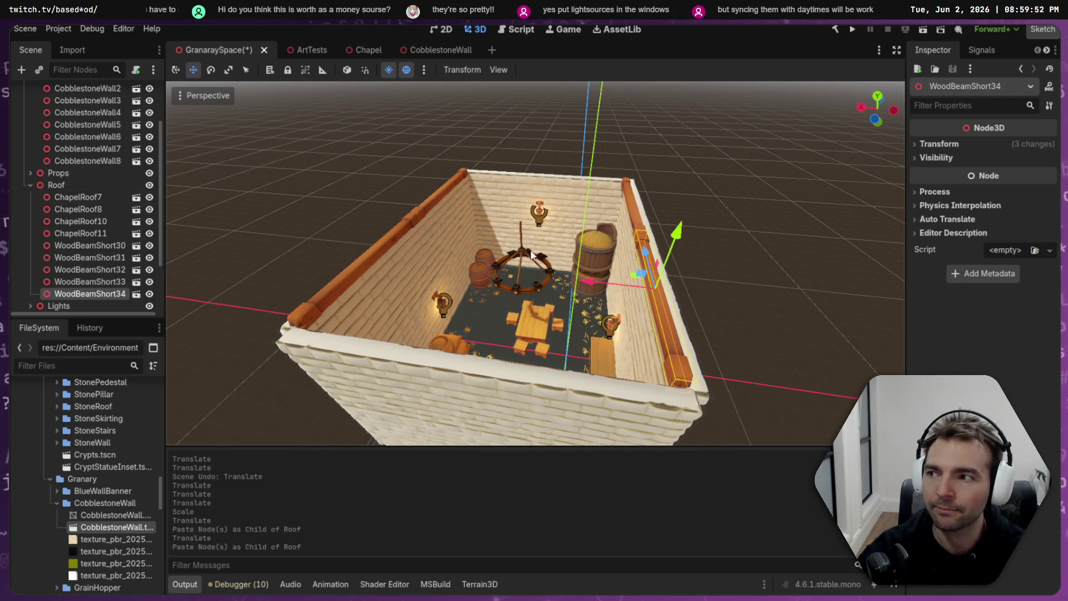
key(e)
drag(640, 322, 723, 322)
key(w)
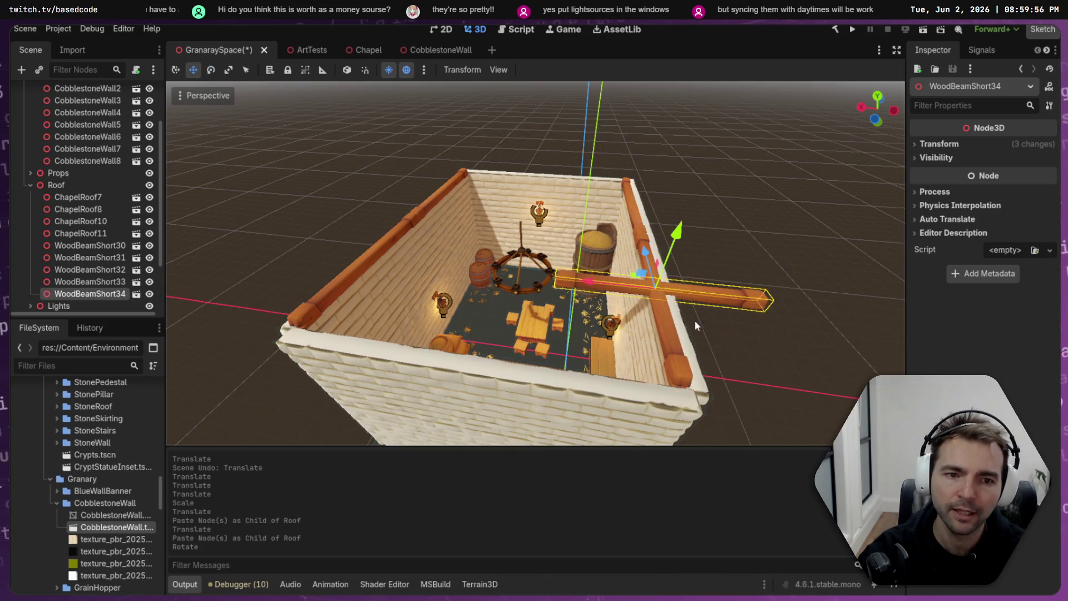
mouse_move(583, 318)
mouse_down()
mouse_move(525, 326)
mouse_move(644, 282)
mouse_move(625, 287)
mouse_move(659, 262)
mouse_up()
key(r)
key(w)
- Paste one more beam and place it on the opposite cross wall top
drag(400, 289, 435, 295)
key(ctrl+v)
drag(547, 315, 829, 353)
drag(813, 371, 808, 367)
click(810, 324)
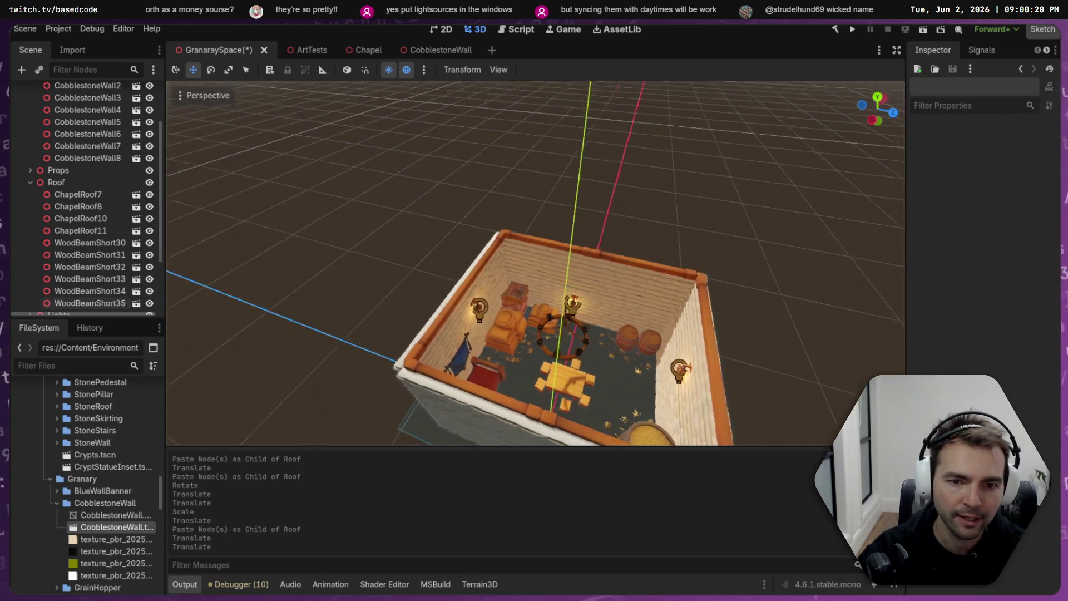
- Nudge corner beam WoodBeamShort35 flush onto the wall top and save GranaraySpace
key(w)
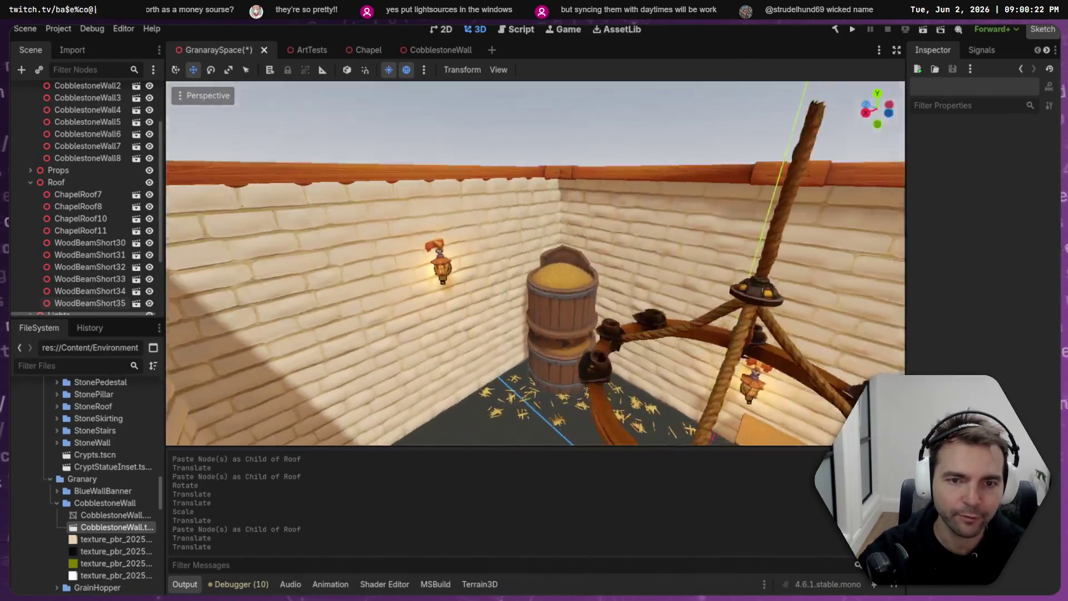
key(s)
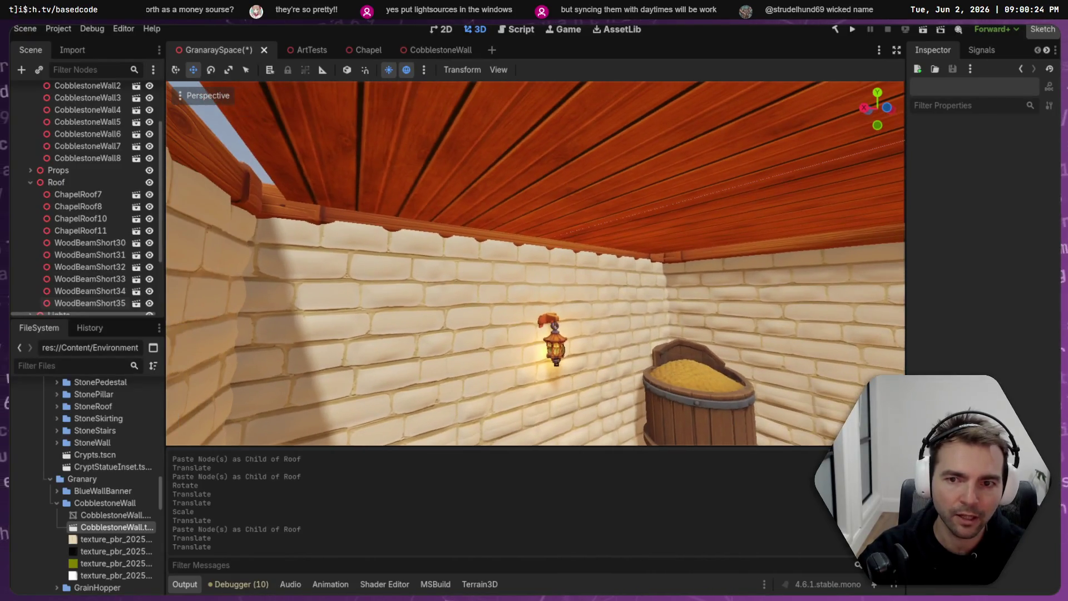
key(s)
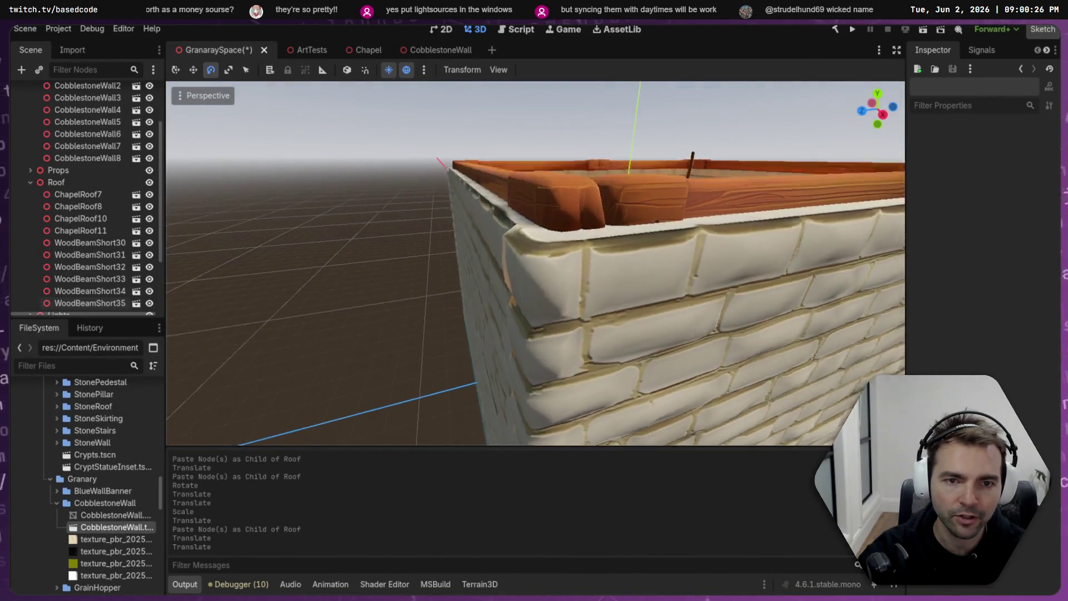
click(556, 298)
key(e)
key(w)
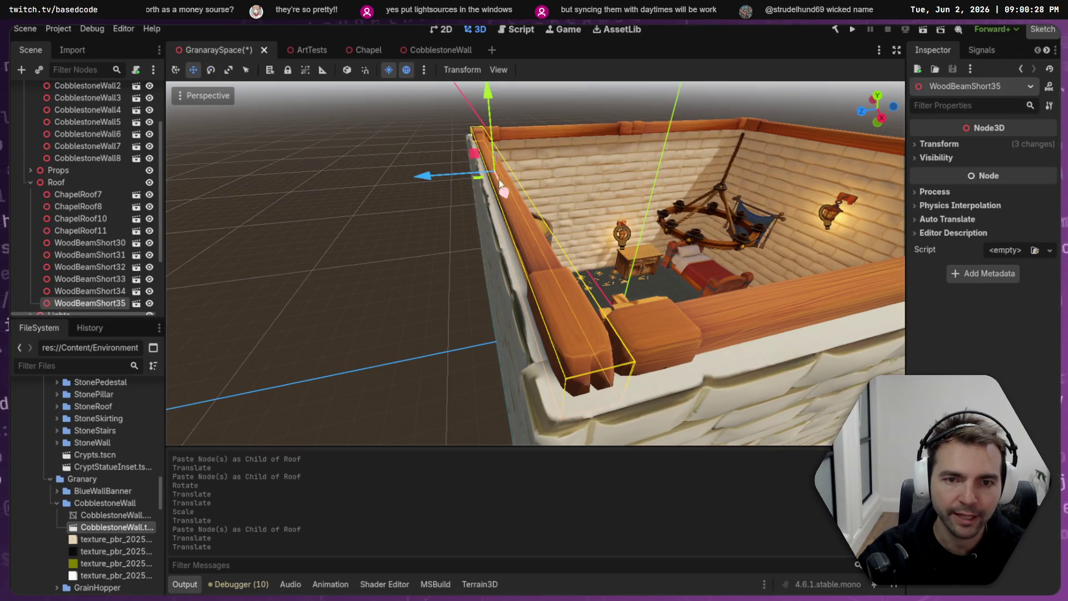
mouse_move(426, 181)
mouse_down()
mouse_move(436, 179)
mouse_move(389, 184)
mouse_move(322, 161)
mouse_up()
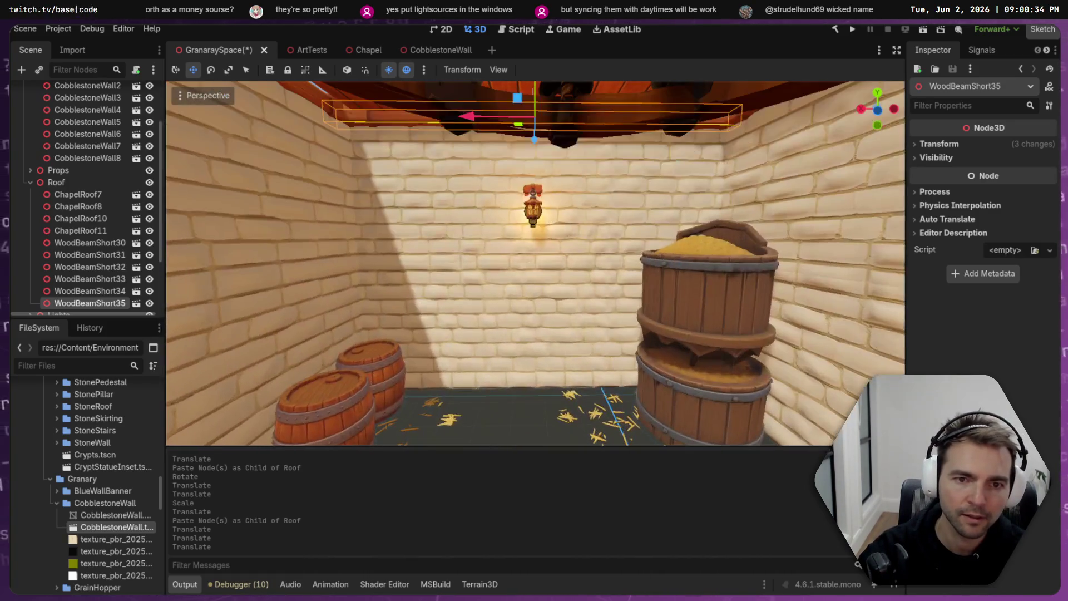
key(ctrl+s)
drag(575, 193, 534, 145)
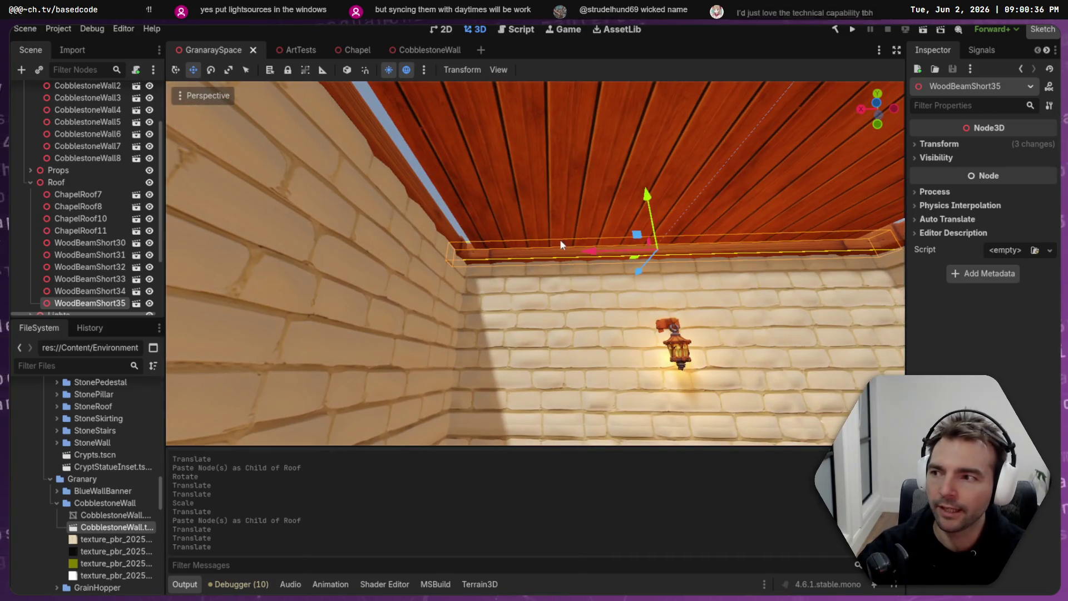
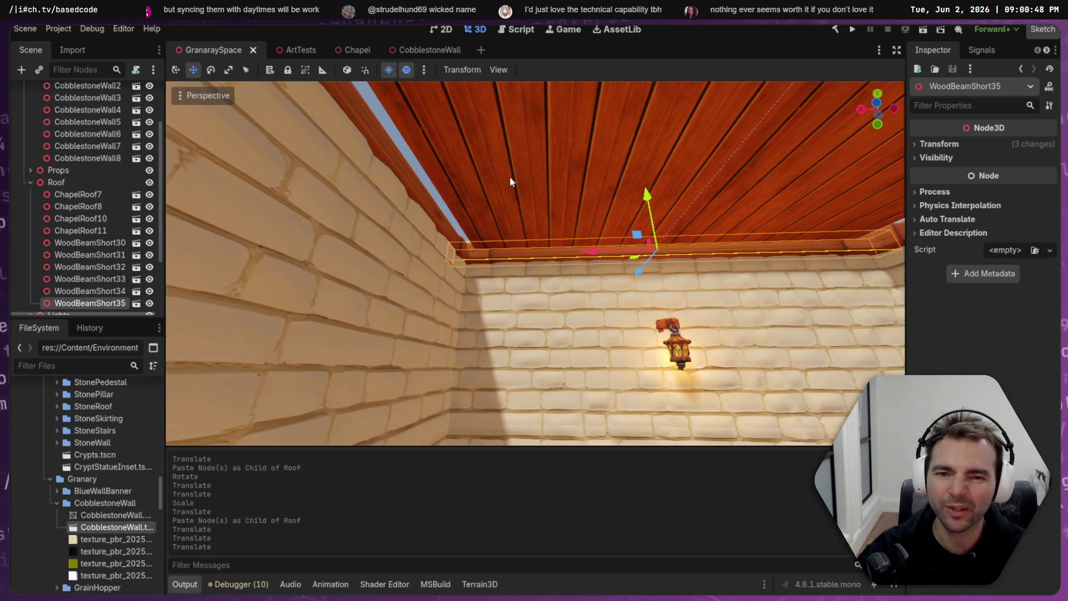
- Raise ChapelRoof7, 8, 10 and 11 about 2 units and make the Granary model visible again
click(729, 195)
shift+click(790, 196)
key(f)
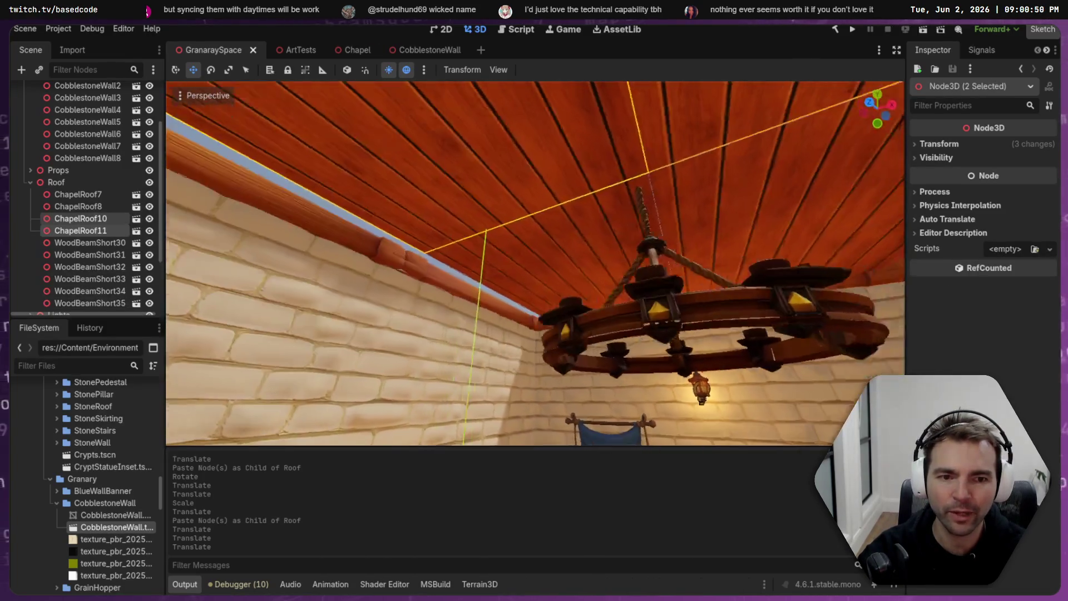
shift+click(589, 235)
shift+click(670, 211)
key(f)
drag(539, 306, 539, 306)
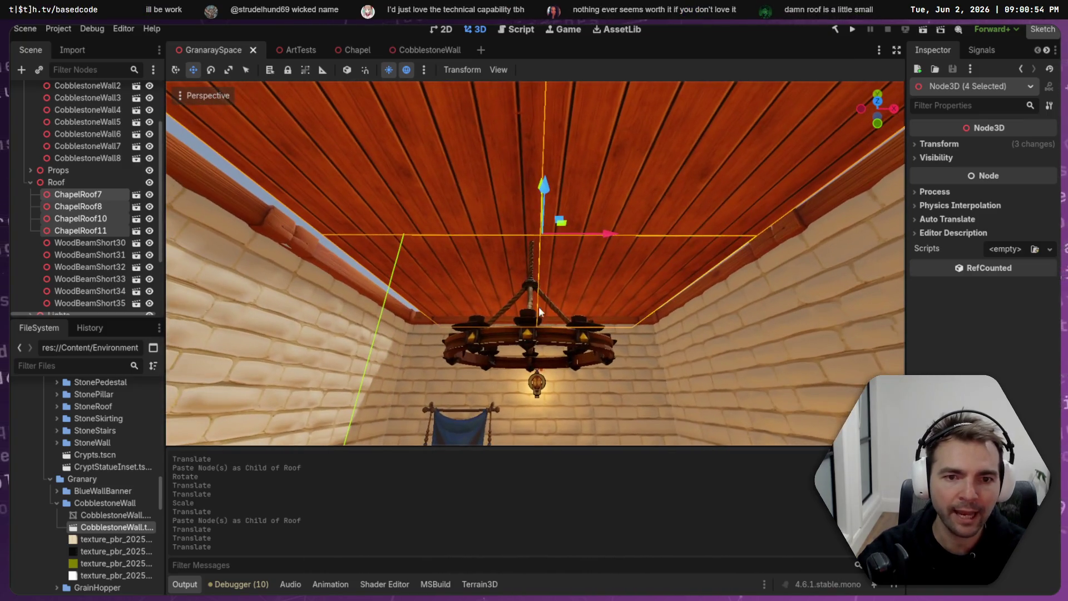
drag(606, 237, 598, 234)
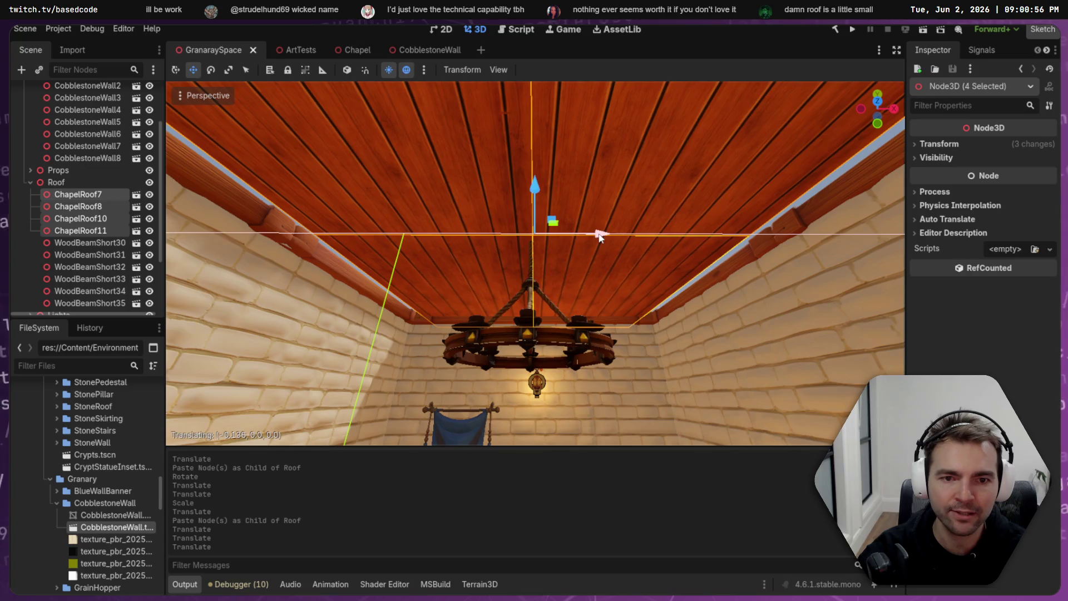
key(f)
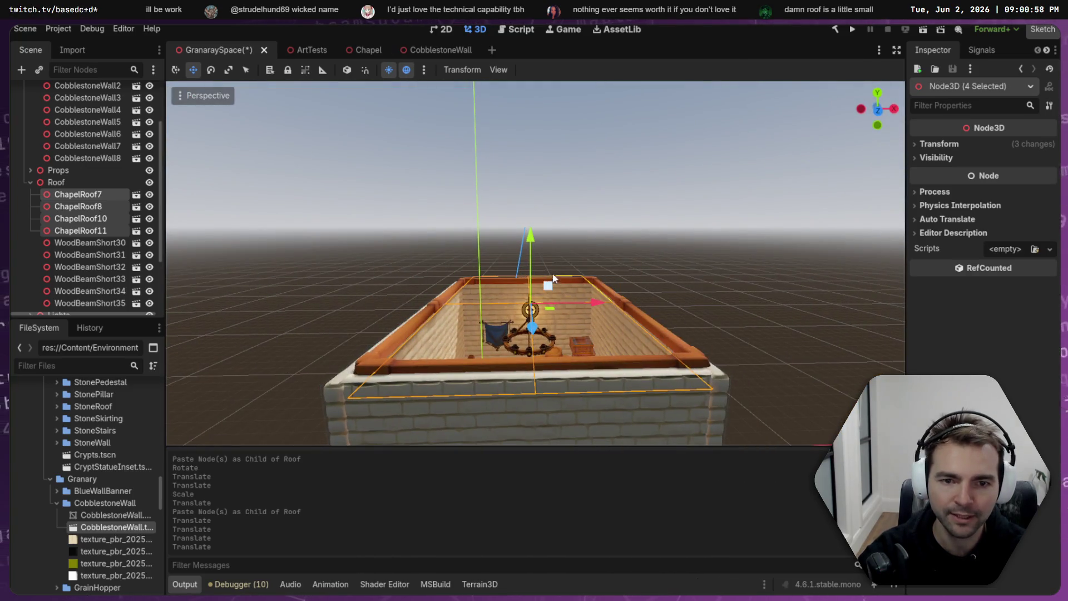
drag(535, 250, 530, 194)
scroll(33, 171, up, 3)
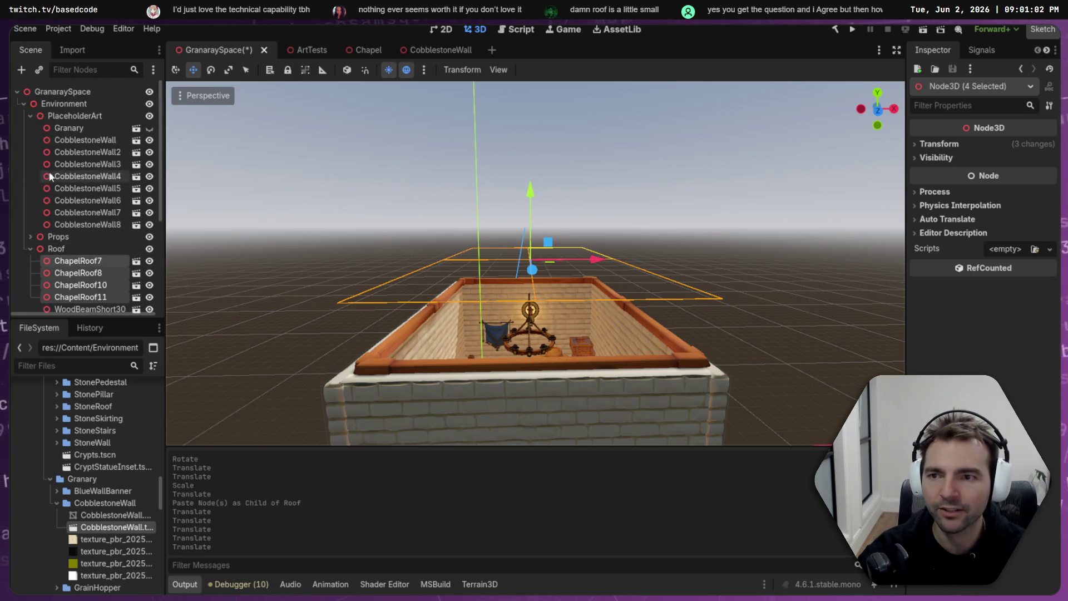
click(149, 128)
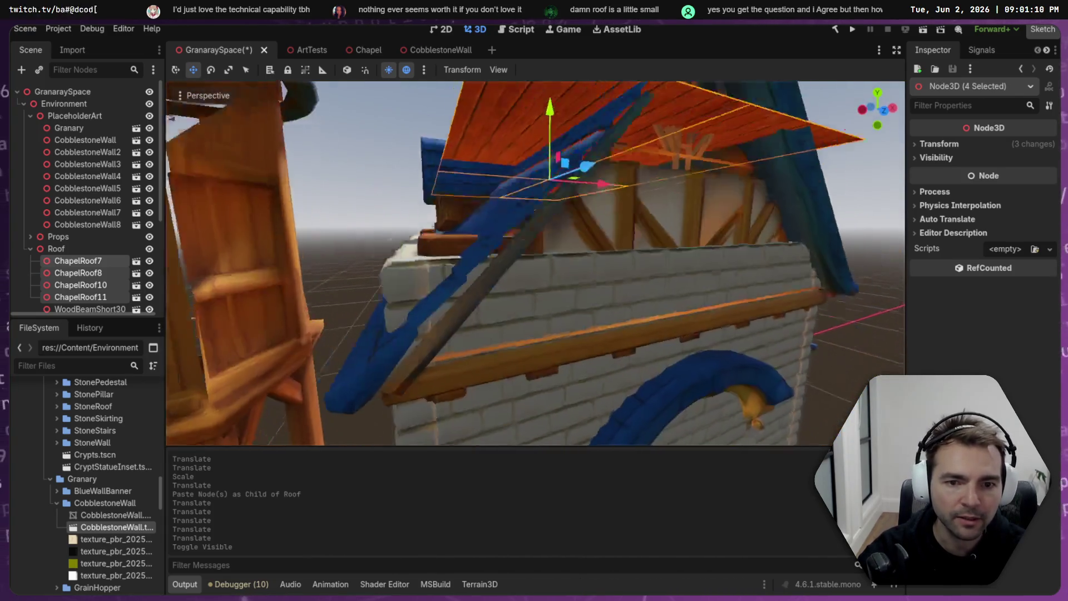
- Select the six short wood beams and lower them toward the wall top
scroll(100, 262, down, 5)
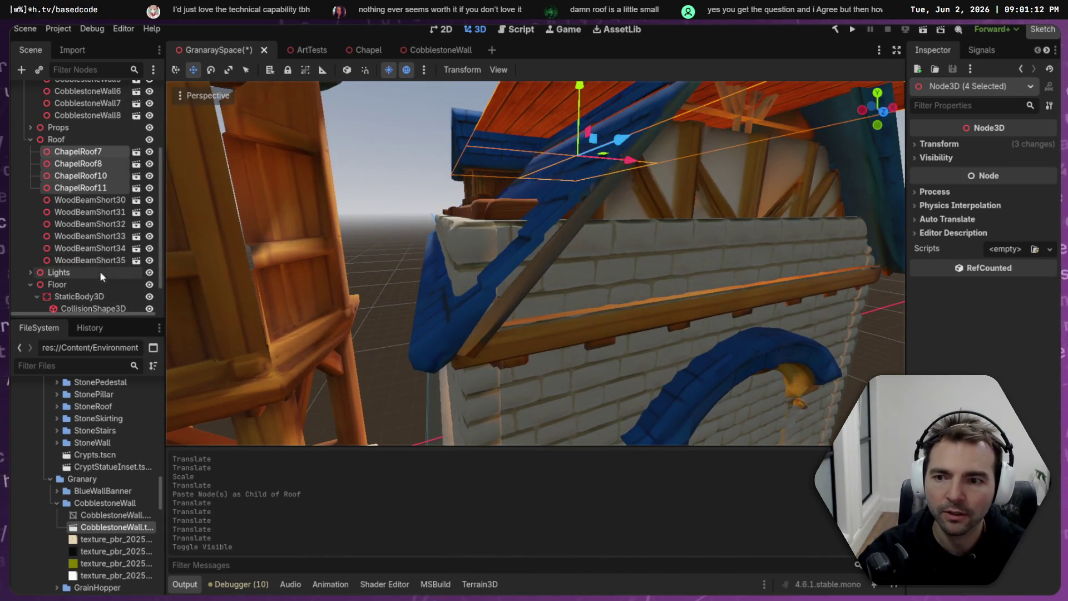
click(103, 257)
shift+click(89, 200)
mouse_move(580, 145)
mouse_down()
mouse_move(581, 174)
mouse_move(600, 190)
mouse_up()
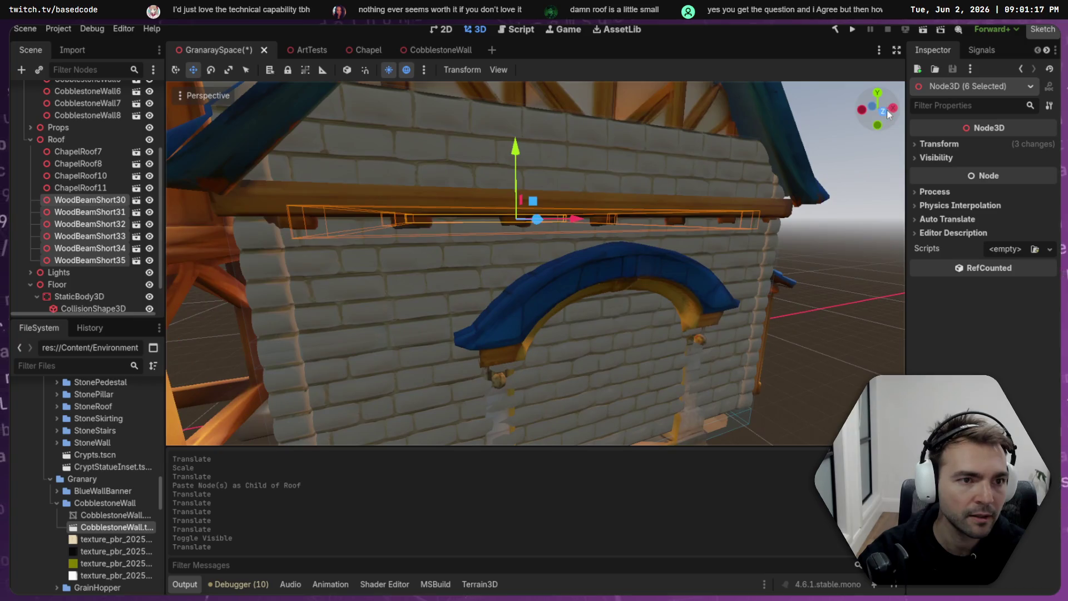
- In front orthographic view, raise the short wood beams onto the top of the wall
click(886, 111)
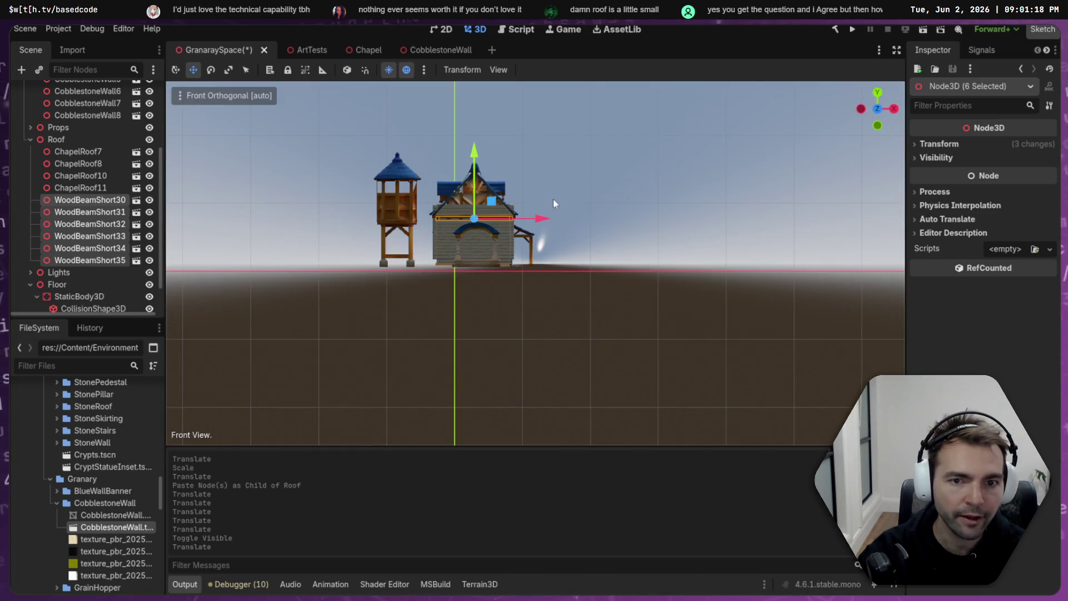
scroll(556, 201, up, 15)
scroll(744, 400, down, 3)
drag(451, 143, 451, 139)
scroll(609, 186, down, 3)
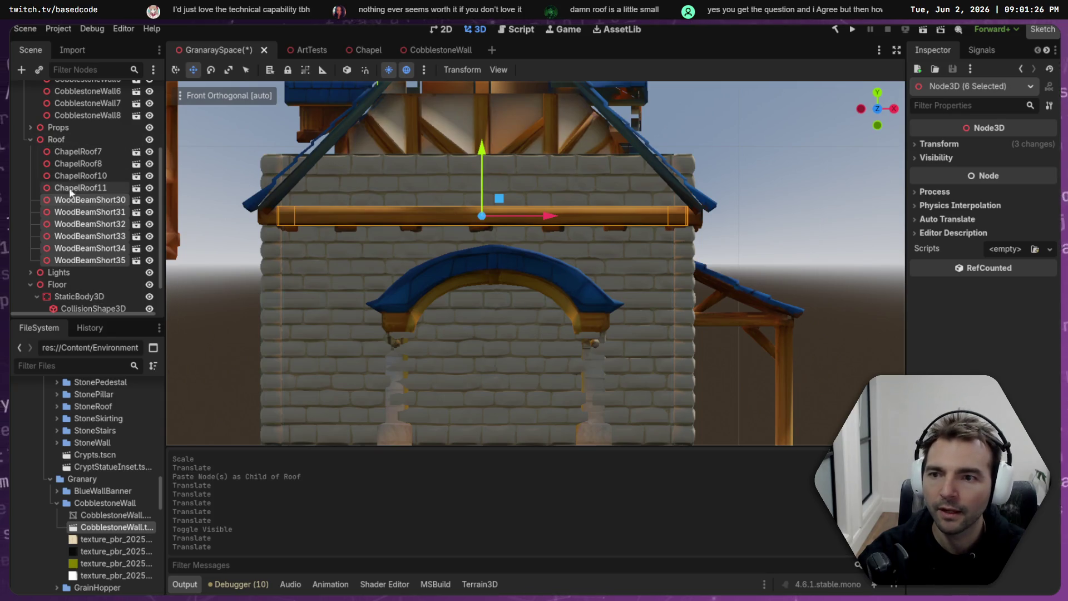
- Select the ChapelRoof7 and ChapelRoof10 roof pieces together
click(83, 152)
key(f)
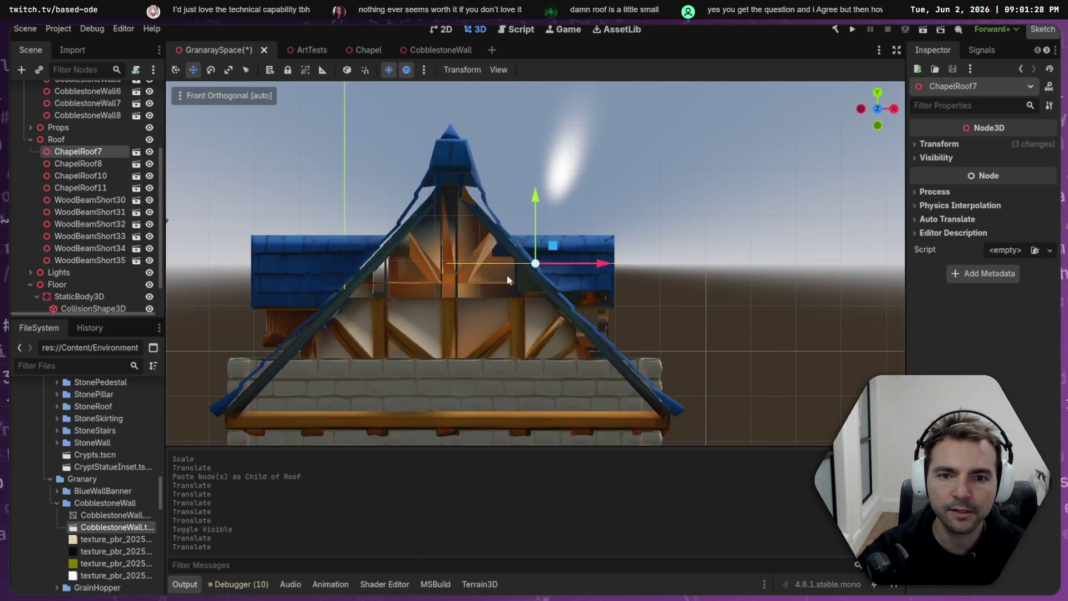
click(84, 164)
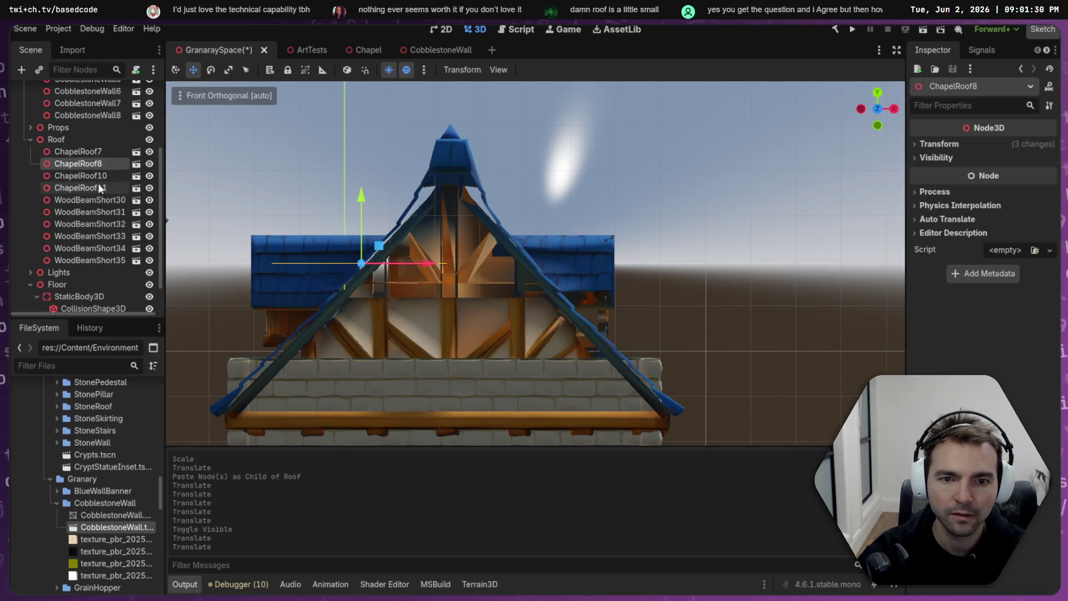
click(84, 151)
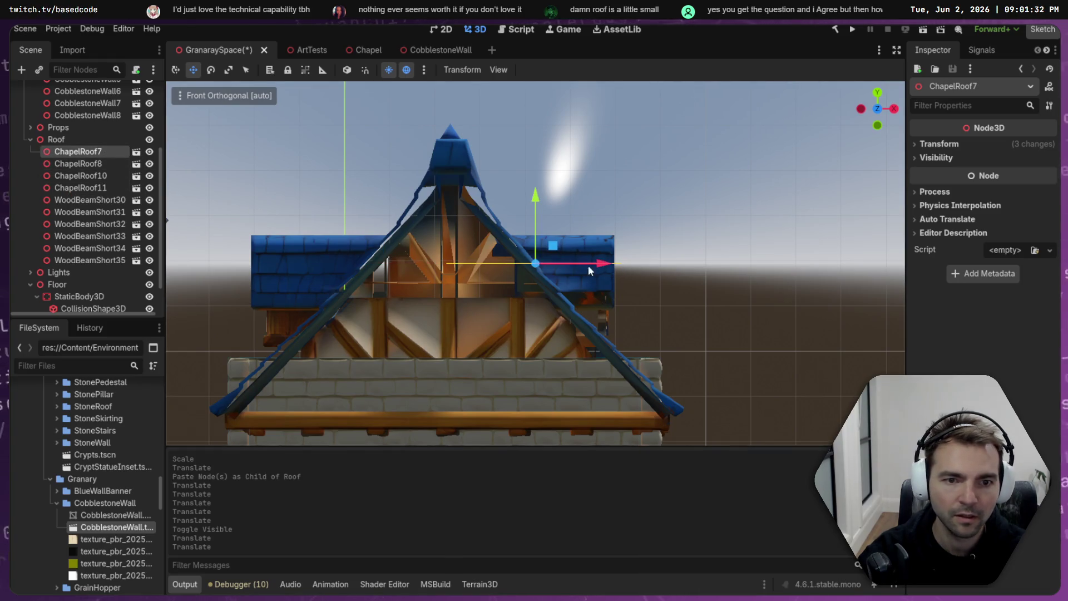
mouse_move(598, 225)
mouse_down()
mouse_move(519, 274)
mouse_move(212, 264)
mouse_up()
ctrl+click(99, 175)
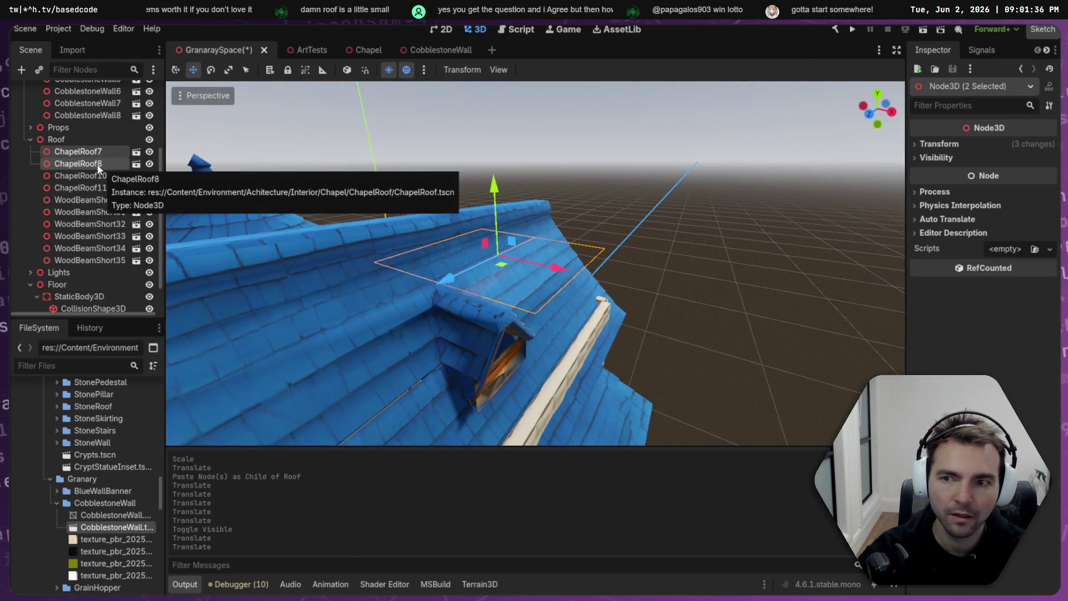
ctrl+click(98, 173)
ctrl+click(97, 175)
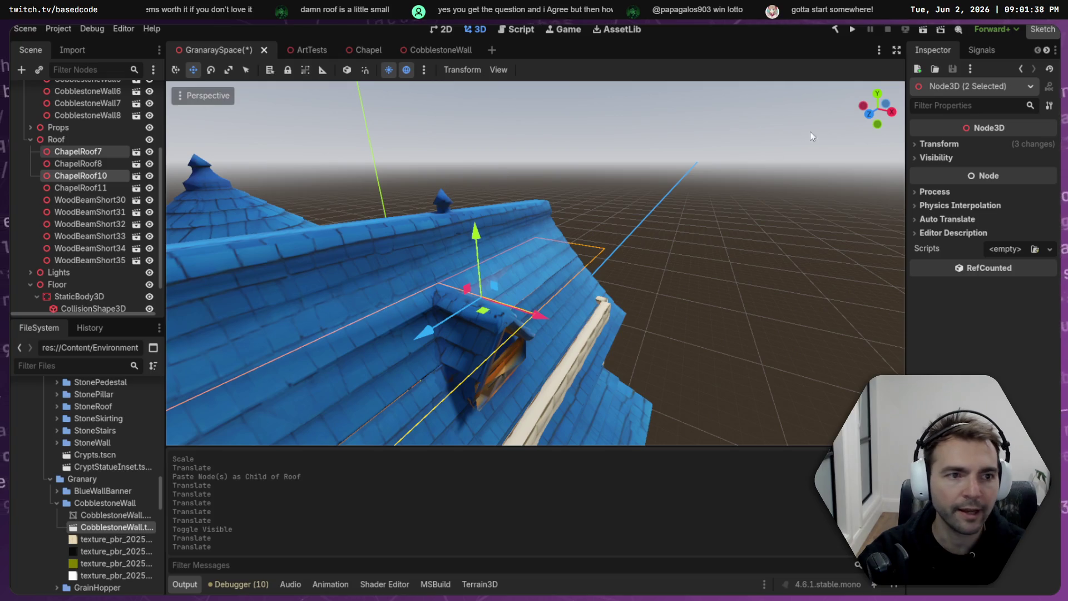
- In front view, tilt the two roof pieces -45 degrees and shift them down and right
click(869, 114)
key(e)
drag(573, 239, 581, 277)
key(w)
drag(537, 198, 534, 215)
drag(609, 284, 640, 302)
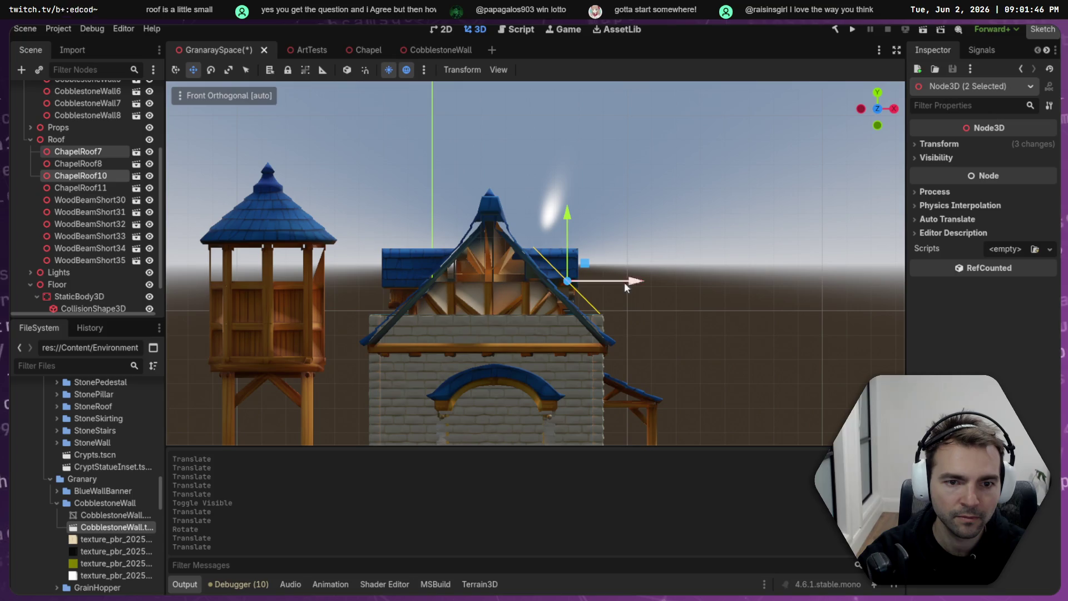
drag(572, 218, 576, 243)
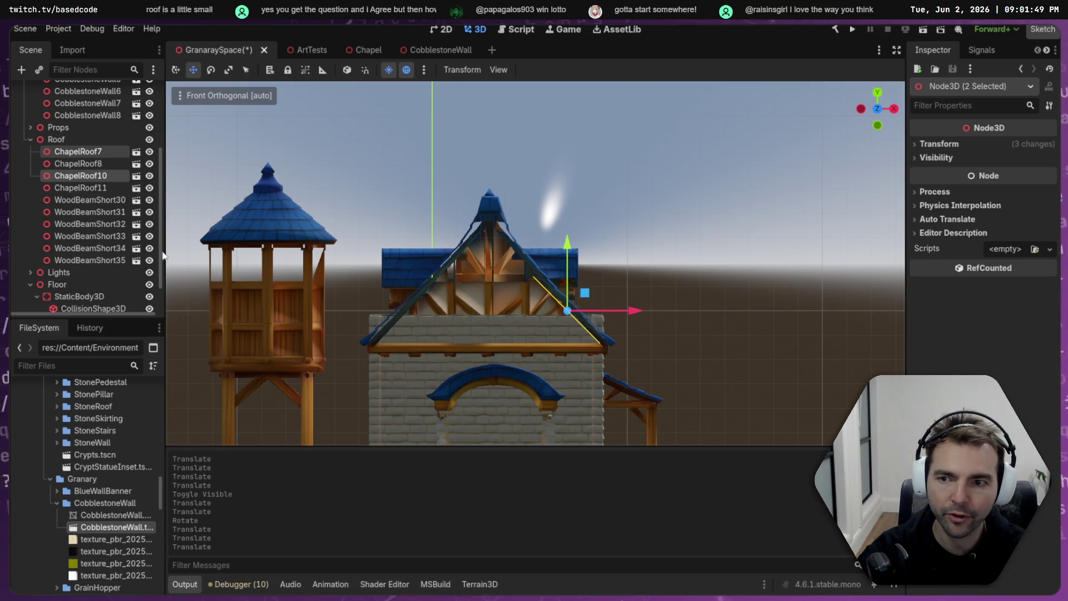
- Undo the accidental paste under ChapelRoof10 and the trial roof moves
click(97, 176)
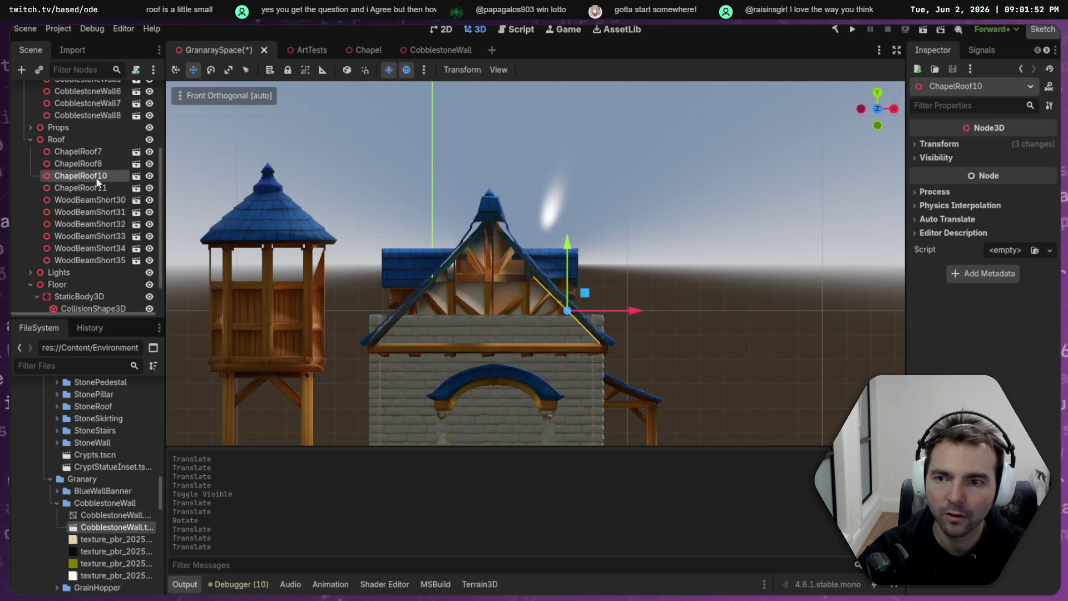
key(ctrl+v)
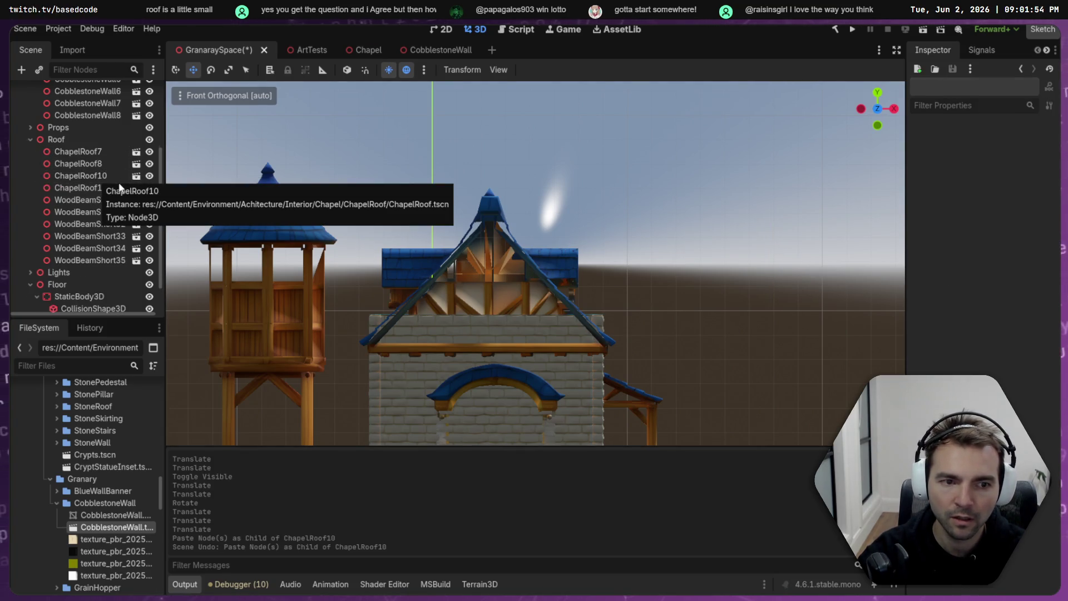
key(ctrl+z)
click(99, 176)
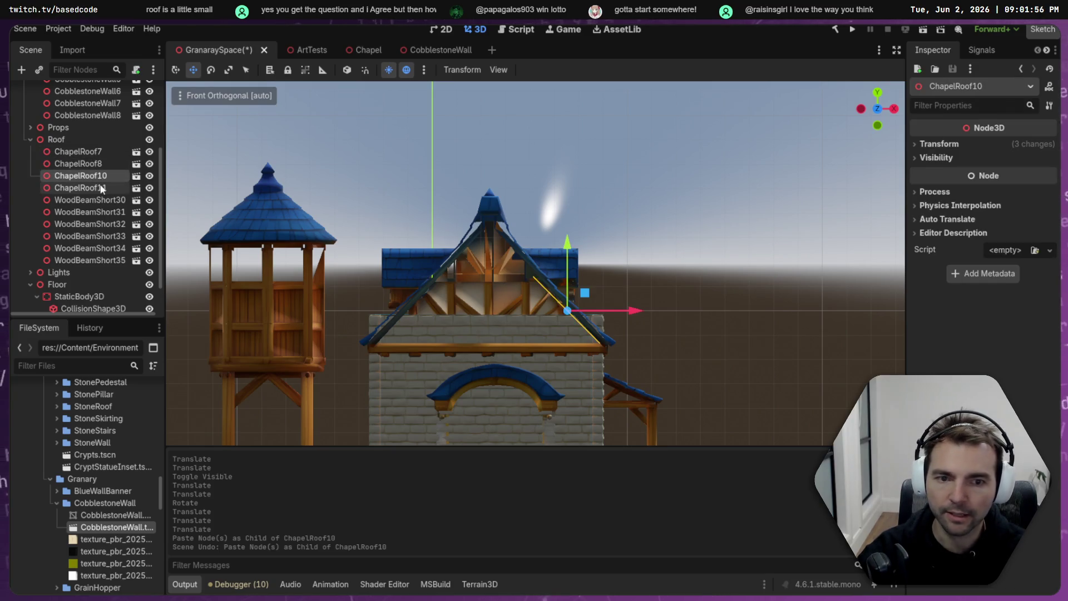
key(ctrl+z)
key(ctrl+z)
key(ctrl+z)
key(ctrl+z)
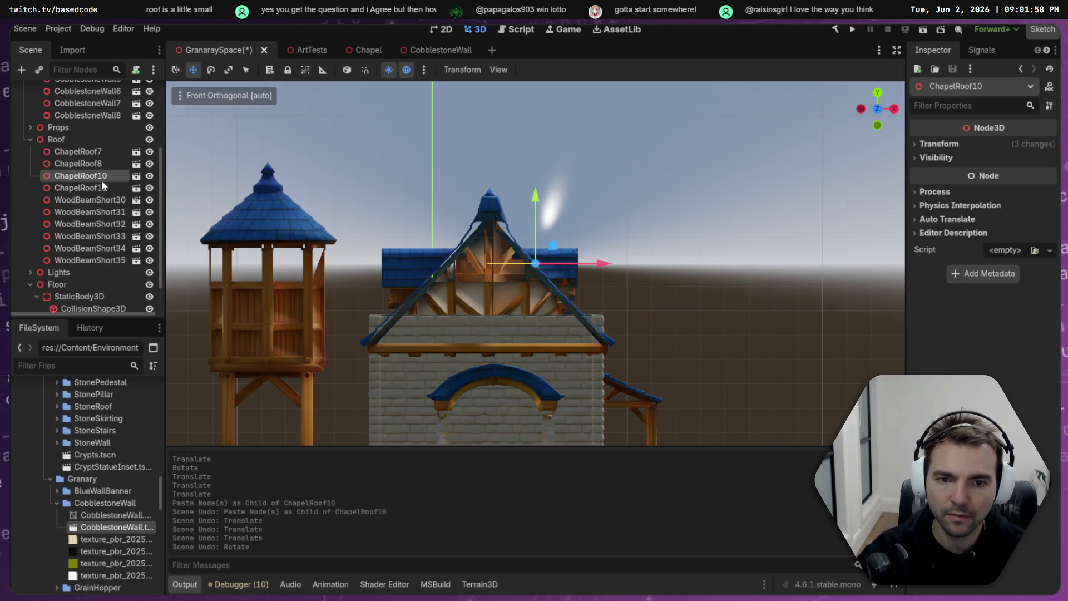
click(77, 151)
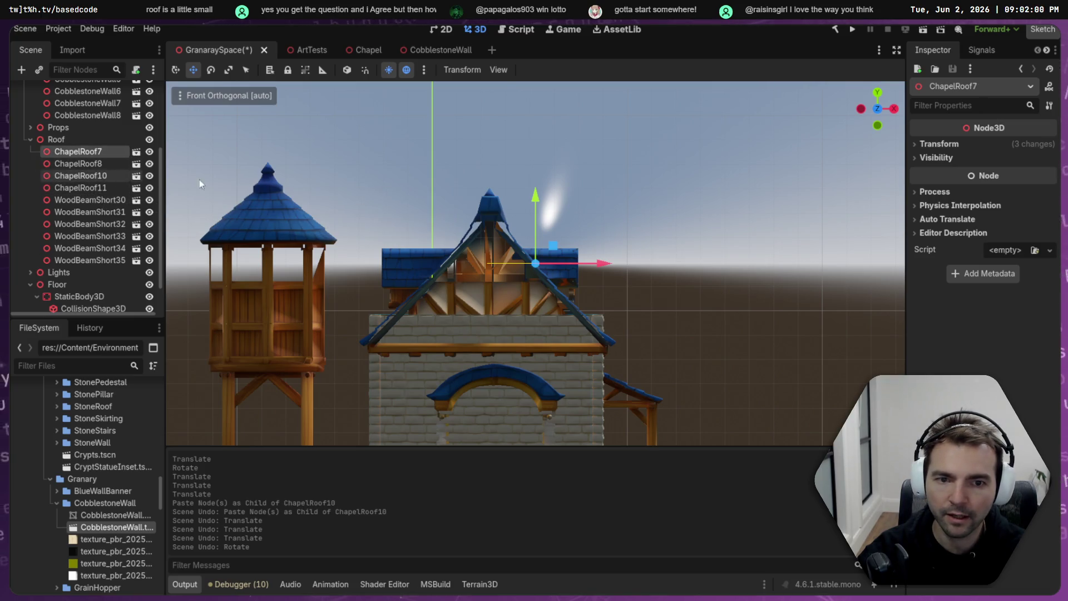
- Copy the roof pieces and paste them under Roof as ChapelRoof9 and ChapelRoof12, placed after ChapelRoof11
key(f)
mouse_move(638, 221)
mouse_down()
mouse_move(563, 234)
mouse_move(677, 218)
mouse_move(670, 198)
mouse_move(689, 209)
mouse_move(640, 211)
mouse_up()
click(102, 165)
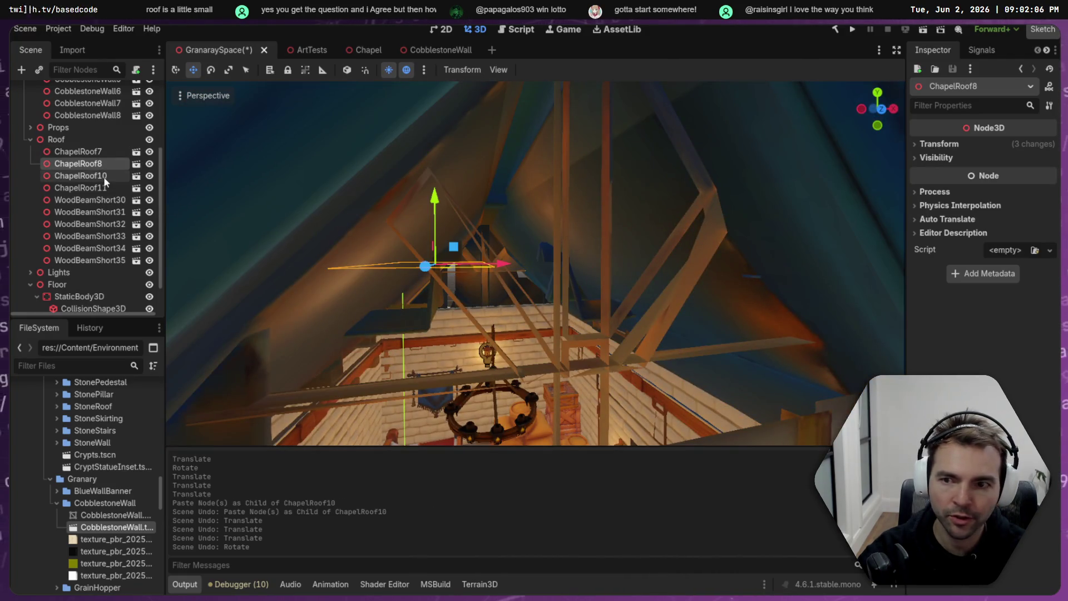
click(104, 175)
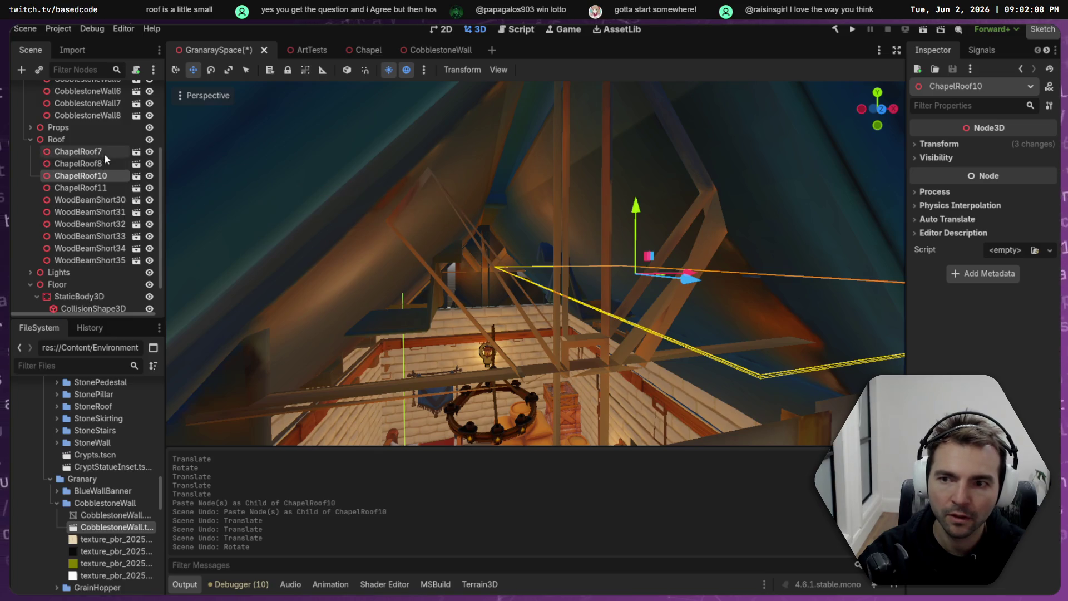
ctrl+click(105, 151)
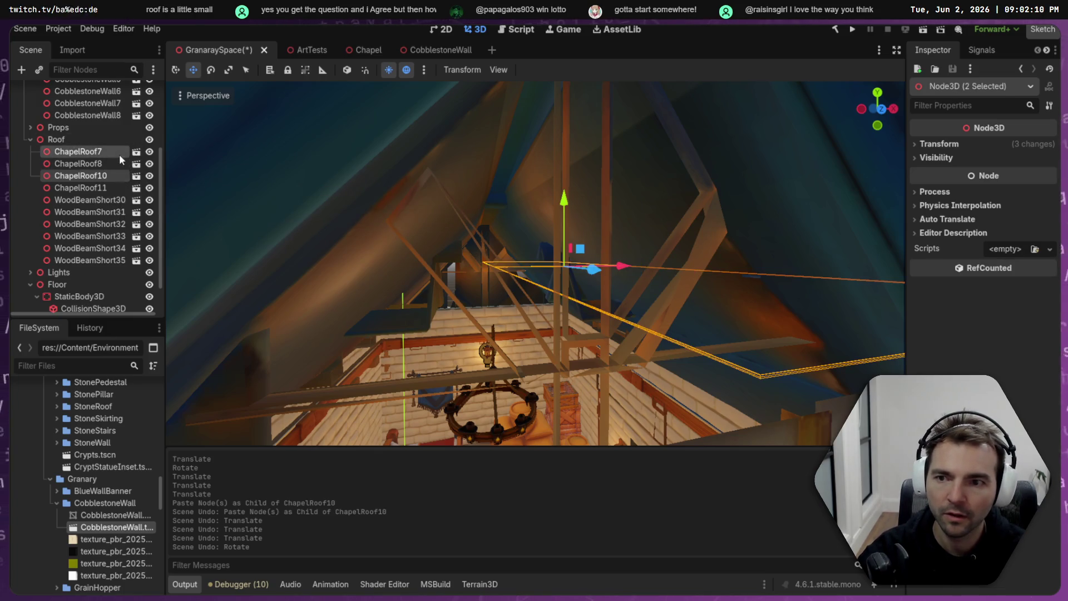
key(ctrl+c)
click(93, 139)
key(ctrl+v)
drag(95, 273, 111, 196)
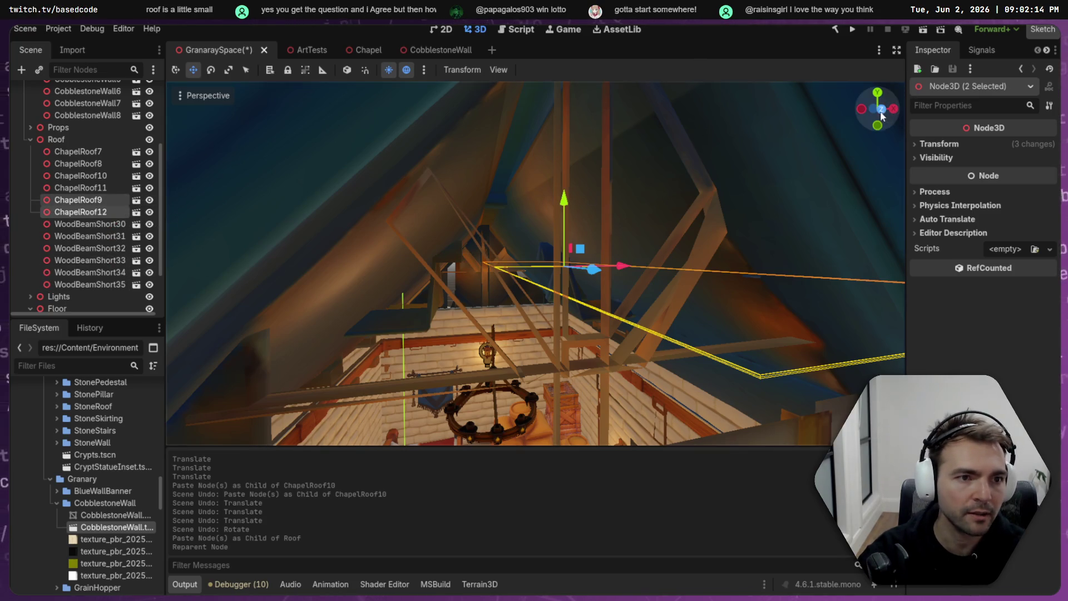
- Hide the Granary model and slide the new roof pieces right along X above the walls
click(881, 109)
drag(600, 264, 675, 262)
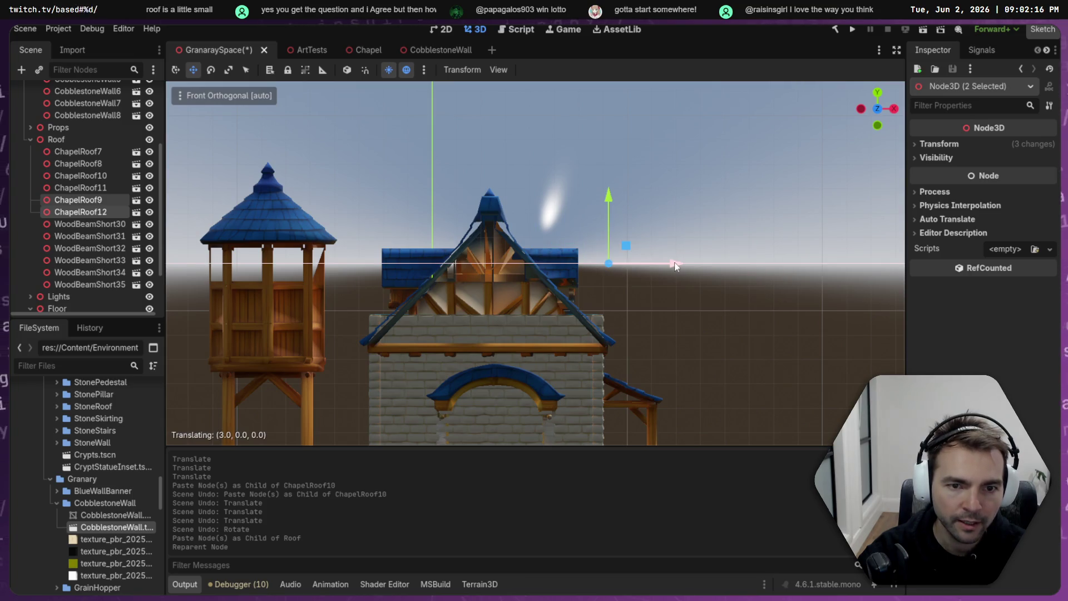
scroll(683, 271, down, 5)
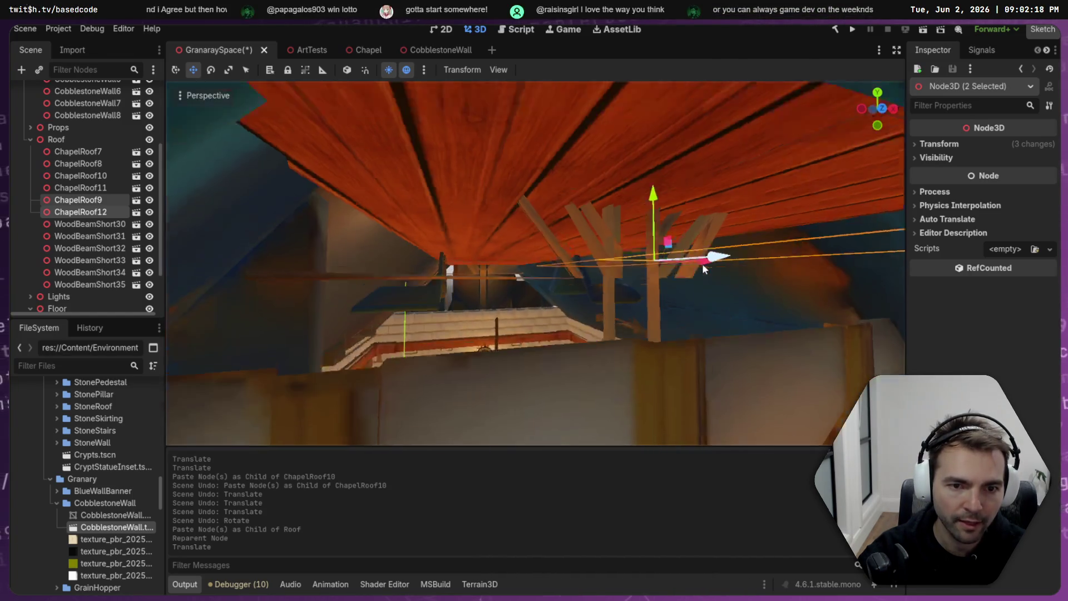
scroll(112, 166, up, 4)
click(149, 128)
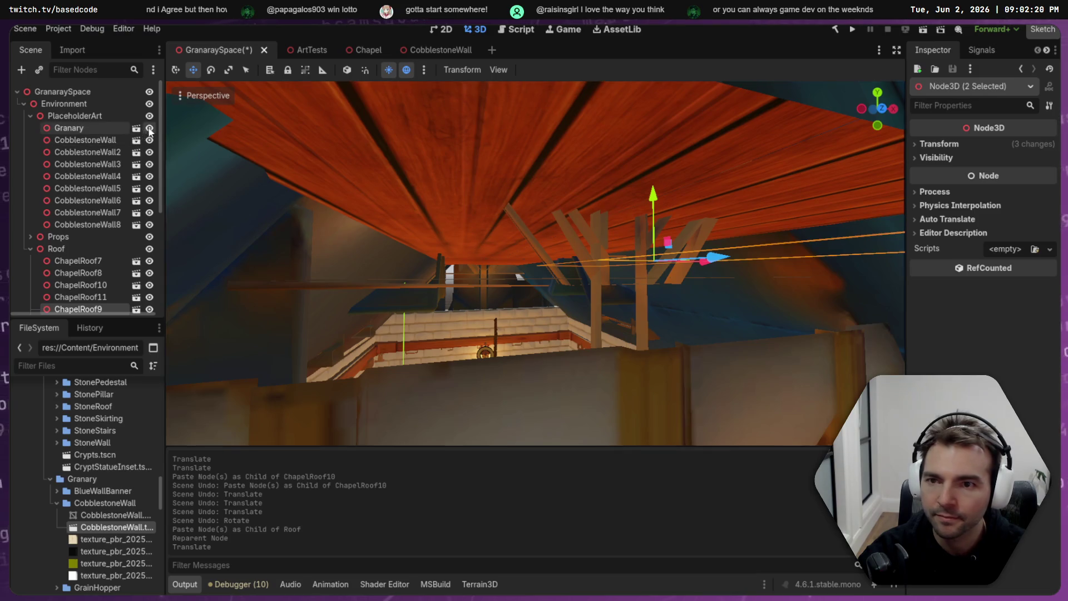
scroll(584, 201, up, 5)
scroll(573, 198, down, 4)
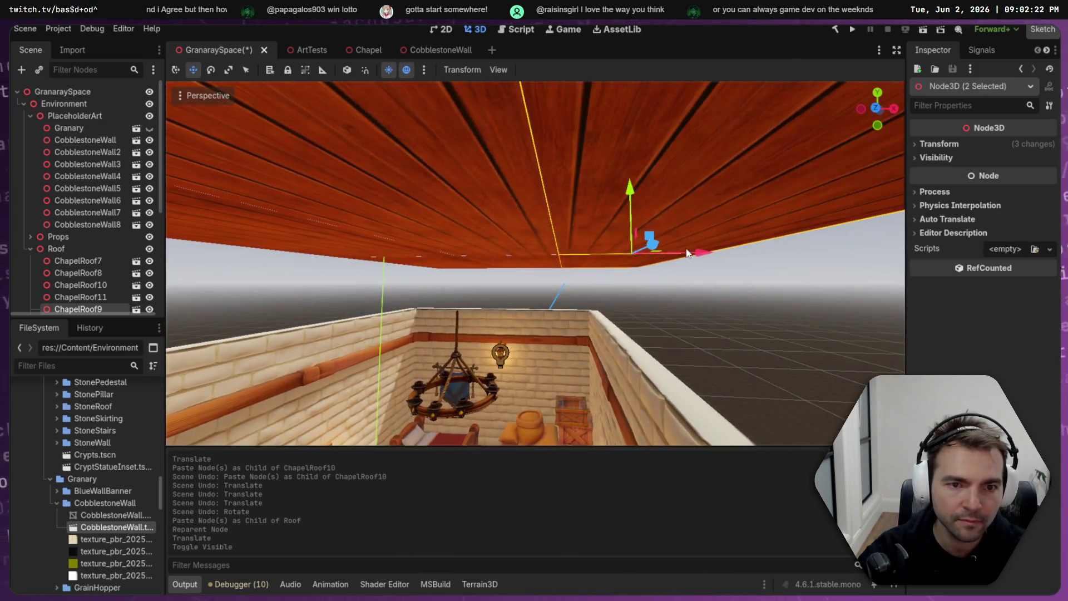
drag(700, 253, 736, 262)
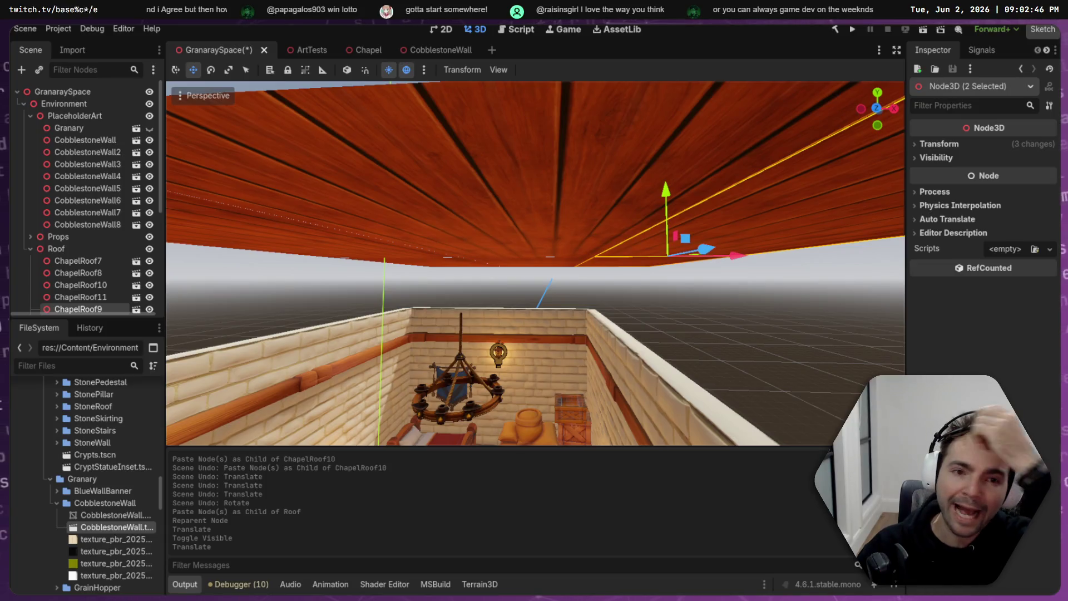
scroll(616, 250, down, 5)
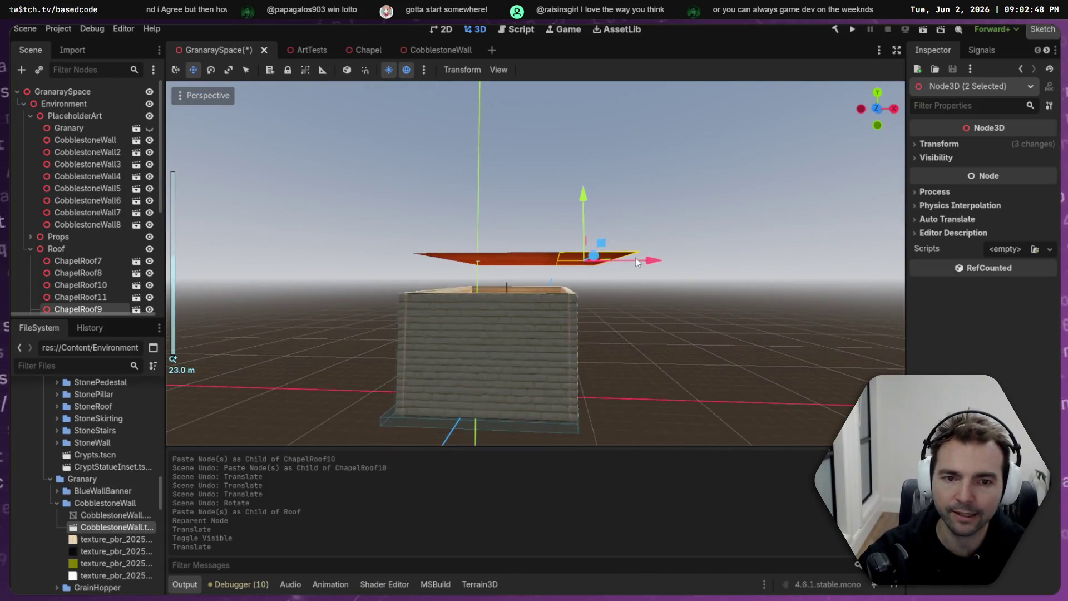
- Box-select the six roof pieces, rotate them -30 degrees in front view, and show Granary again
drag(672, 316, 652, 246)
drag(385, 281, 386, 281)
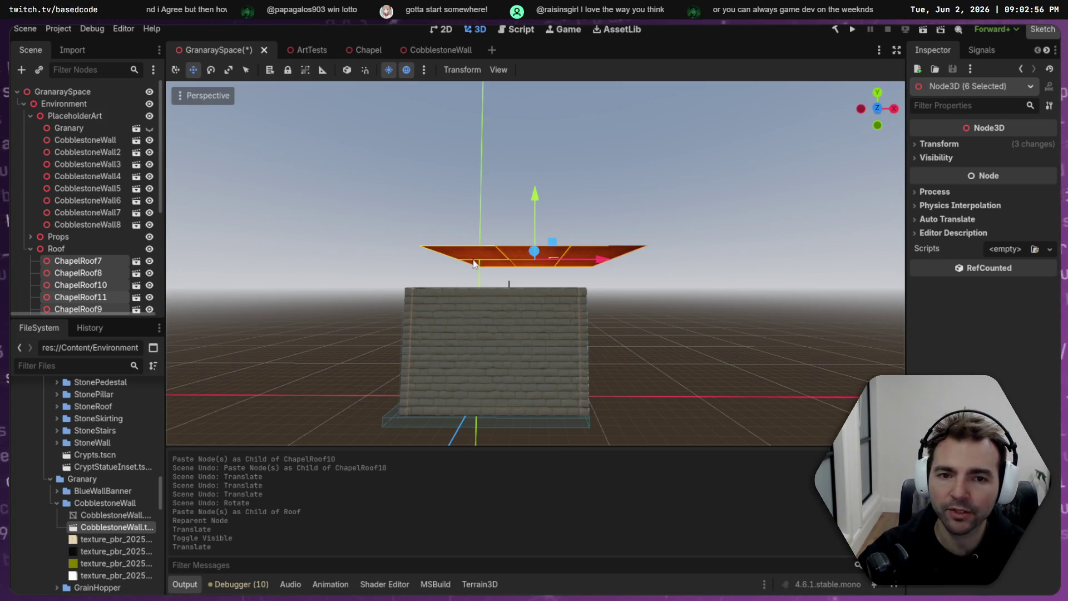
click(877, 110)
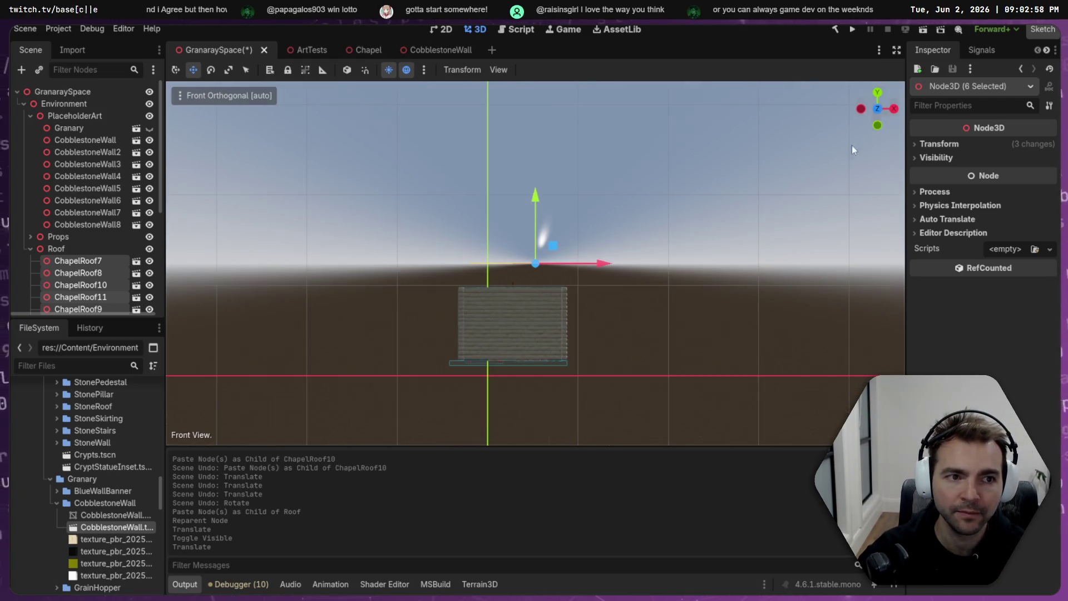
scroll(609, 222, up, 5)
key(e)
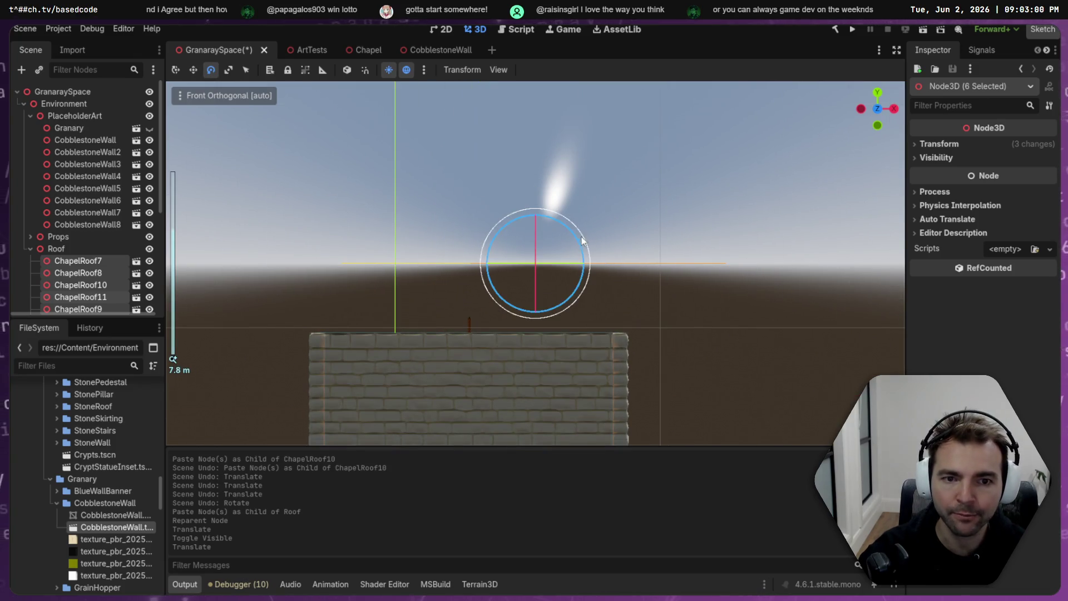
drag(576, 236, 593, 265)
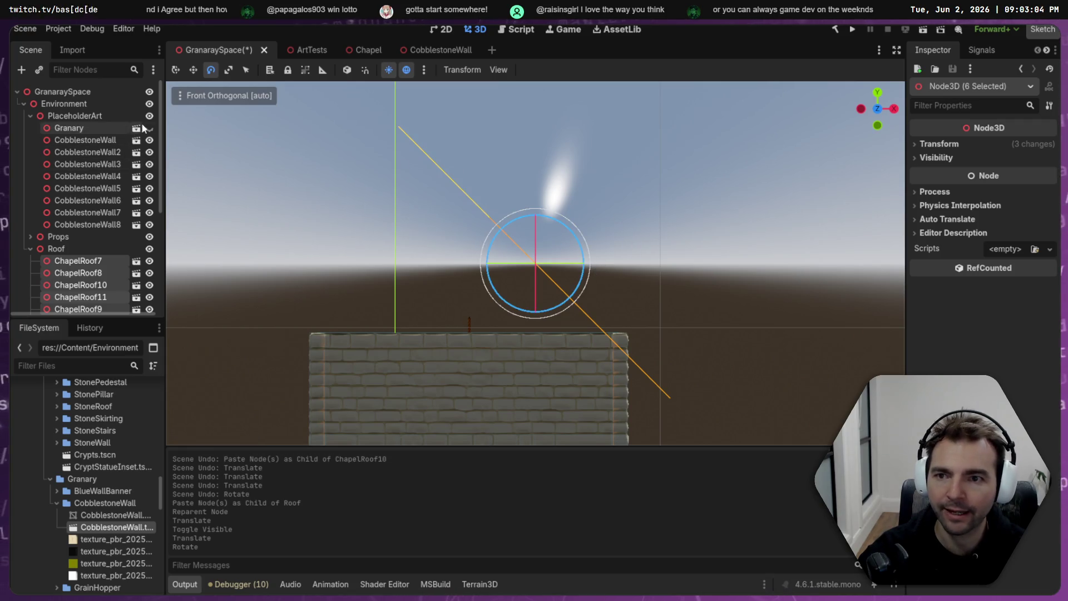
click(148, 128)
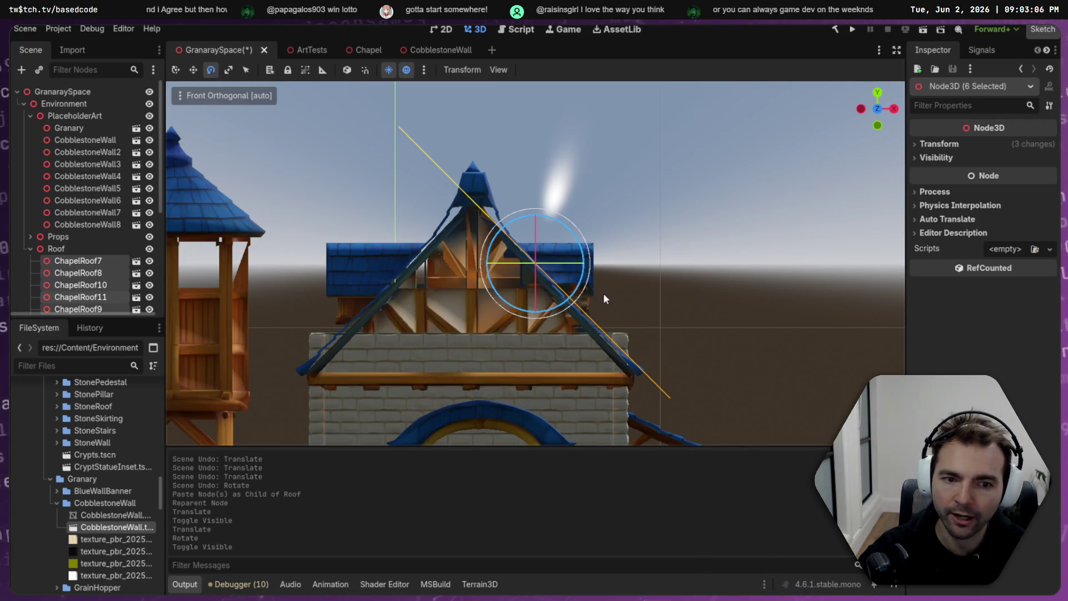
- With Local Space on, slide the roof pieces up along their slope
key(w)
mouse_move(555, 248)
mouse_down()
mouse_move(548, 257)
mouse_move(555, 235)
mouse_move(550, 253)
mouse_up()
key(e)
key(w)
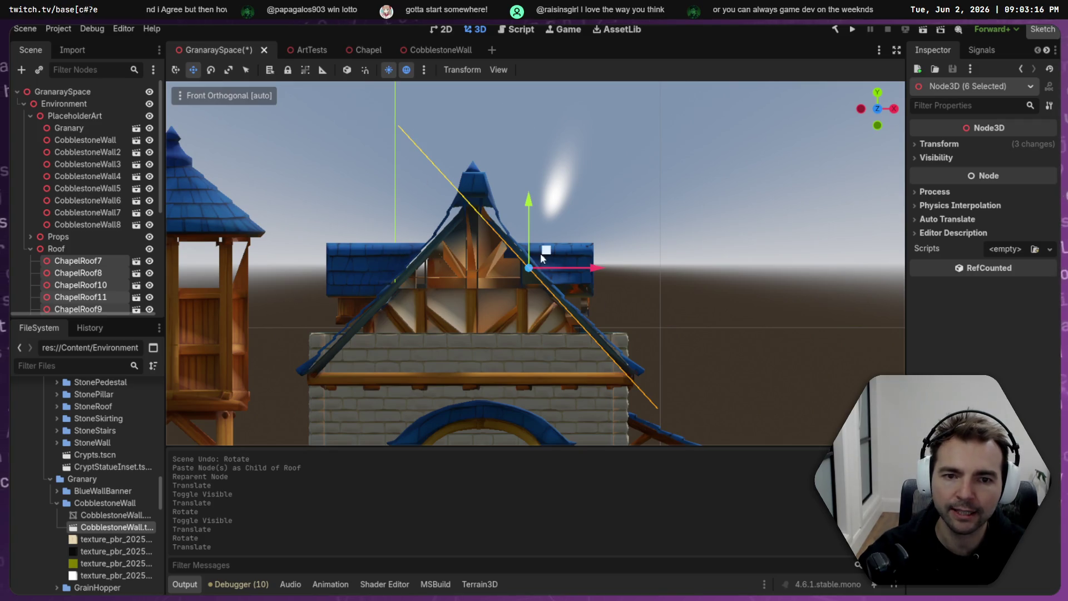
click(346, 70)
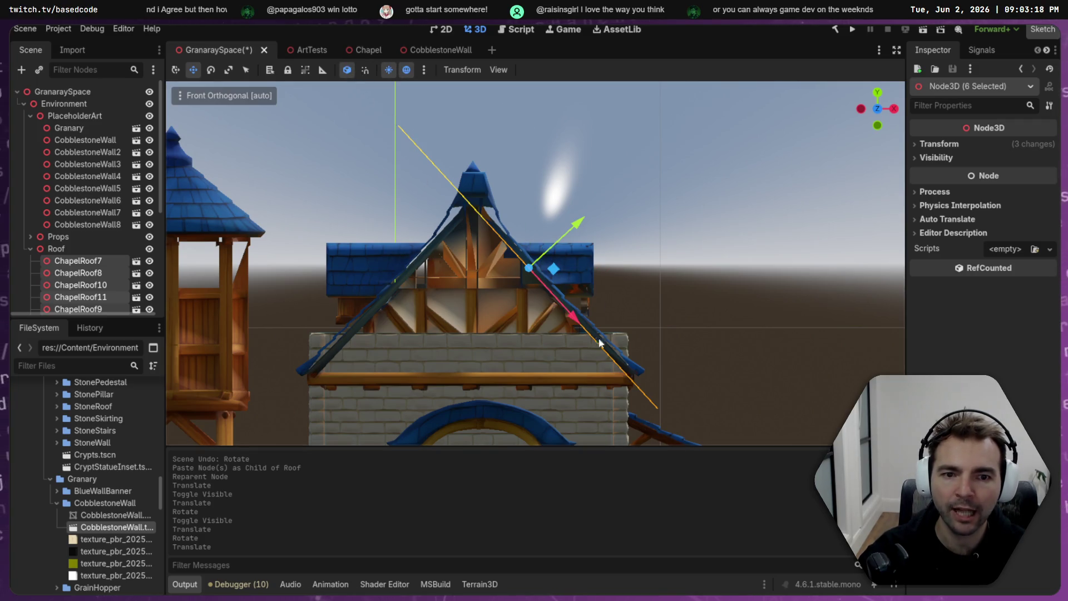
drag(571, 316, 554, 276)
- Delete the redundant ChapelRoof8 and ChapelRoof11 pieces
click(416, 135)
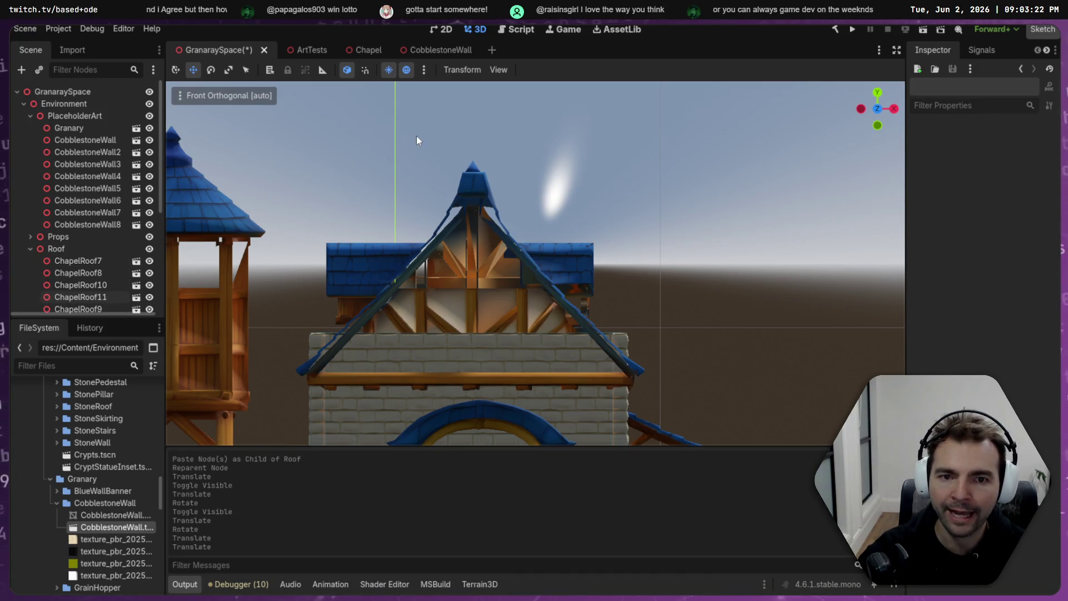
mouse_move(479, 200)
mouse_down()
mouse_move(502, 218)
mouse_move(538, 199)
mouse_move(496, 175)
mouse_move(539, 249)
mouse_move(524, 238)
mouse_up()
click(481, 216)
shift+click(481, 215)
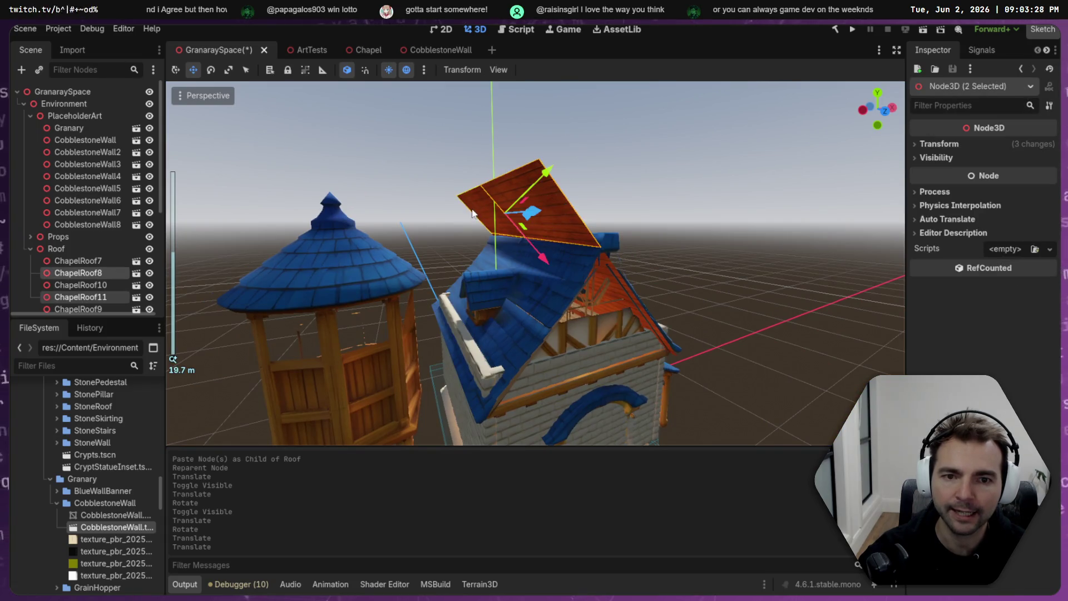
key(Delete)
click(503, 311)
- Select WoodBeamShort34 and WoodBeamShort35 in the scene tree
mouse_move(639, 298)
mouse_down()
mouse_move(630, 282)
mouse_move(603, 286)
mouse_move(616, 292)
mouse_move(612, 284)
mouse_up()
scroll(503, 259, down, 2)
scroll(503, 260, up, 8)
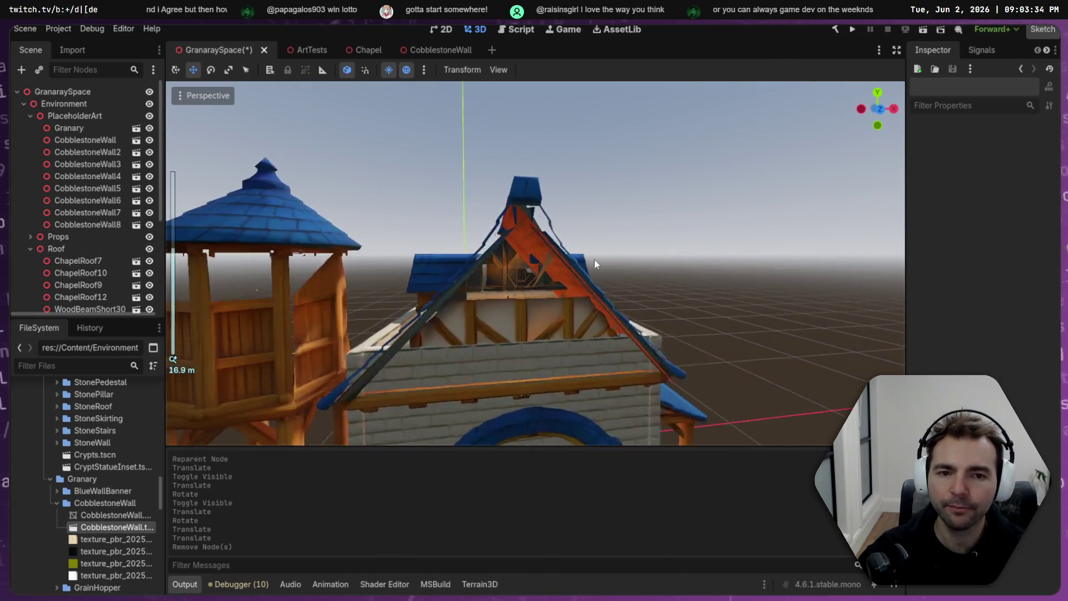
scroll(64, 265, down, 5)
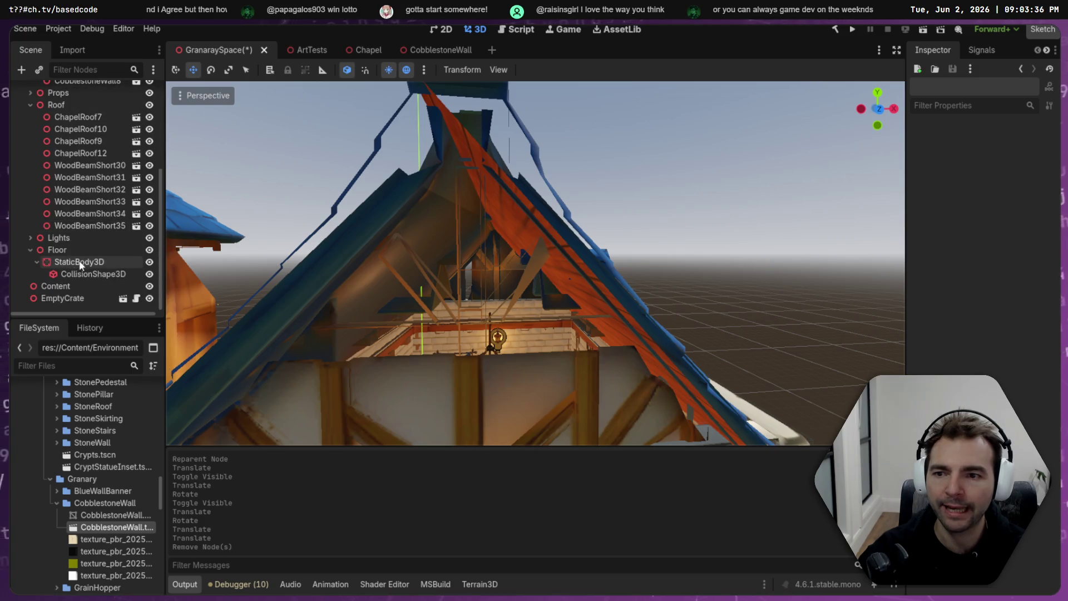
scroll(84, 262, up, 3)
scroll(87, 210, down, 3)
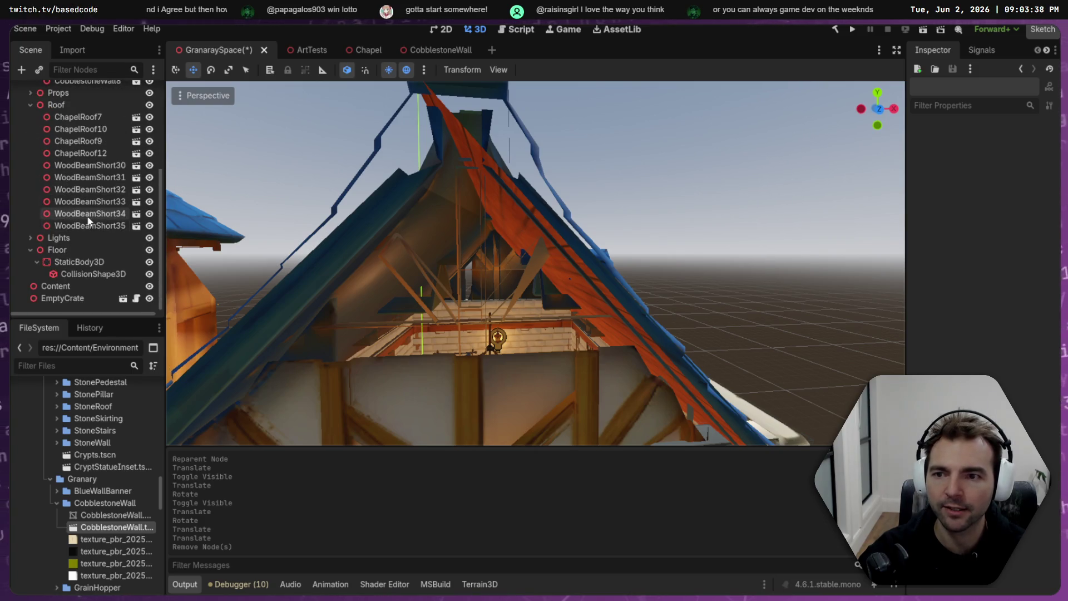
click(92, 226)
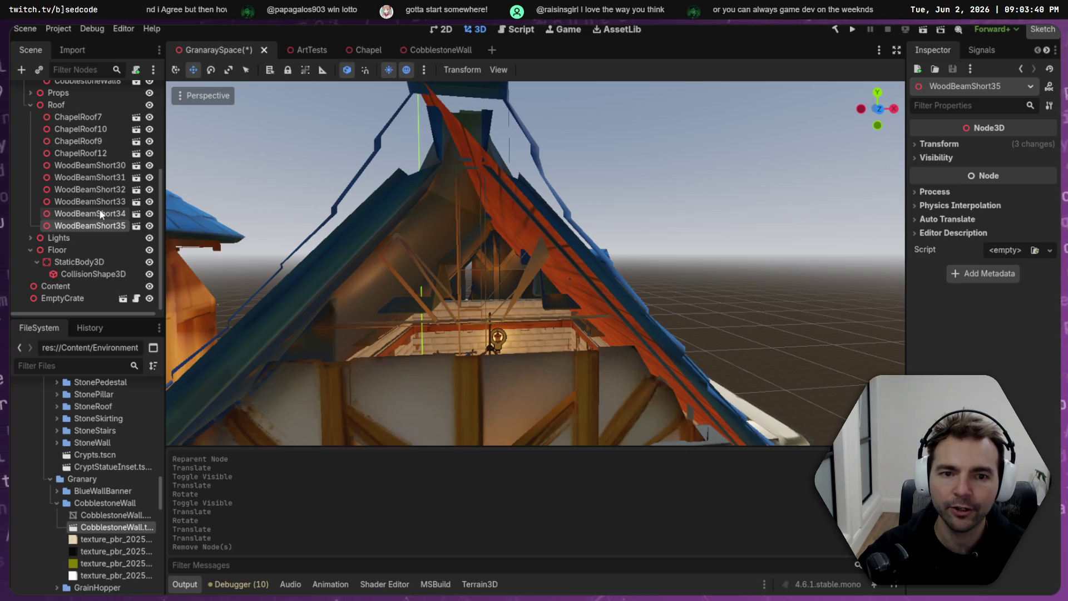
shift+click(89, 214)
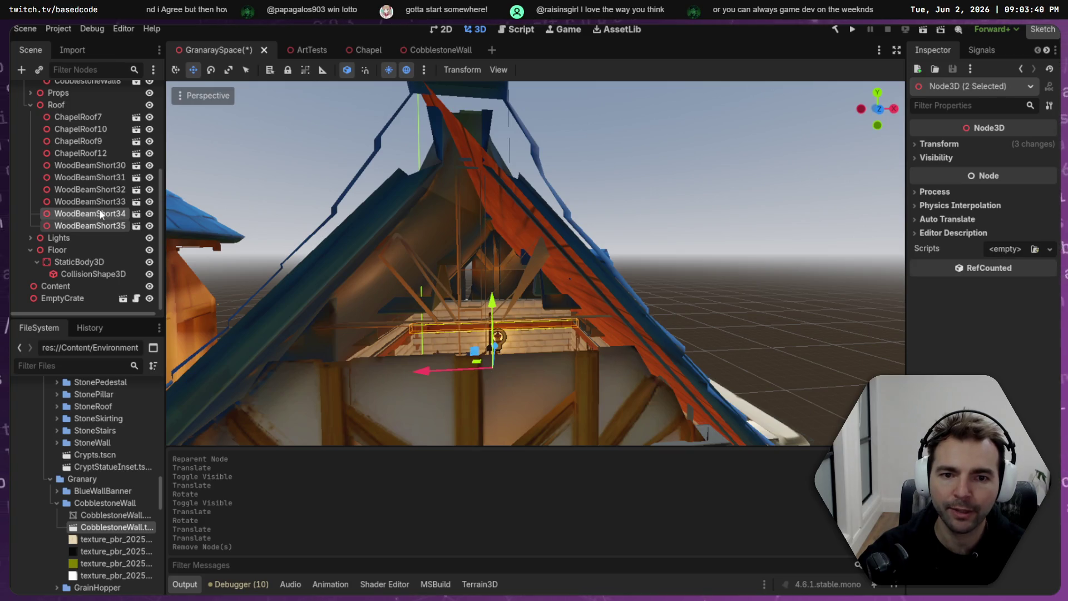
- Paste copies of ChapelRoof7 through ChapelRoof12 under Roof
click(86, 153)
click(89, 129)
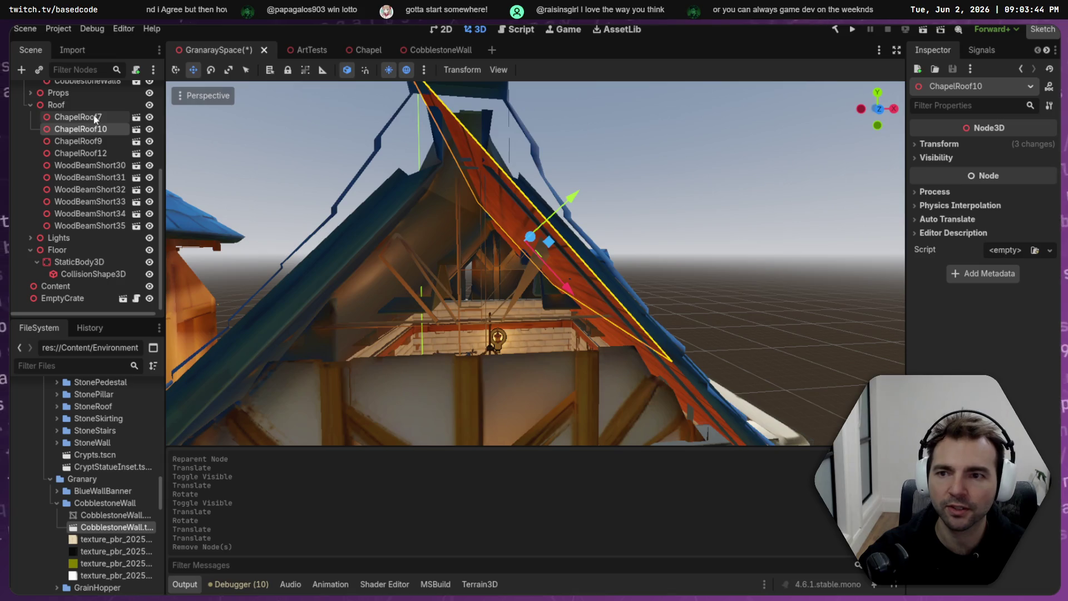
click(96, 118)
shift+click(104, 154)
click(67, 104)
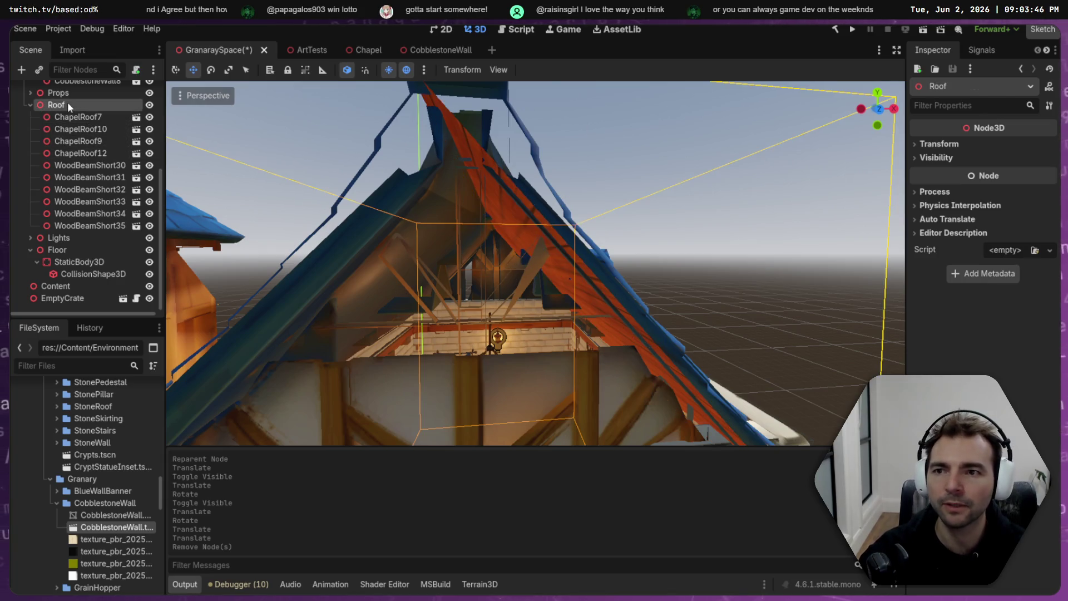
key(ctrl+v)
- With Local Space off, rotate the pasted roof pieces 180 degrees, then tilt them 30 degrees in front view
key(e)
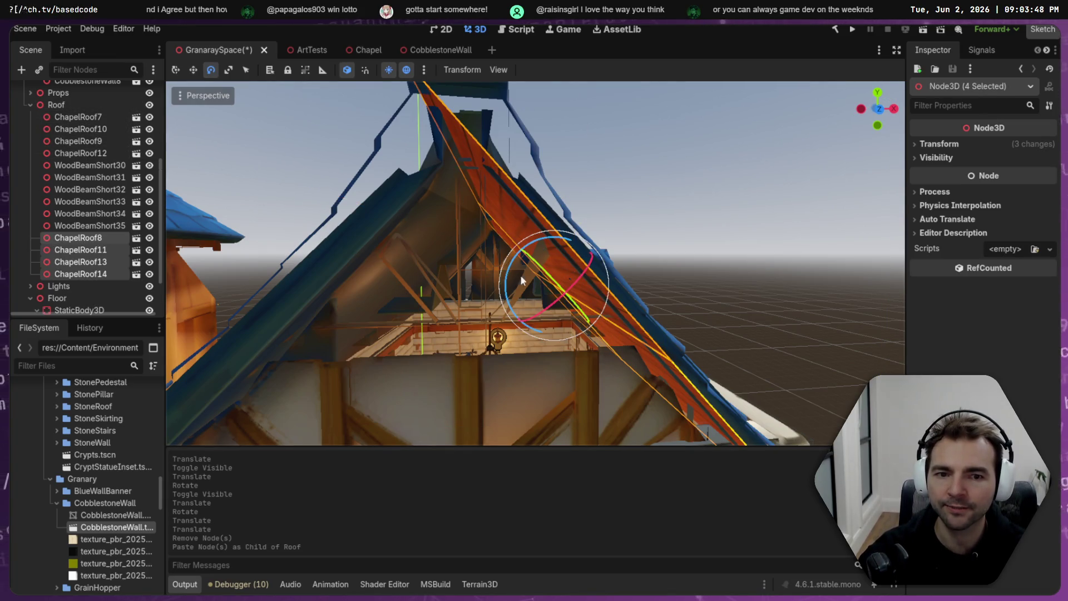
click(346, 69)
mouse_move(576, 290)
mouse_down()
mouse_move(395, 276)
mouse_move(416, 267)
mouse_move(352, 252)
mouse_move(239, 252)
mouse_move(551, 128)
mouse_move(397, 205)
mouse_move(353, 196)
mouse_up()
click(877, 109)
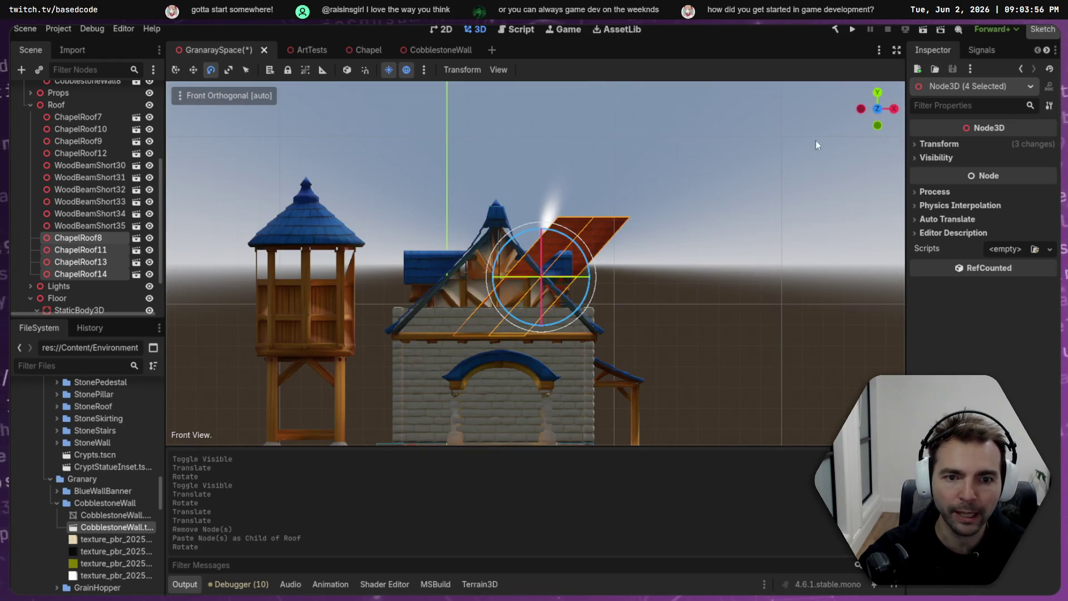
mouse_move(520, 282)
mouse_down()
mouse_move(576, 278)
mouse_move(507, 278)
mouse_move(521, 280)
mouse_up()
key(w)
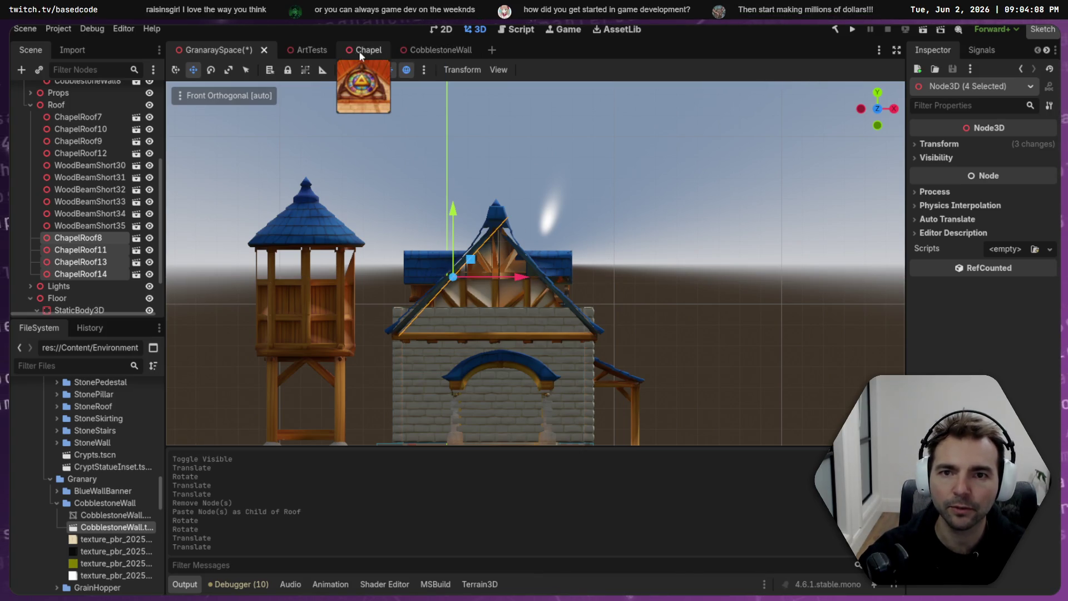
- Check the CobblestoneWall and Chapel scenes, then return to the GranarySpace scene
click(432, 51)
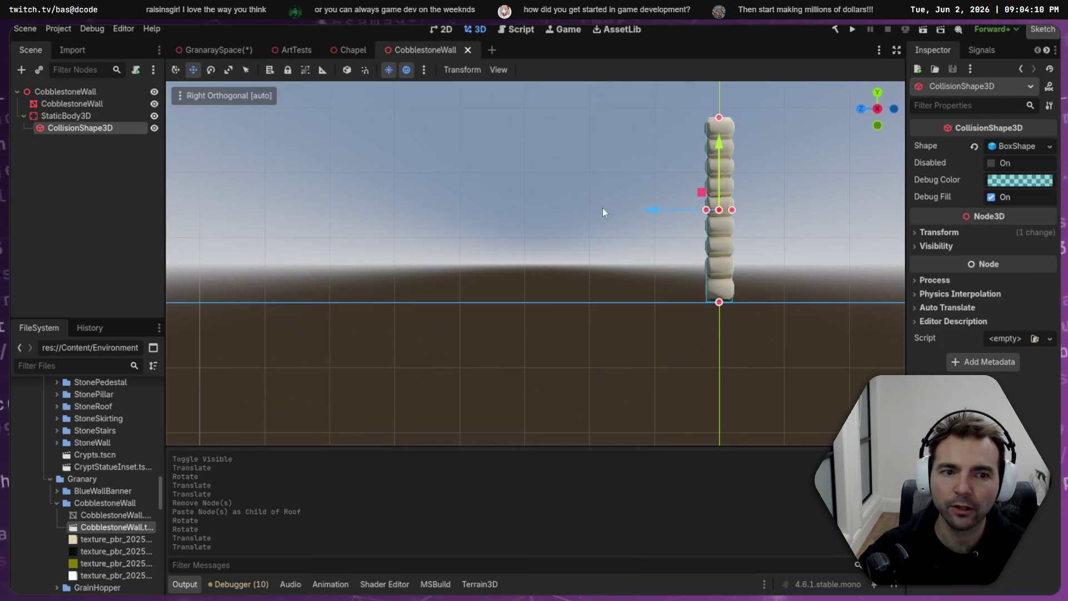
click(345, 50)
click(212, 49)
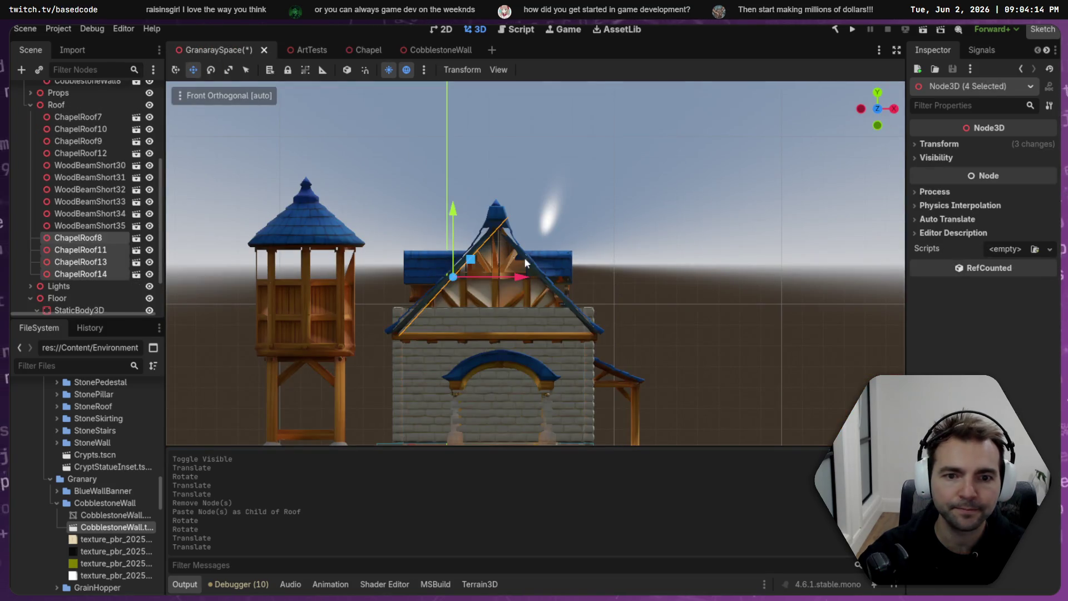
scroll(133, 119, up, 5)
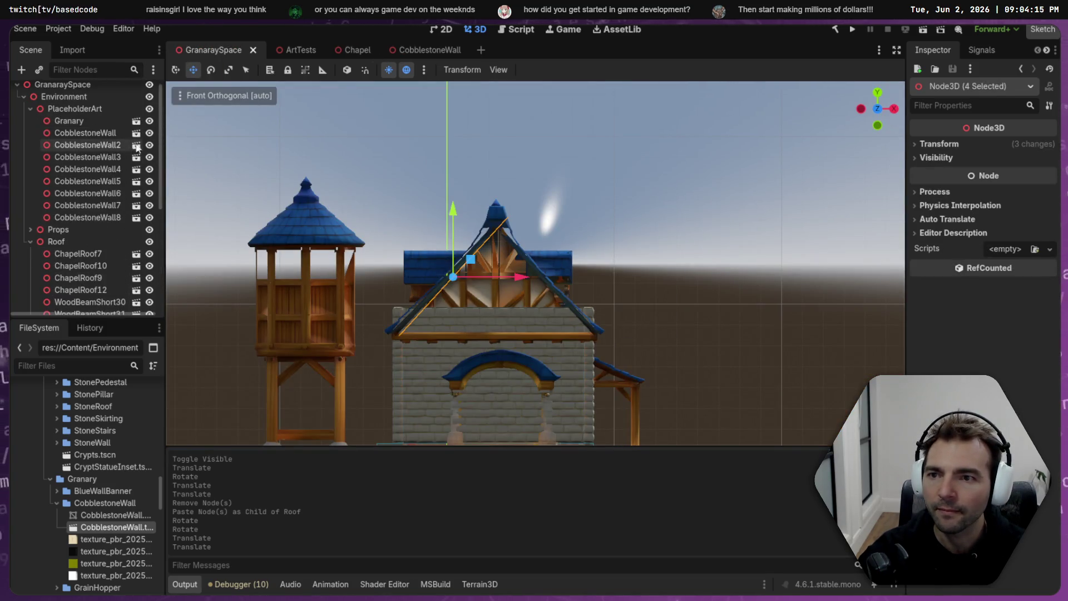
- Hide the Granary model and nudge the roof pieces slightly along X
click(149, 120)
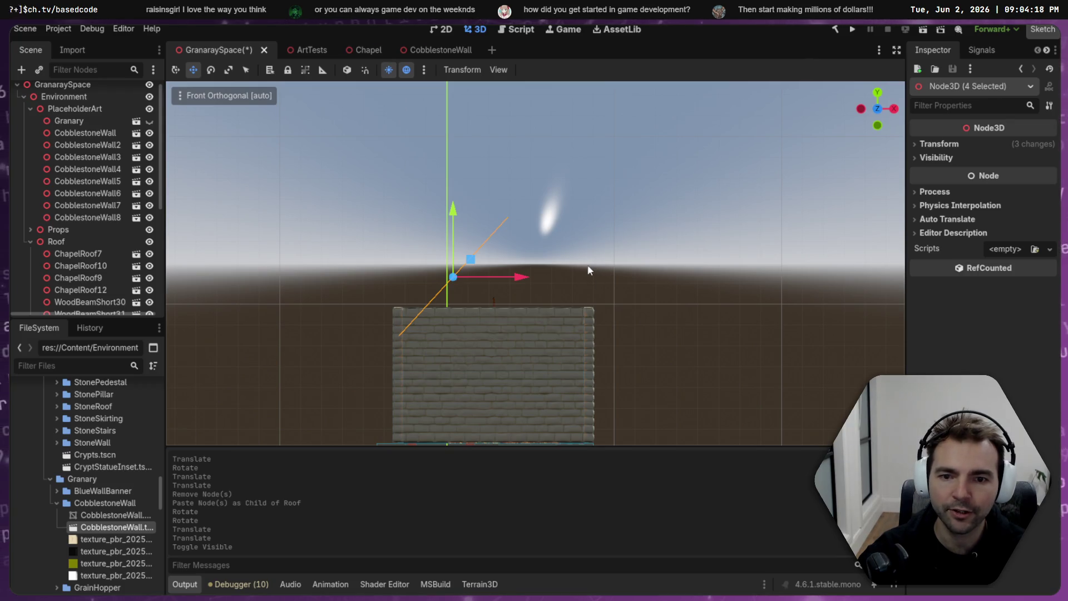
mouse_move(610, 269)
mouse_down()
mouse_move(604, 282)
mouse_move(613, 268)
mouse_up()
scroll(562, 277, up, 6)
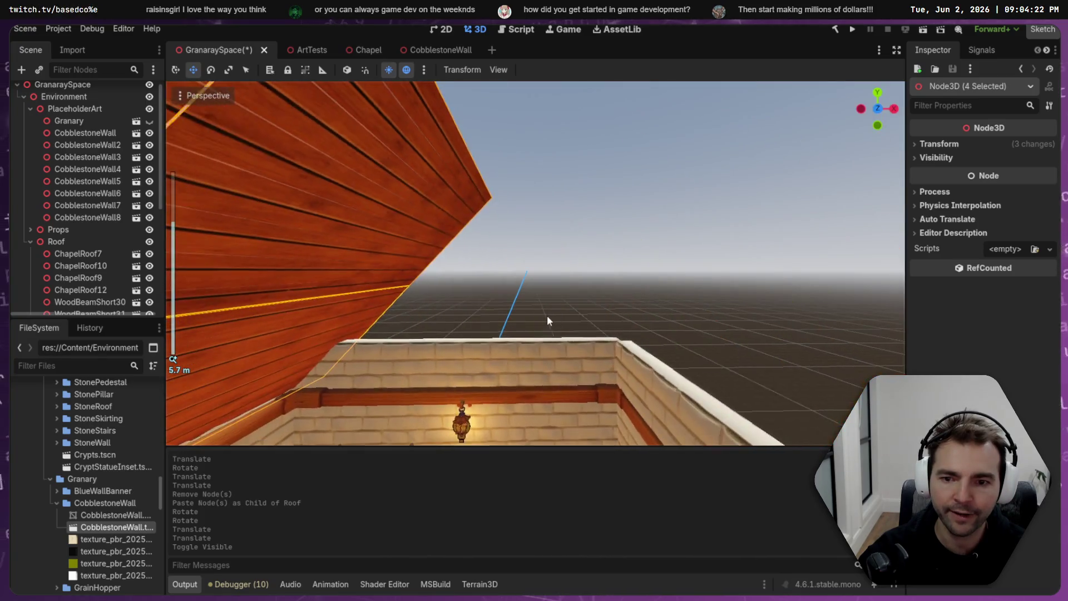
scroll(534, 304, down, 5)
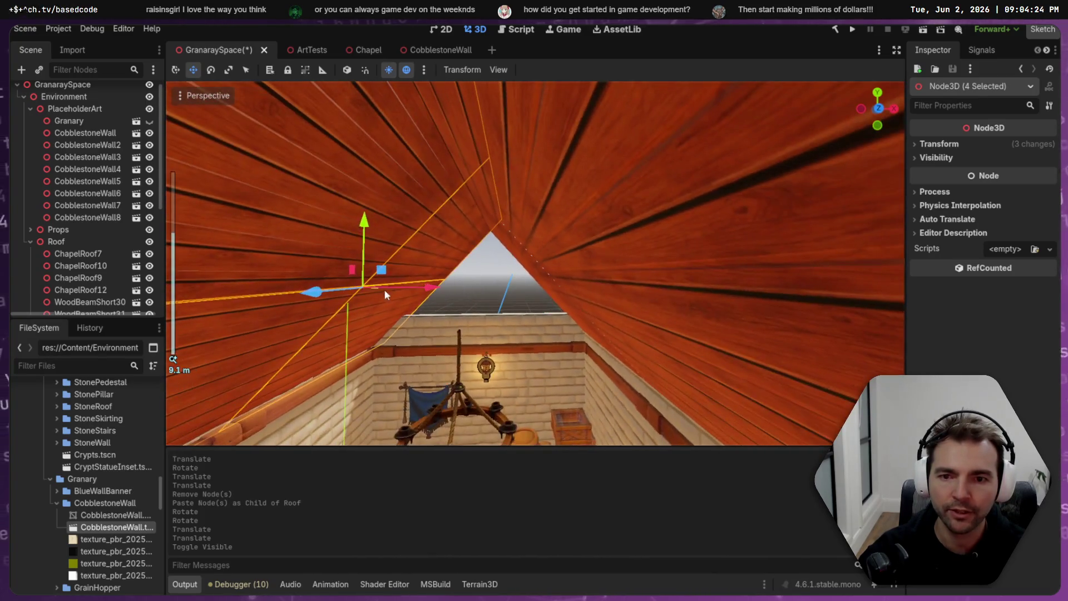
drag(429, 289, 428, 293)
drag(520, 316, 533, 301)
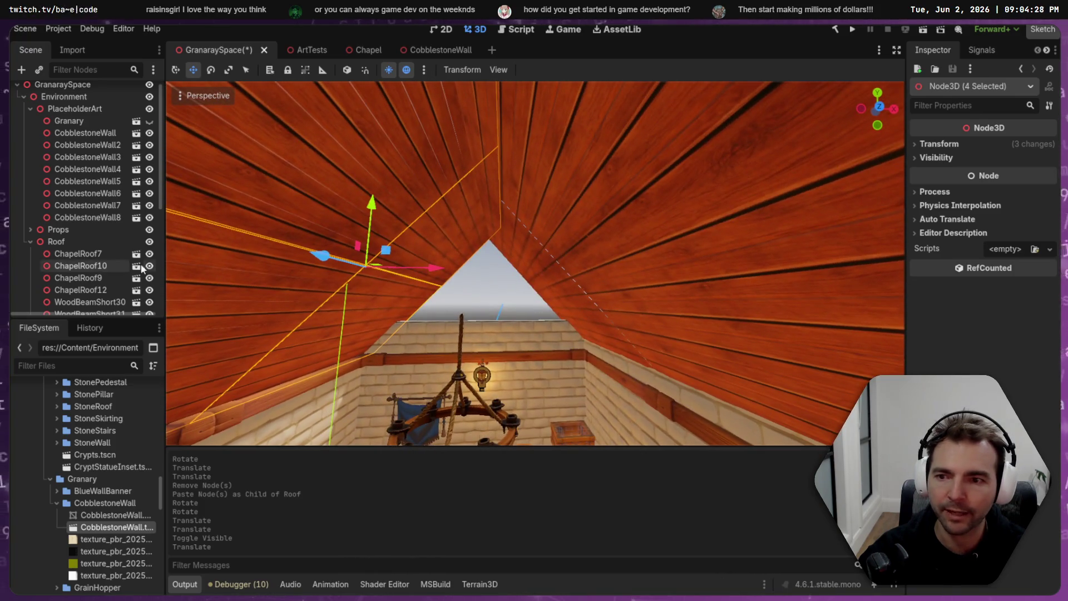
scroll(91, 206, down, 4)
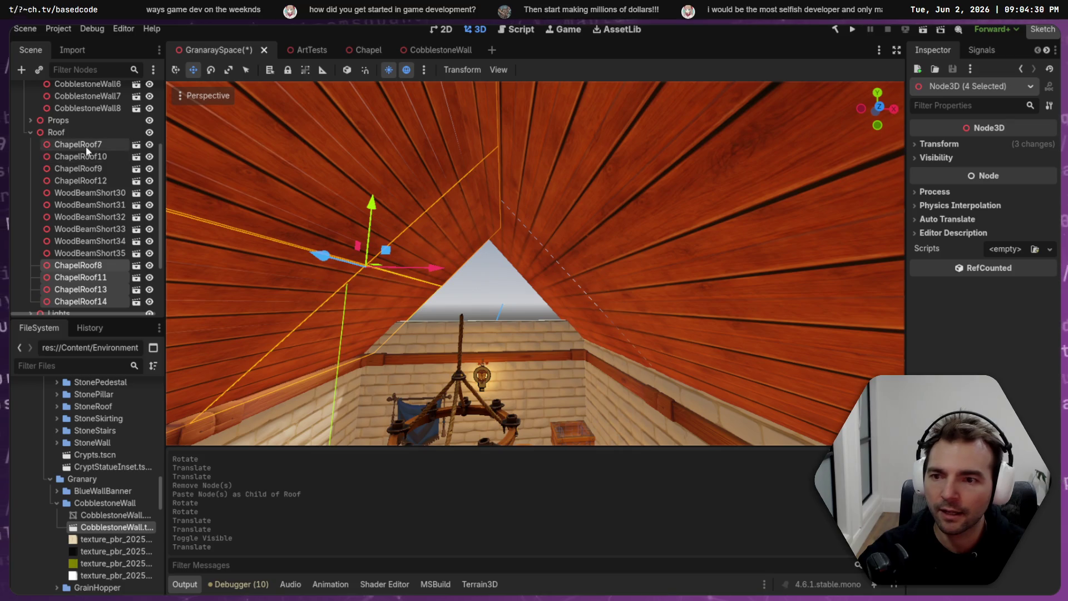
- Slide ChapelRoof7 through ChapelRoof12 left along X to close the peak, then save the scene
click(85, 145)
shift+click(92, 181)
drag(627, 273, 611, 273)
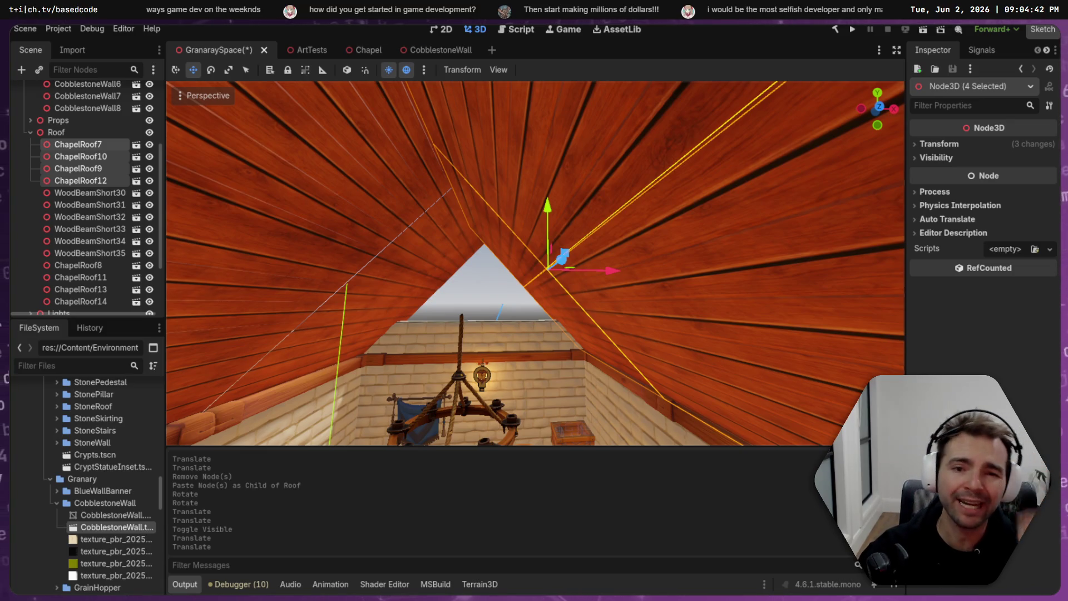
click(491, 294)
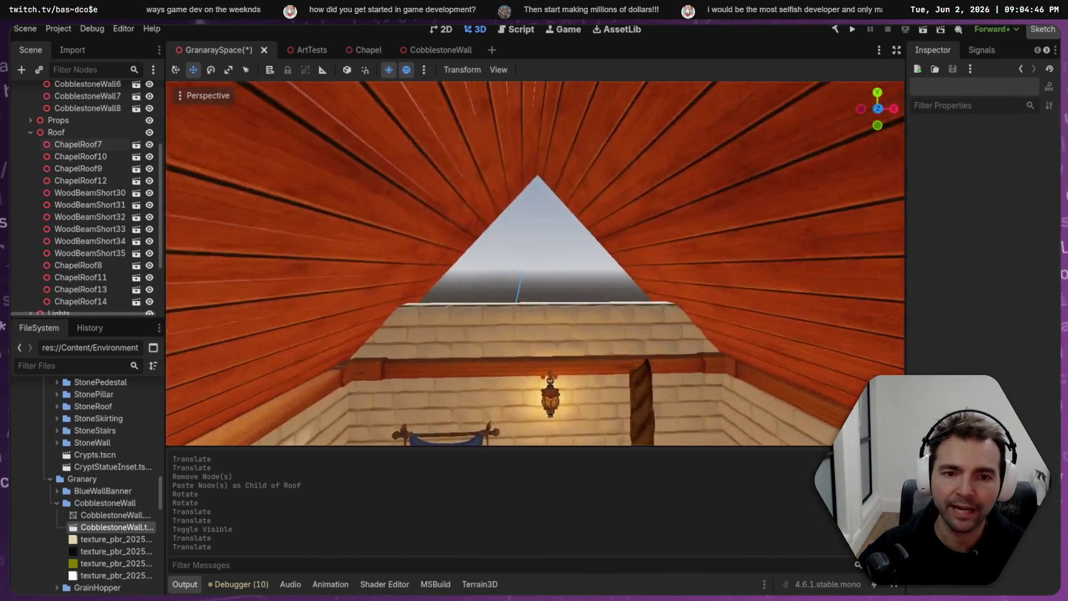
key(ctrl+s)
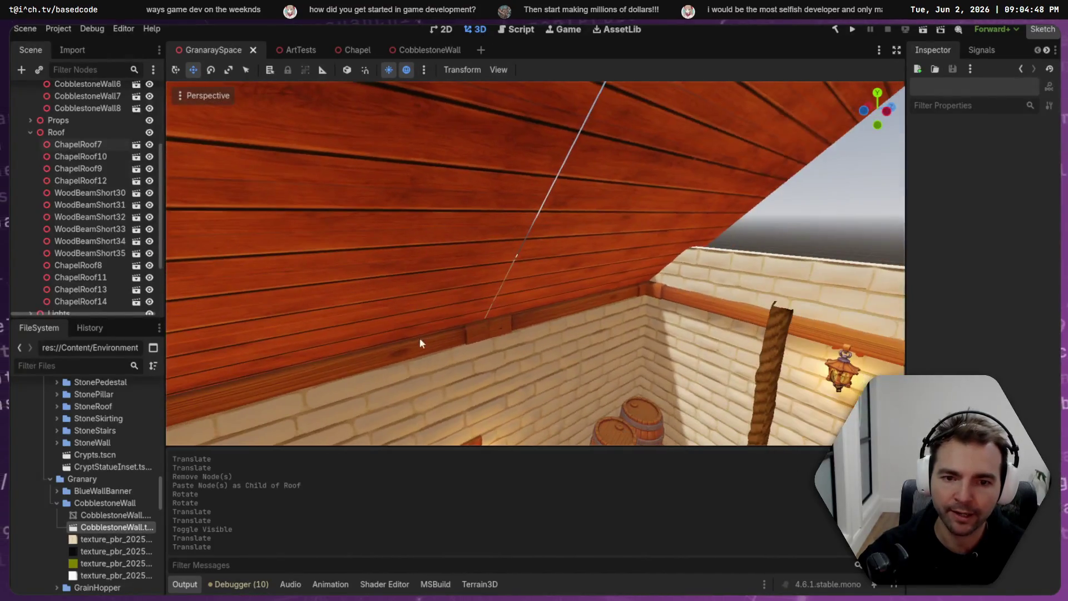
- Copy WoodBeamShort32 and 33 under Roof and raise the copies to the roof peak
click(490, 344)
shift+click(569, 317)
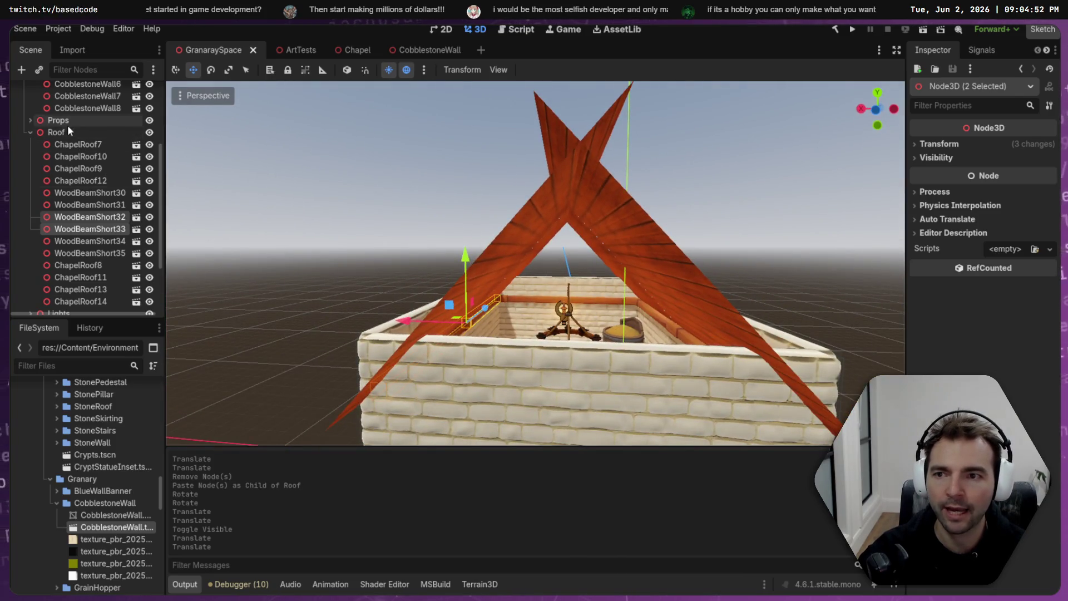
key(ctrl+c)
key(ctrl+v)
mouse_move(470, 318)
mouse_down()
mouse_move(519, 320)
mouse_move(498, 312)
mouse_up()
mouse_move(563, 261)
mouse_down()
mouse_move(612, 119)
mouse_move(620, 139)
mouse_up()
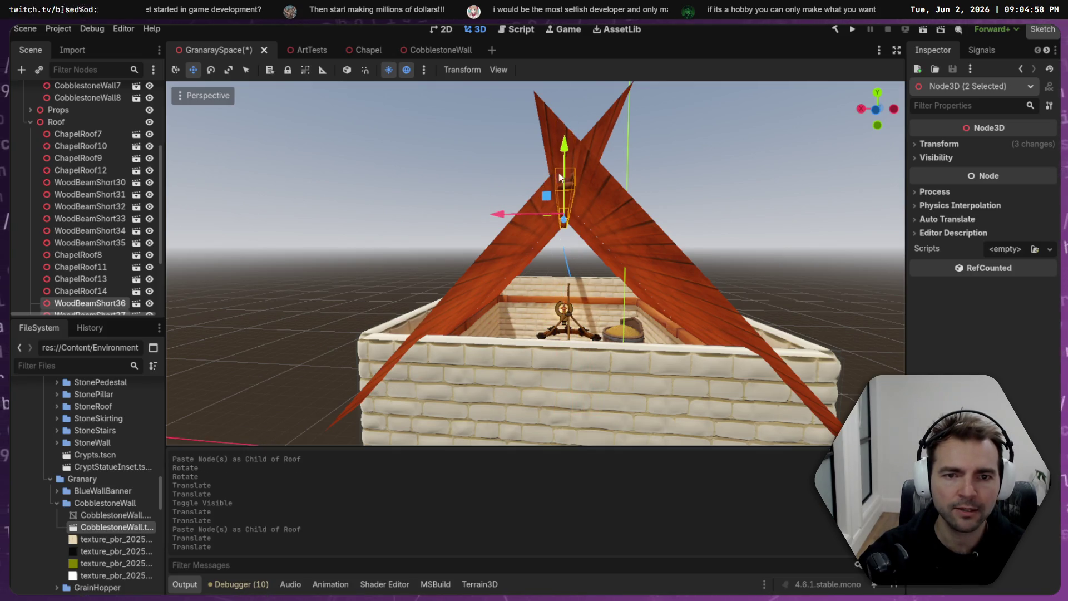
drag(496, 215, 501, 215)
drag(573, 145, 569, 143)
- Select the WoodBeamShort34 beam under the peak and paste onto it
scroll(570, 144, up, 10)
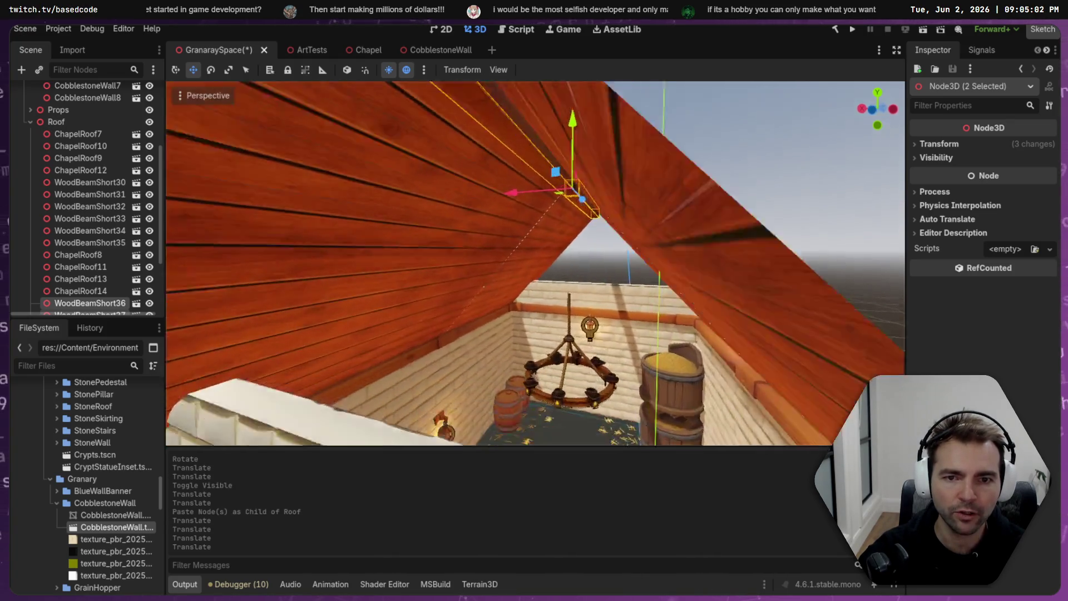
scroll(535, 263, down, 5)
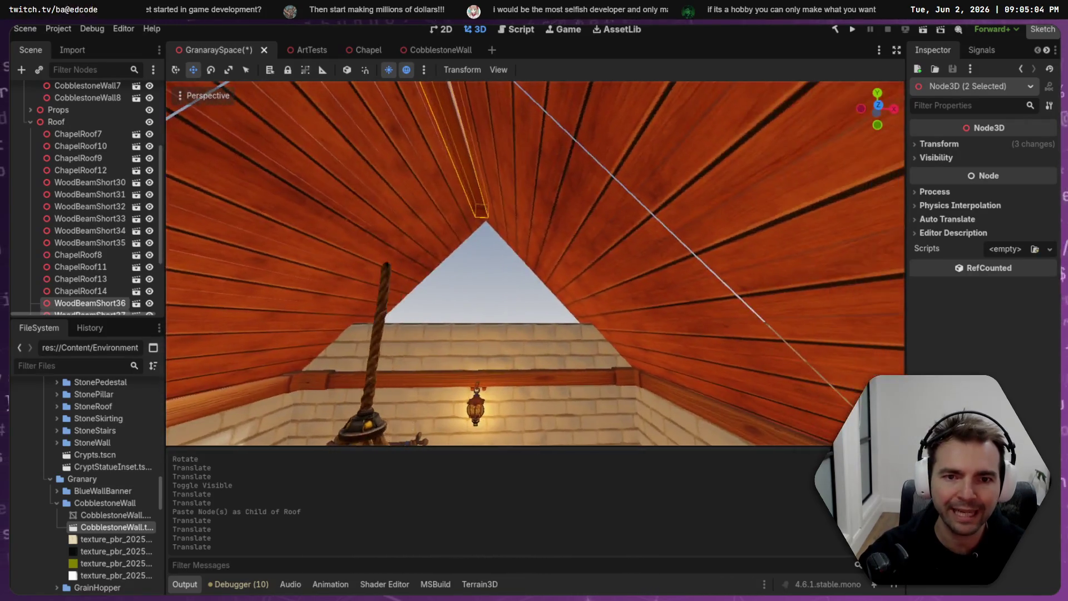
scroll(536, 263, up, 3)
scroll(536, 262, down, 5)
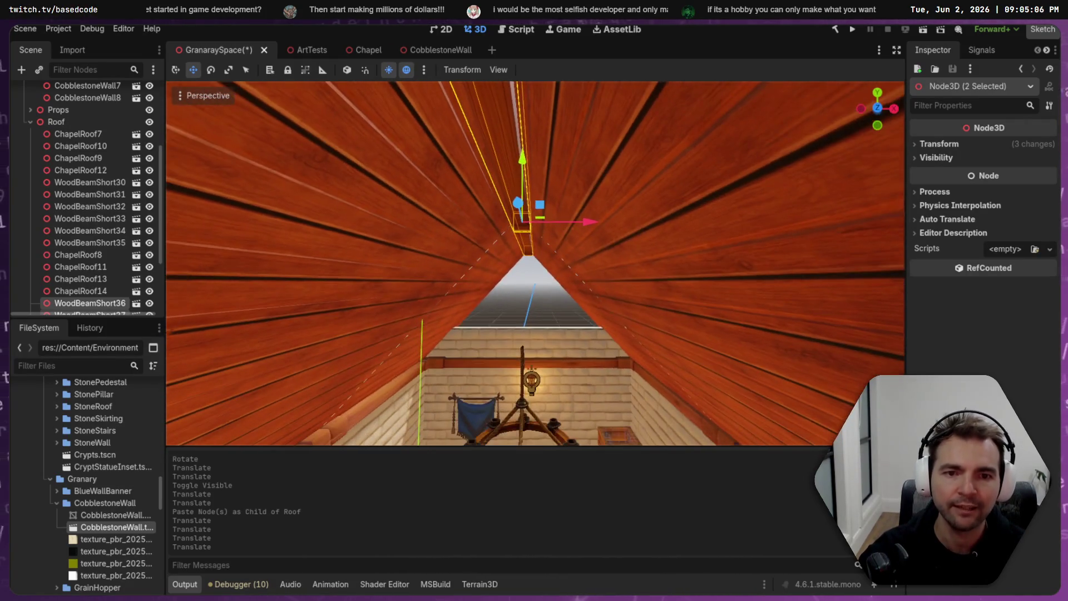
scroll(535, 263, up, 6)
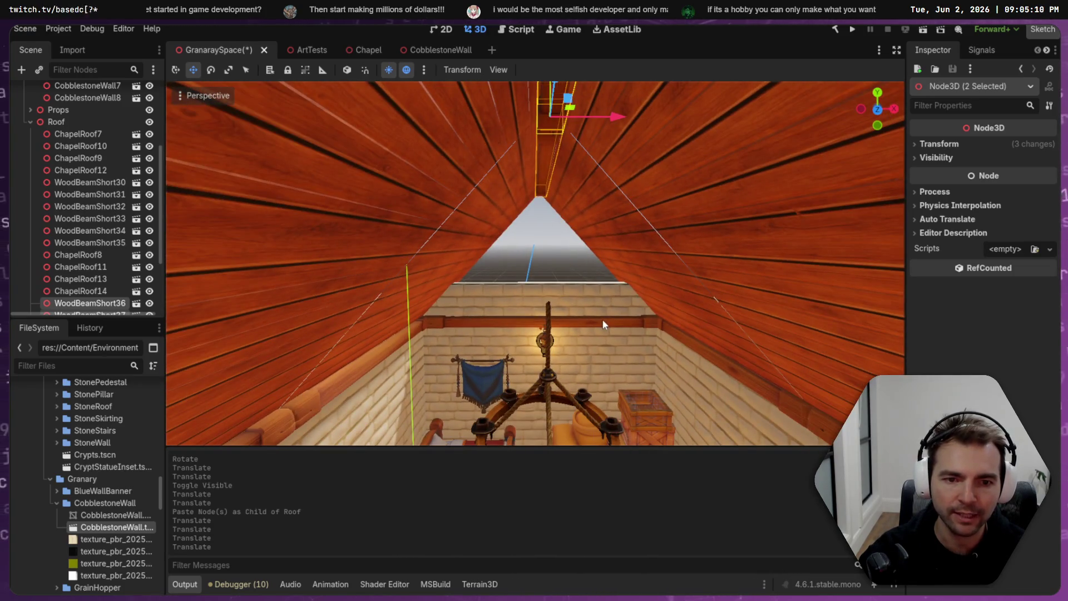
click(604, 325)
key(ctrl+v)
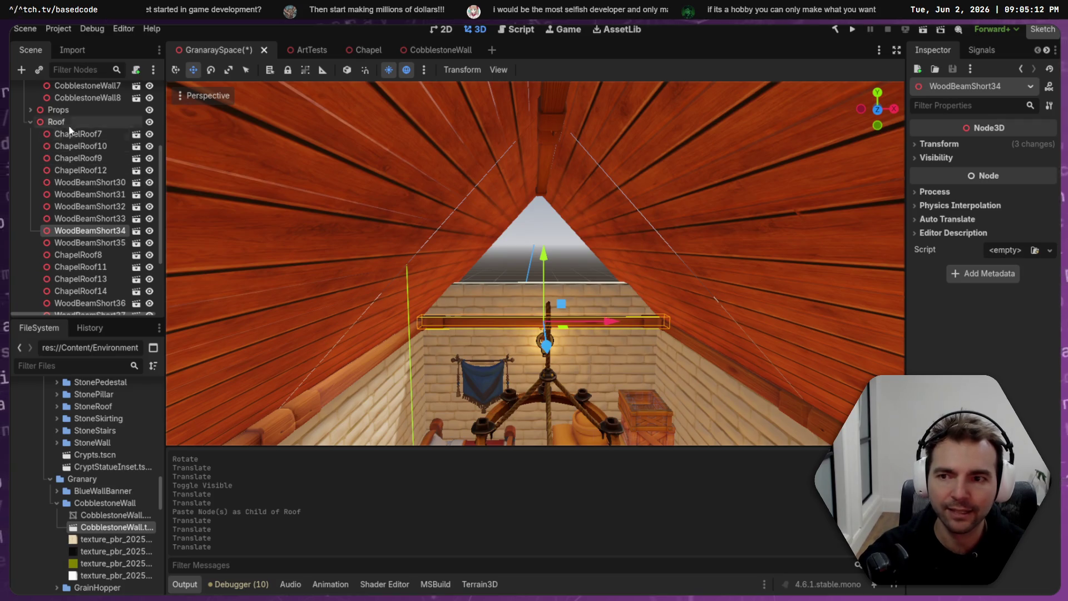
- Paste a copy of the beam under the Roof node
key(e)
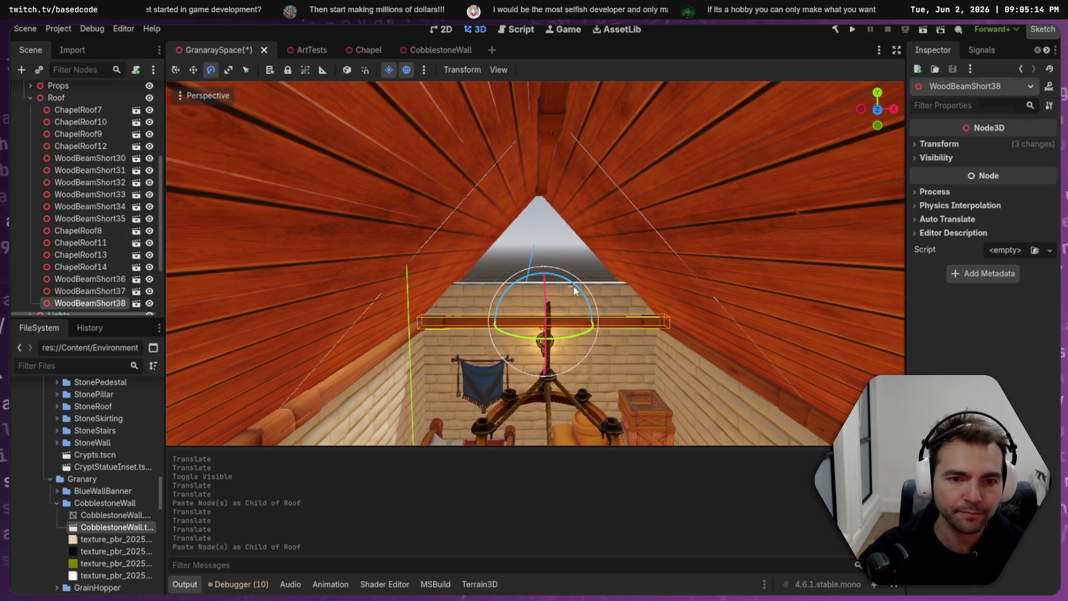
key(ctrl+z)
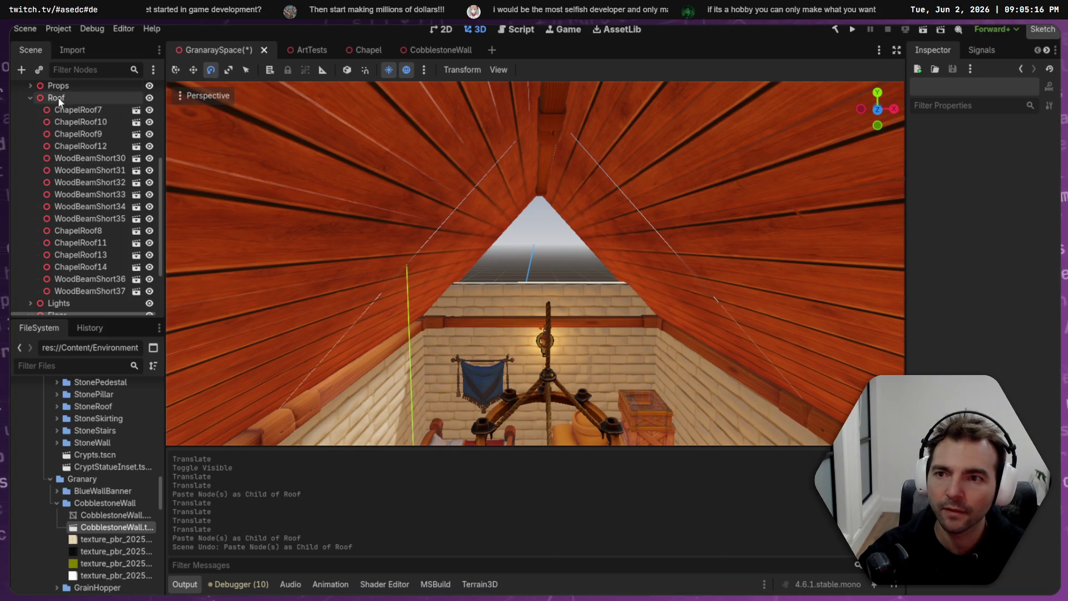
click(57, 99)
key(ctrl+v)
- Tilt WoodBeamShort38 -30°, shorten it in Local Space, slide it down the slope, and paste WoodBeamShort39 beside it
mouse_move(576, 286)
mouse_down()
mouse_move(618, 313)
mouse_move(571, 321)
mouse_move(614, 231)
mouse_up()
key(w)
key(r)
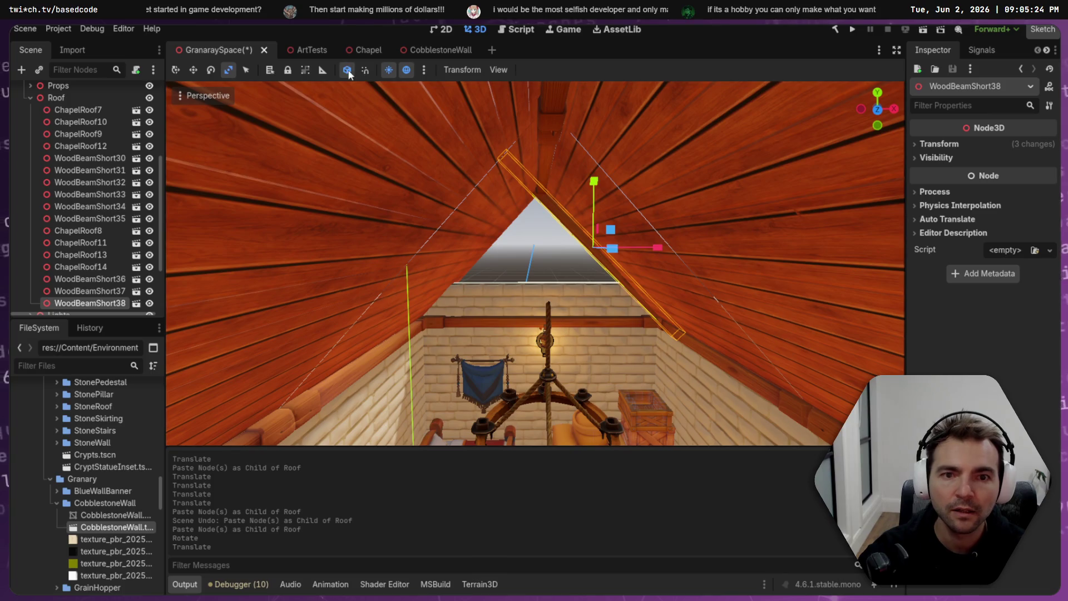
click(348, 71)
mouse_move(548, 207)
mouse_down()
mouse_move(590, 248)
mouse_move(577, 234)
mouse_up()
key(w)
drag(545, 199, 555, 210)
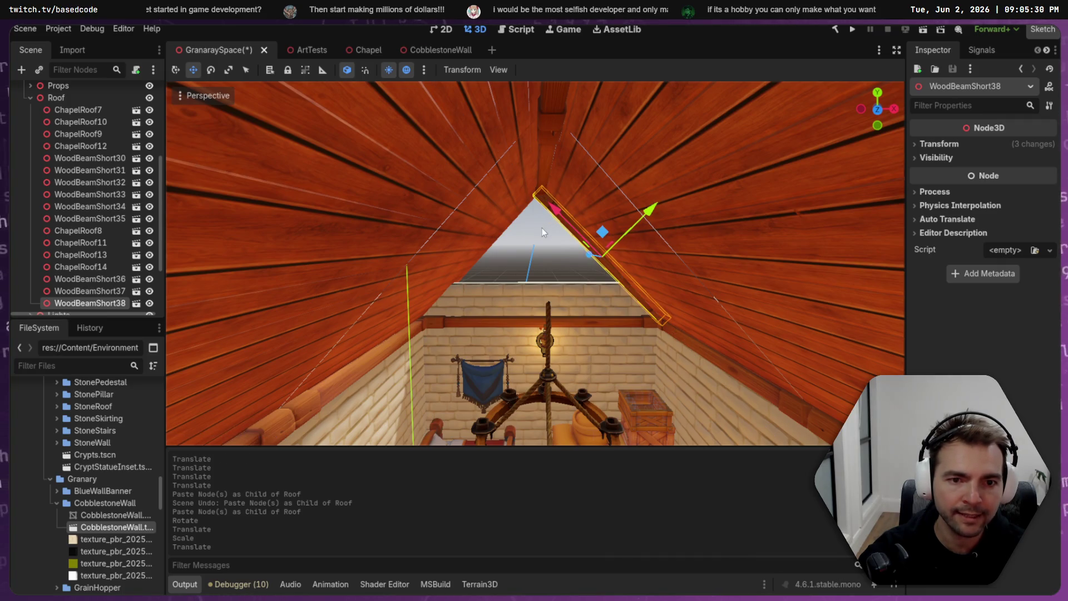
key(ctrl+v)
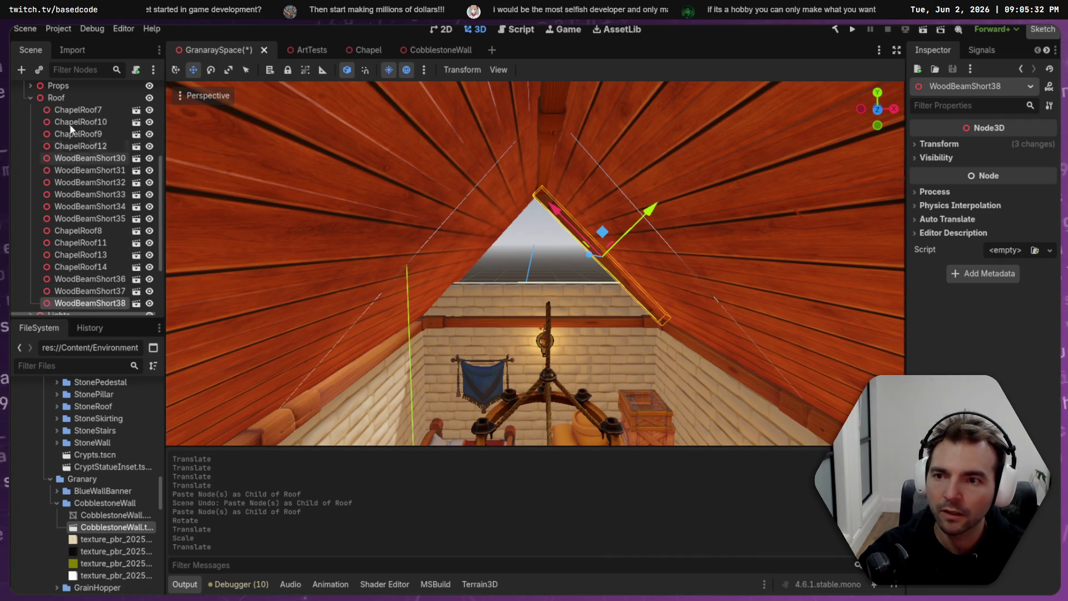
mouse_move(585, 259)
mouse_down()
mouse_move(706, 303)
mouse_move(803, 305)
mouse_up()
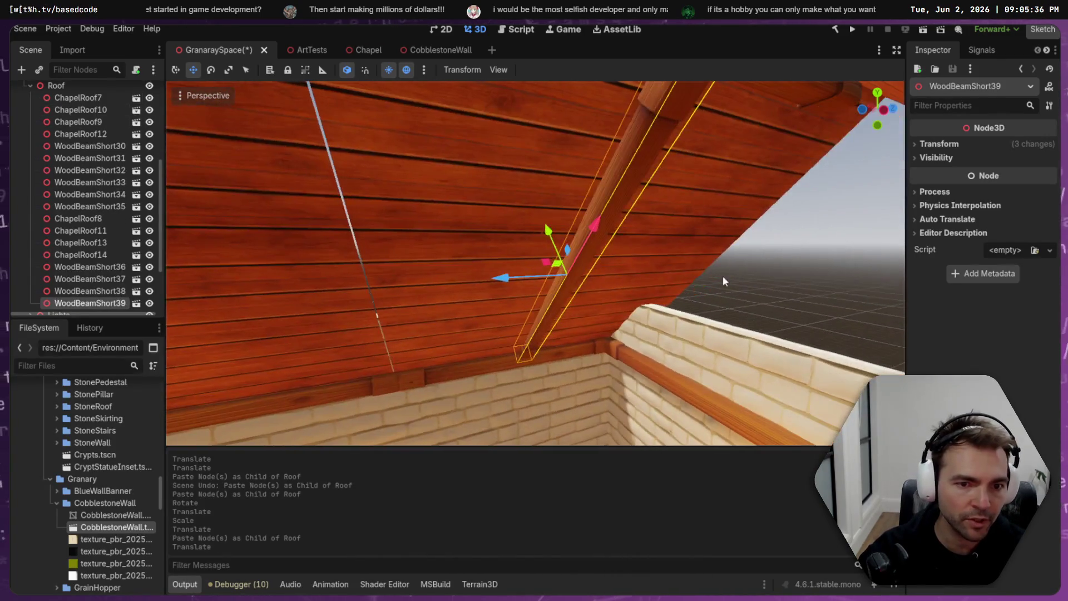
- Slide WoodBeamShort39 along its length, then select both rafters and rotate them slightly
drag(508, 285, 632, 275)
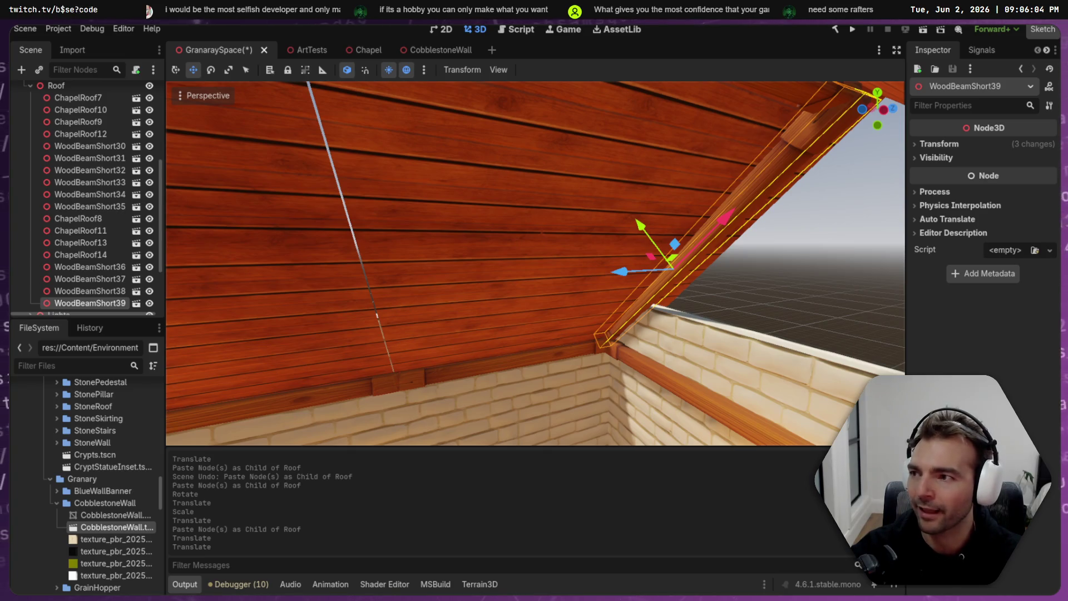
drag(696, 301, 535, 307)
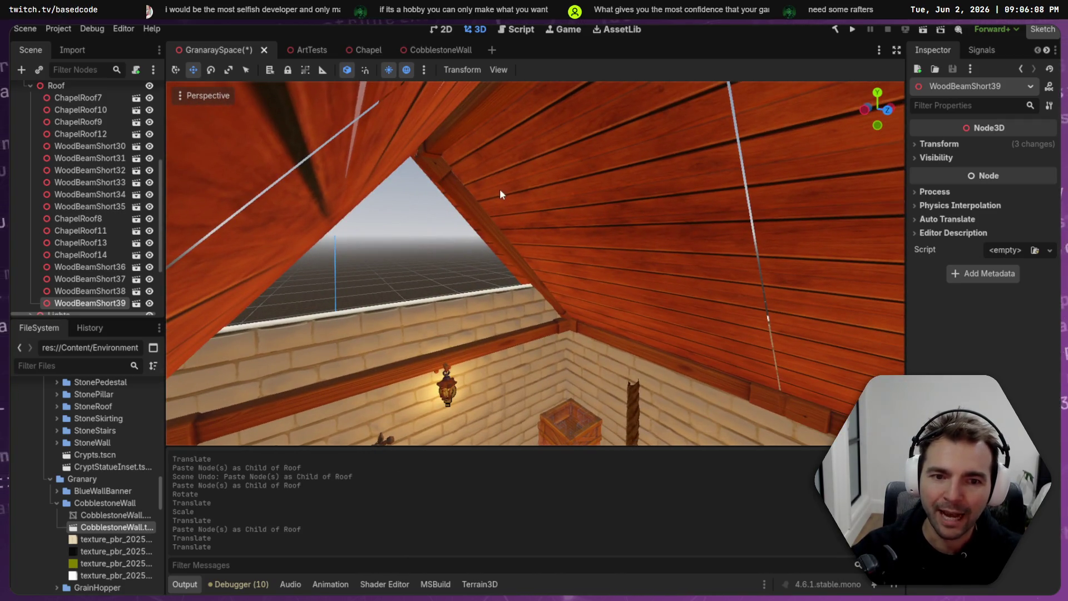
drag(502, 191, 437, 211)
shift+click(427, 233)
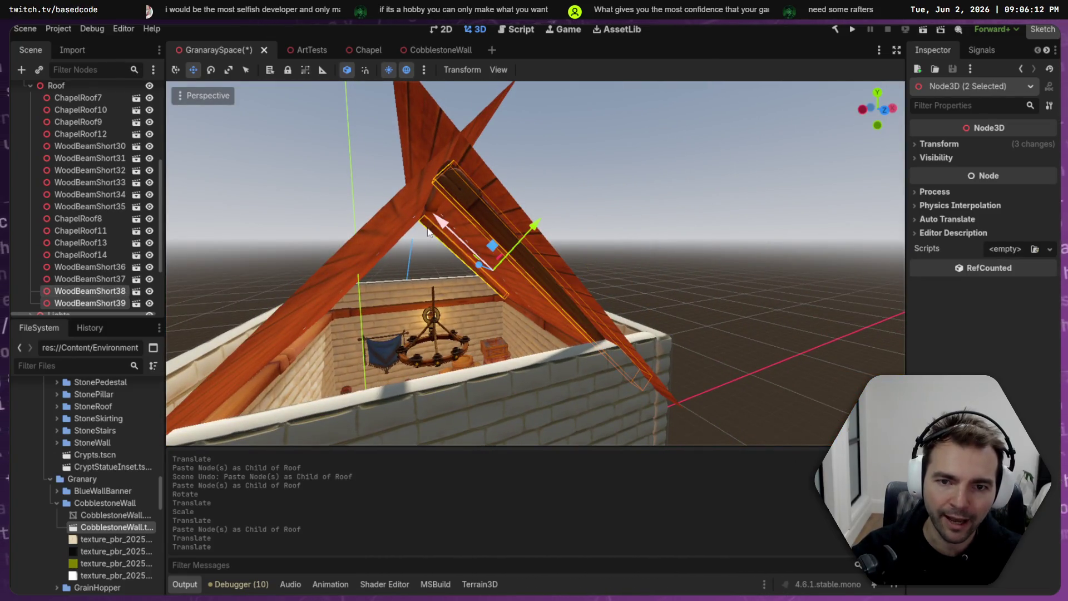
key(e)
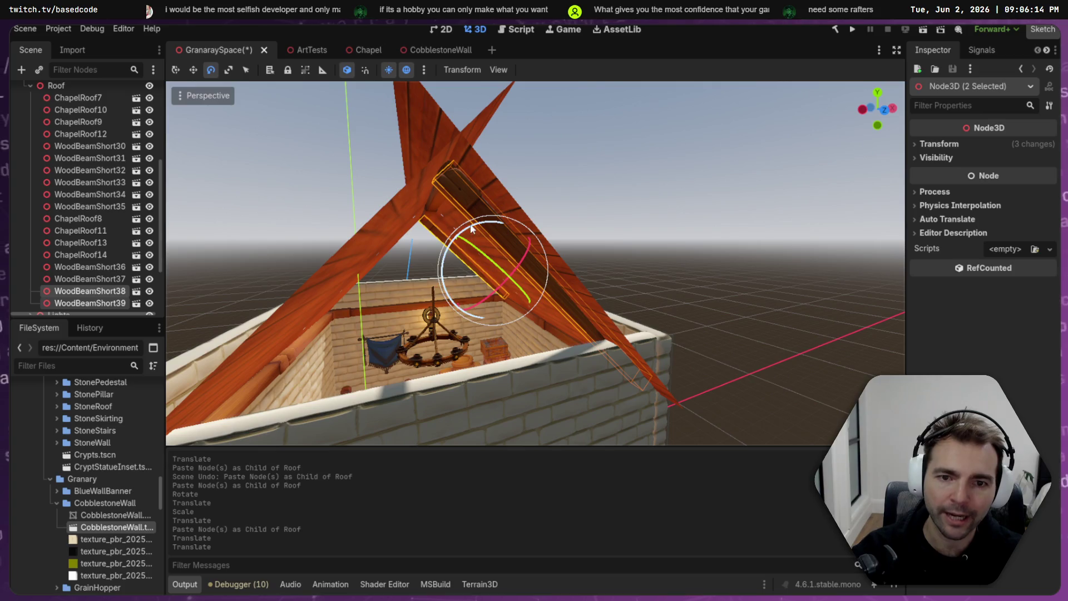
drag(474, 229, 475, 229)
key(w)
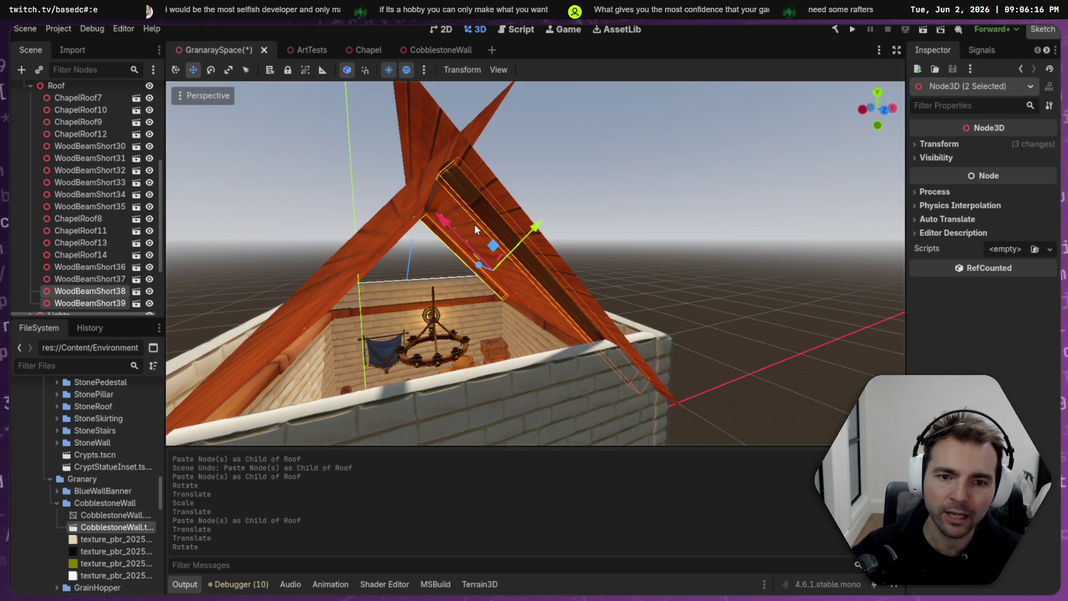
- Paste copies of both rafters under Roof and spin them 180° around the world vertical axis
click(61, 86)
key(ctrl+v)
key(e)
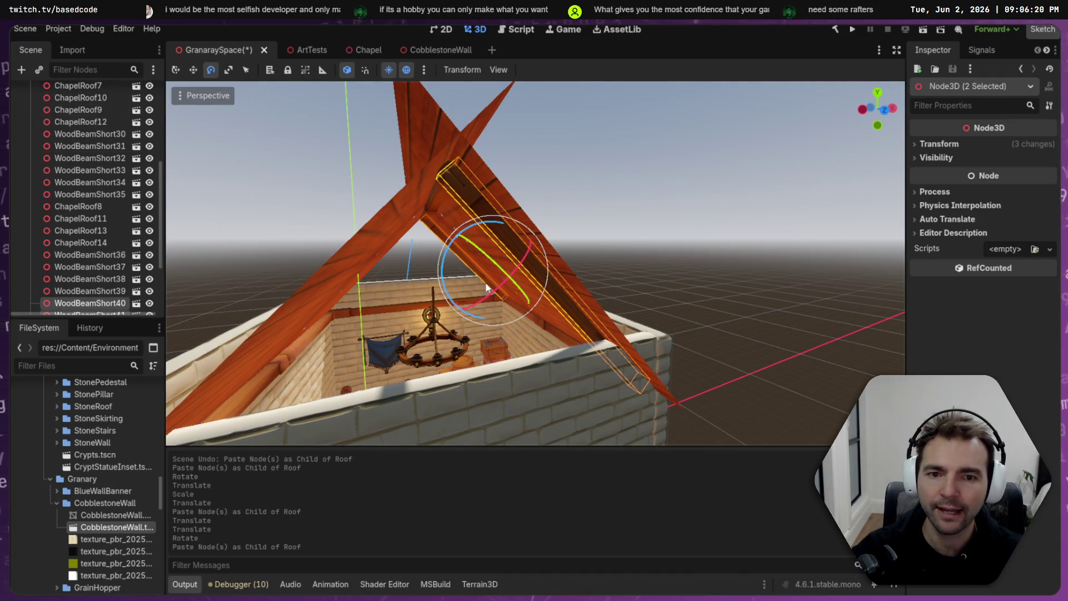
click(347, 69)
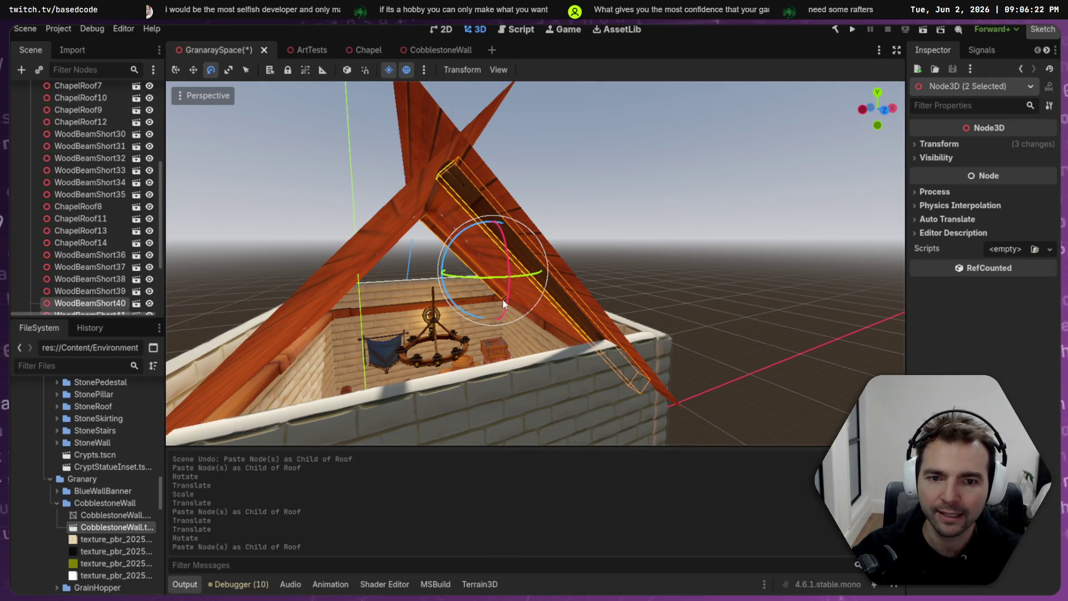
mouse_move(490, 280)
mouse_down()
mouse_move(415, 266)
mouse_move(404, 186)
mouse_move(553, 157)
mouse_move(636, 170)
mouse_up()
key(f)
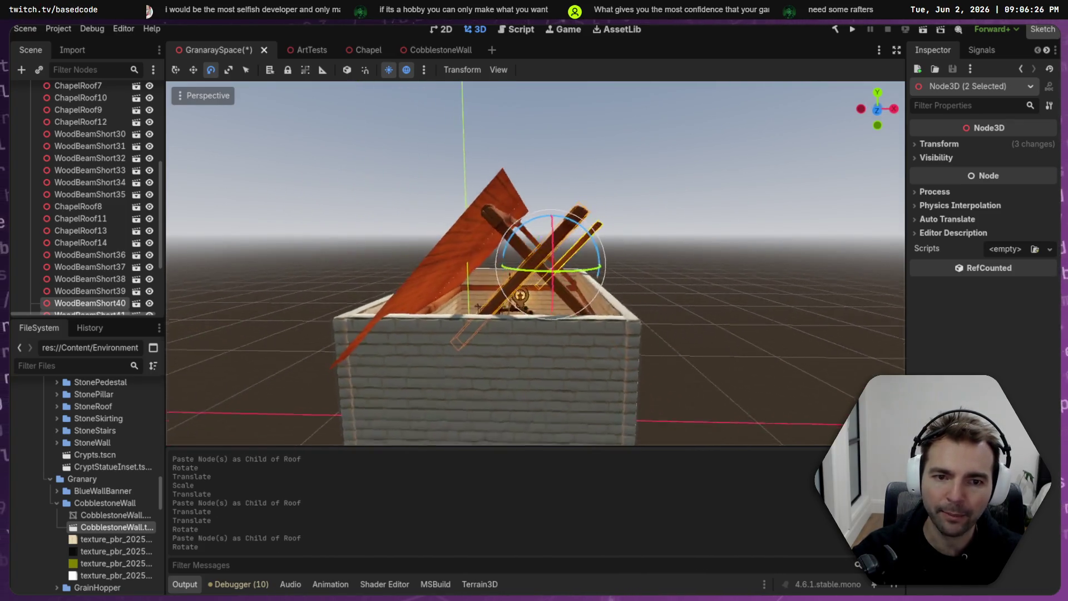
- Try sliding the copied pair along X, then undo the move and the 180° spin
key(w)
mouse_move(584, 266)
mouse_down()
mouse_move(523, 269)
mouse_move(552, 274)
mouse_up()
key(ctrl+z)
scroll(553, 275, up, 5)
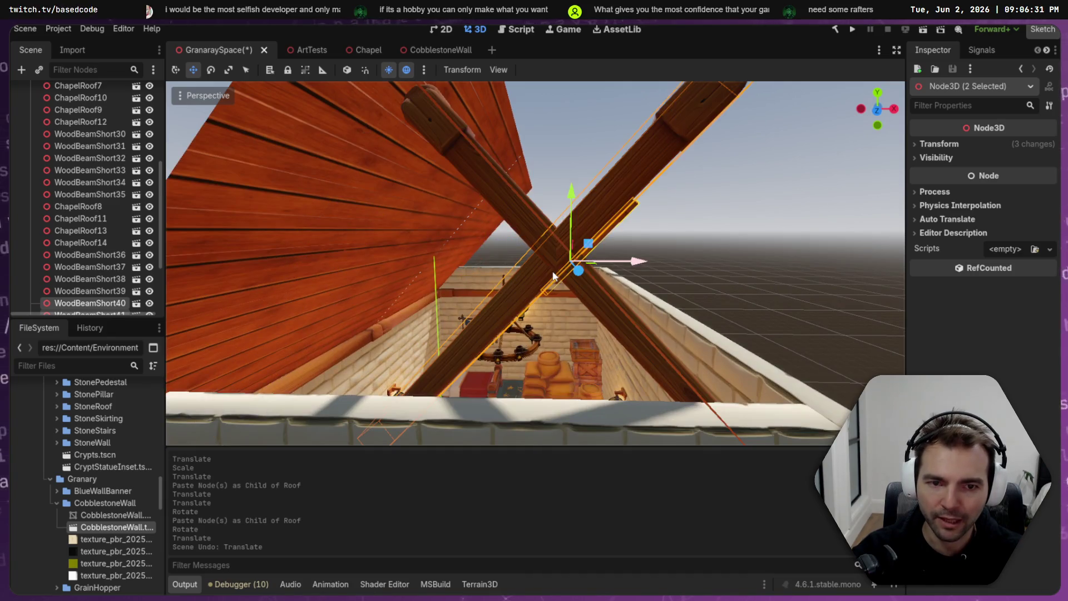
scroll(553, 274, down, 10)
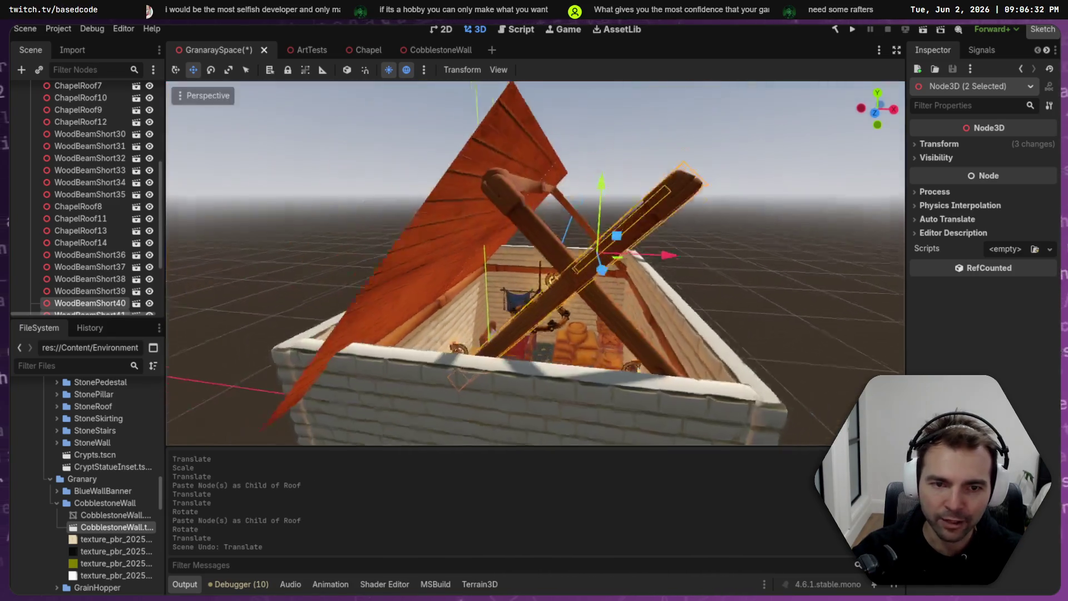
key(ctrl+z)
- Swing the copied rafters around and move them onto the opposite roof slope, nudged along X
mouse_move(578, 289)
mouse_down()
mouse_move(648, 301)
mouse_move(502, 238)
mouse_move(525, 203)
mouse_move(506, 212)
mouse_up()
key(e)
key(w)
mouse_move(605, 330)
mouse_down()
mouse_move(573, 274)
mouse_move(536, 302)
mouse_up()
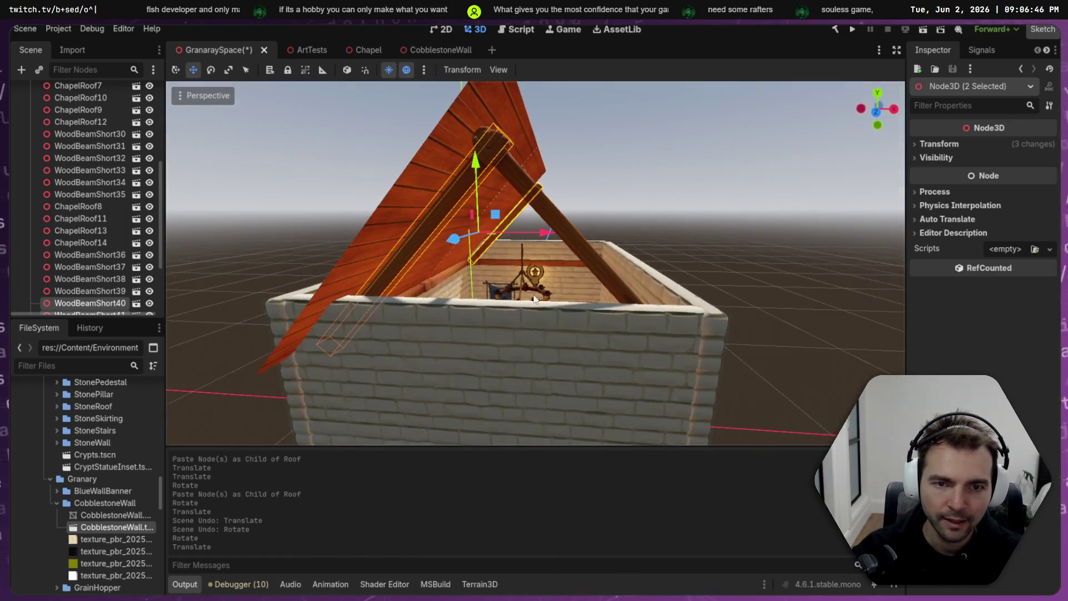
drag(549, 233, 537, 234)
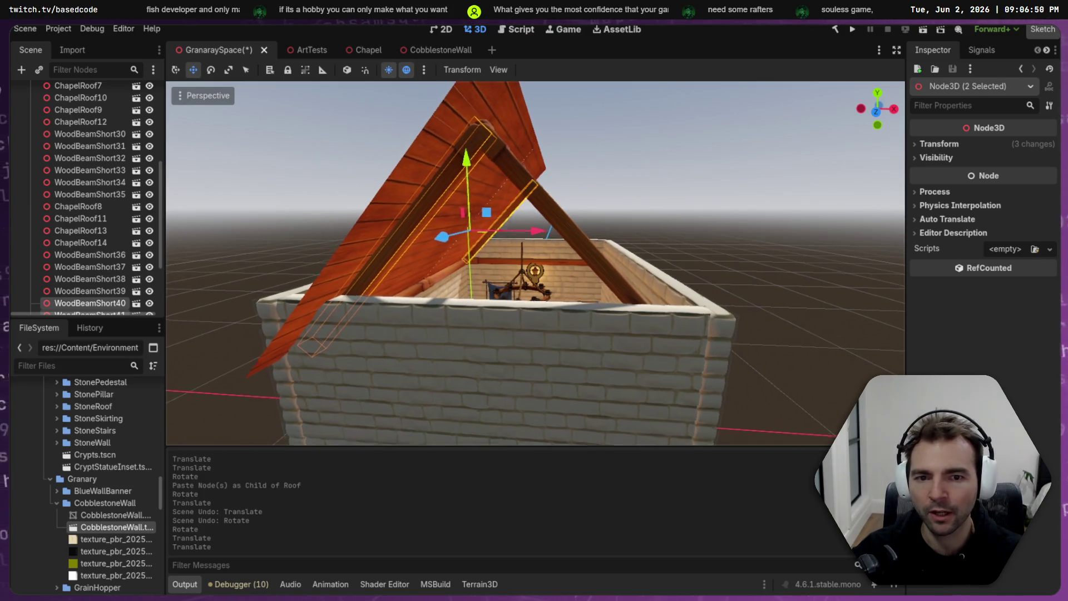
scroll(537, 234, up, 6)
scroll(535, 263, down, 5)
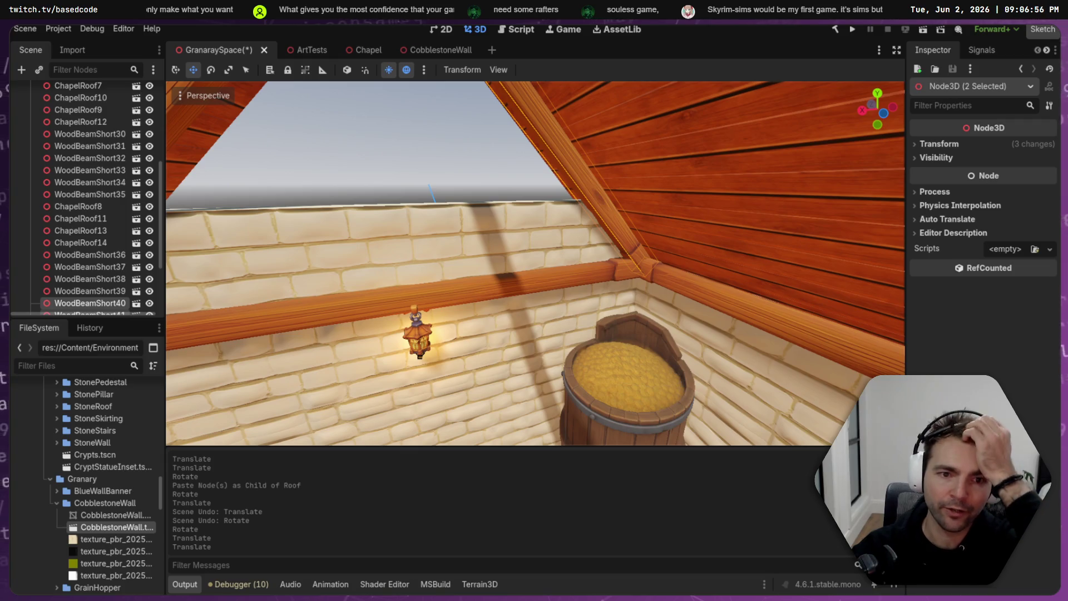
- Fly around the granary interior and select the beam under the roof peak
click(328, 120)
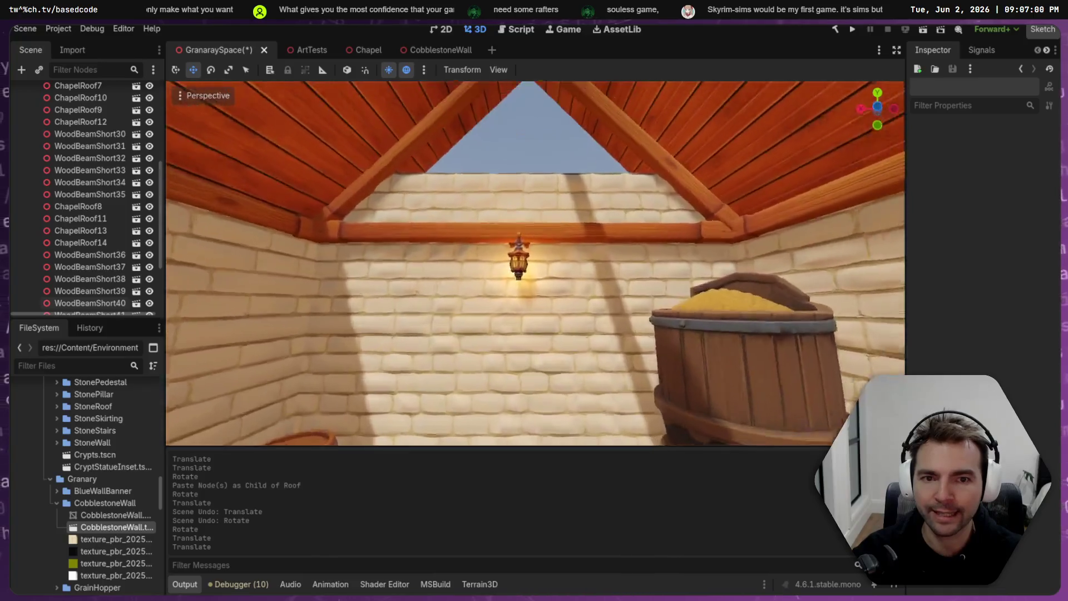
key(w)
key(s)
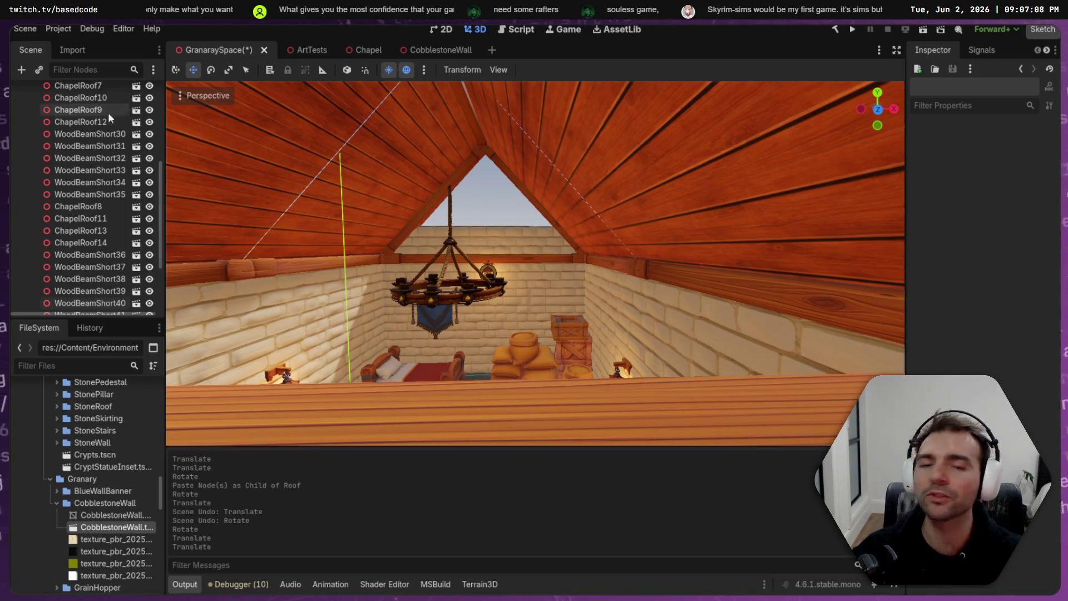
click(646, 438)
key(f)
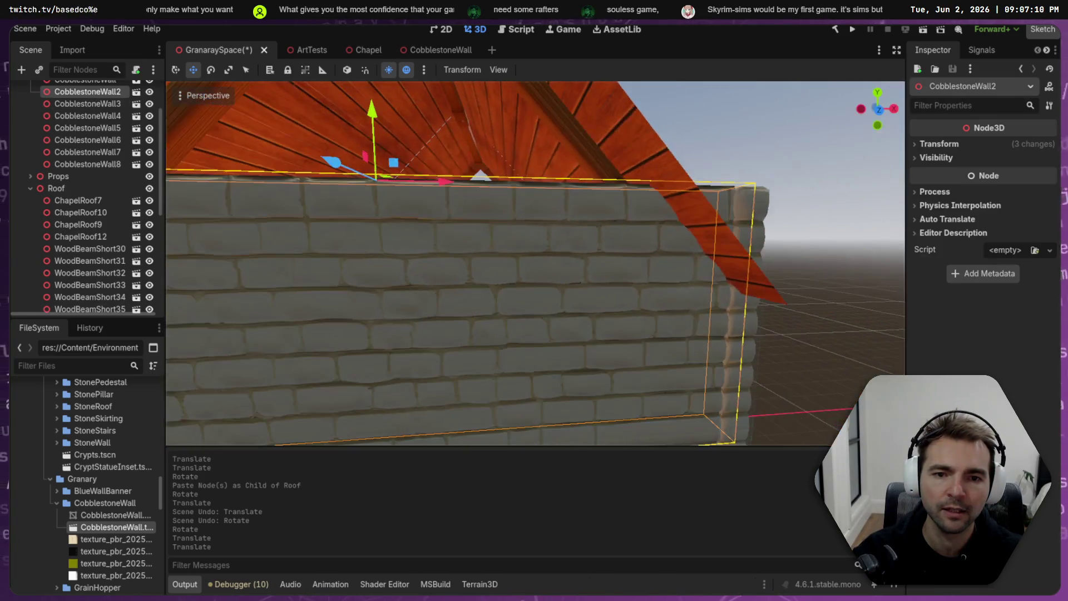
click(527, 263)
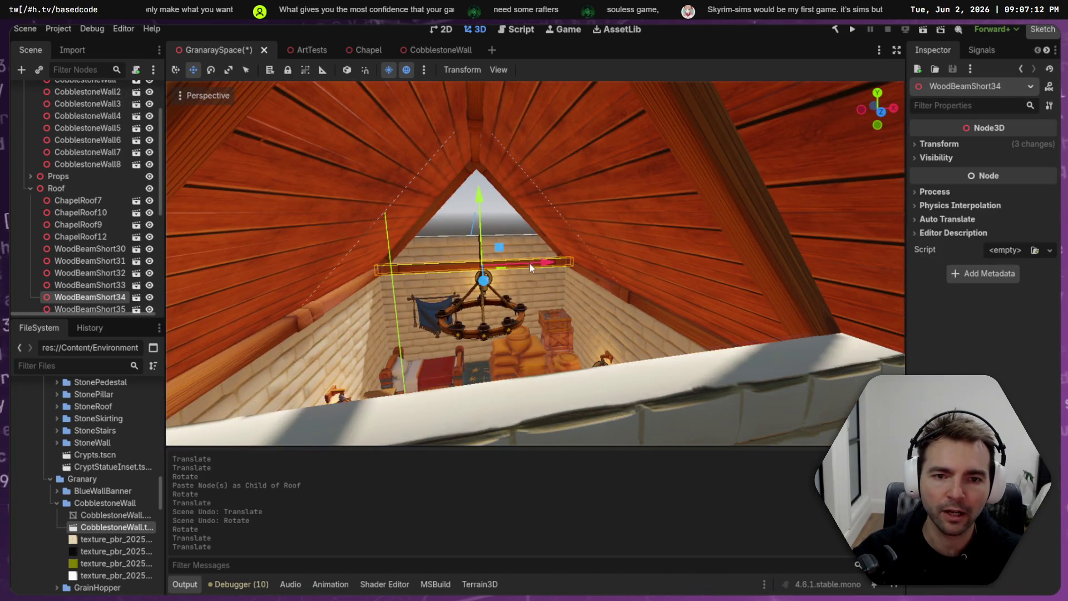
- Paste the copied roof panels and beams under Roof and lower the pasted beam
click(75, 186)
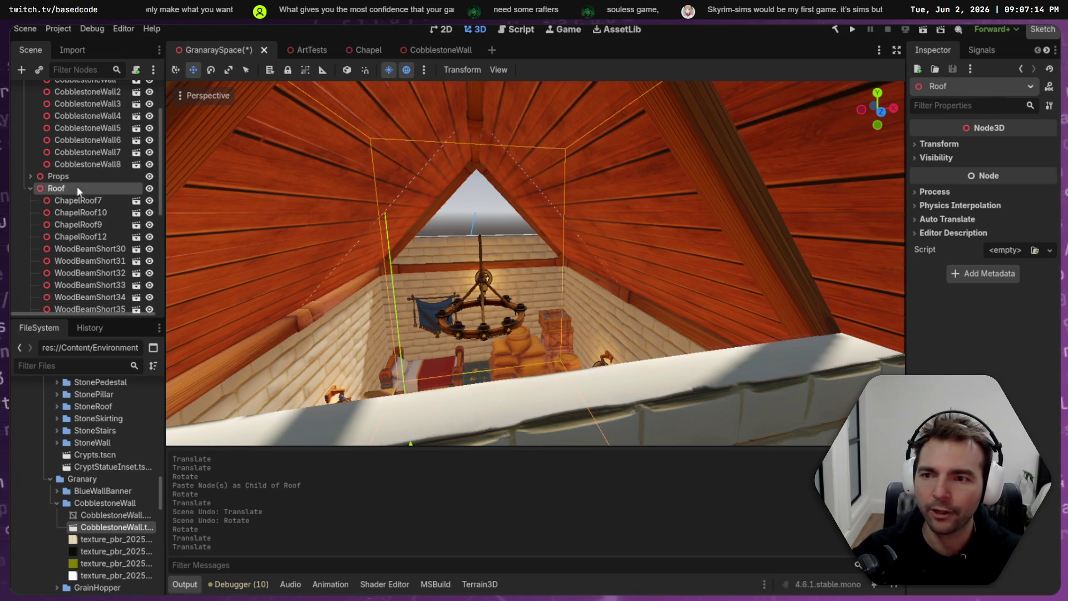
key(ctrl+v)
drag(483, 281, 500, 336)
scroll(501, 336, up, 4)
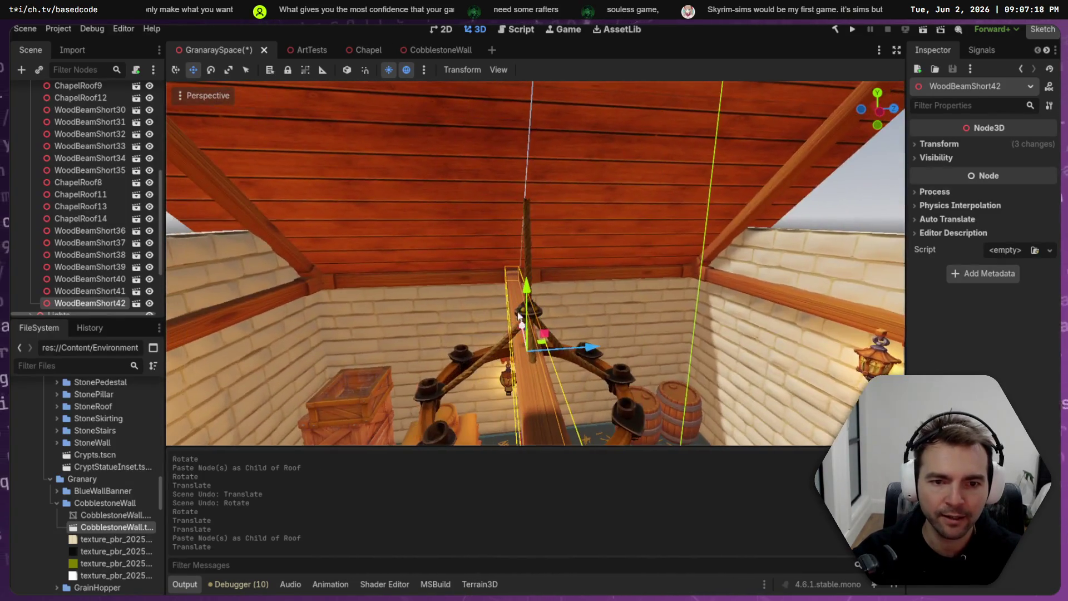
- Reposition the Chandelier so it hangs just below the attic crossbeam
click(618, 385)
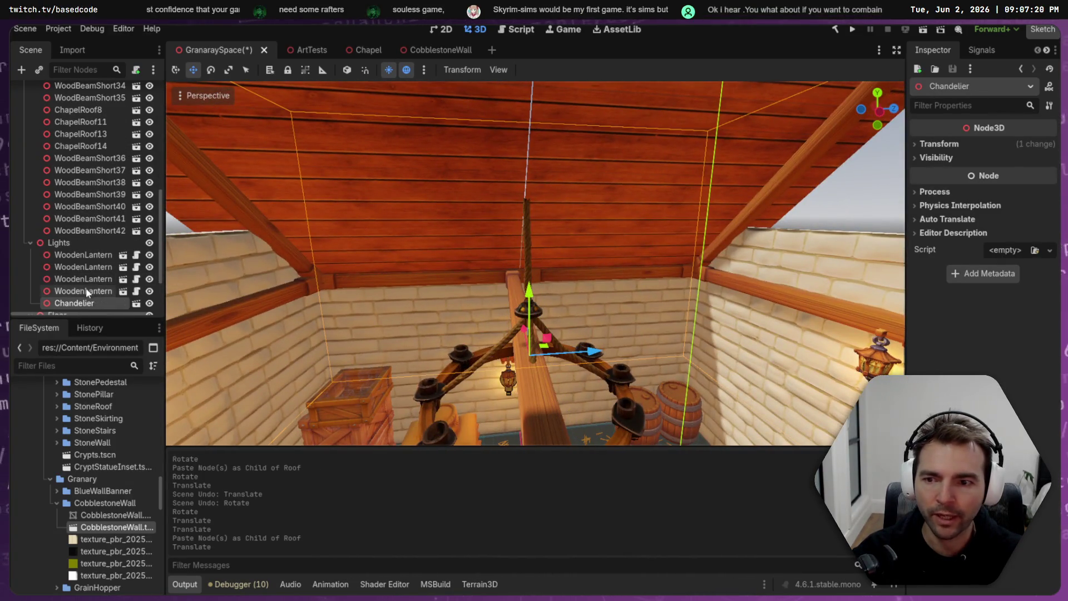
mouse_move(547, 354)
mouse_down()
mouse_move(367, 307)
mouse_move(362, 323)
mouse_up()
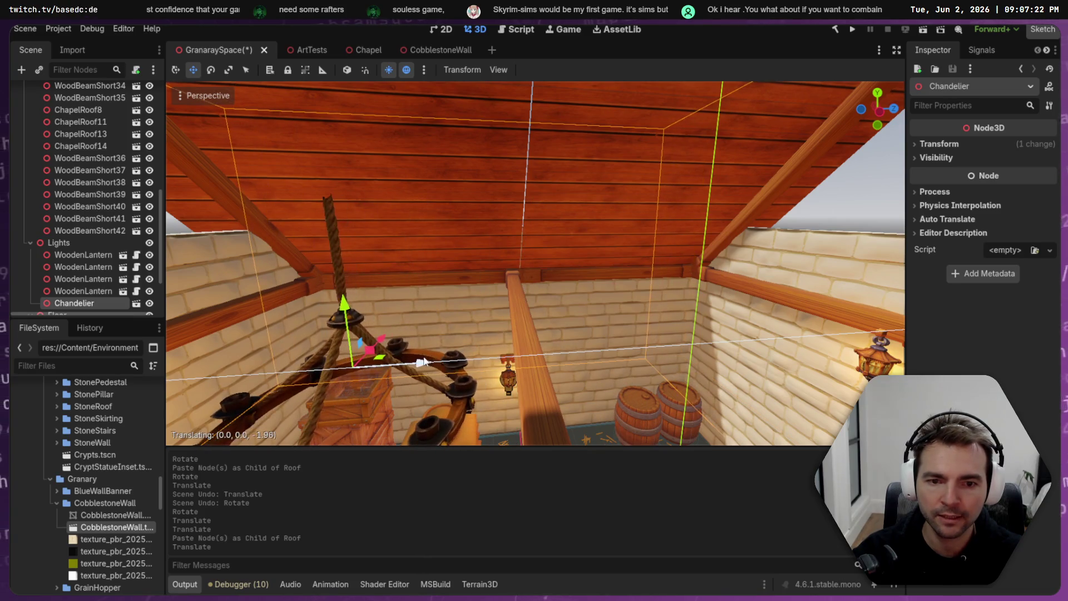
scroll(534, 261, down, 5)
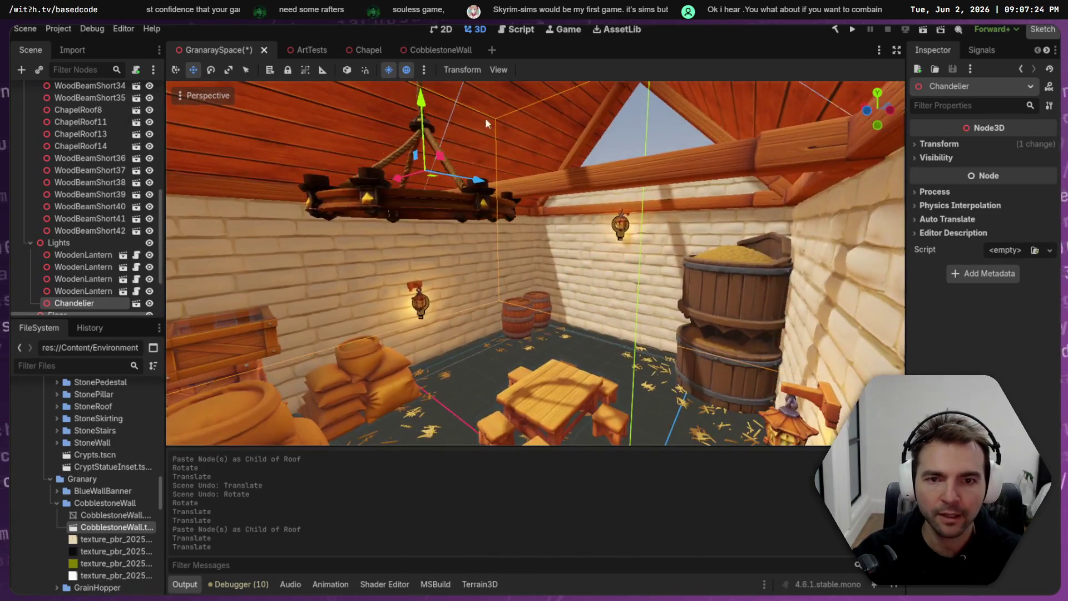
drag(428, 139, 436, 192)
key(ctrl+z)
key(ctrl+z)
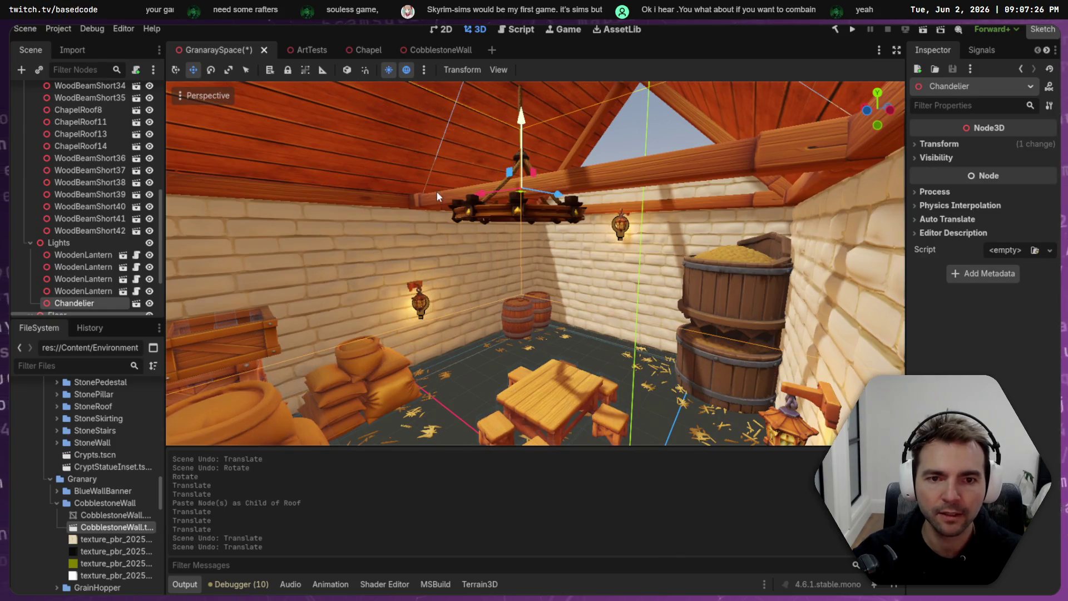
mouse_move(521, 133)
mouse_down()
mouse_move(535, 214)
mouse_move(529, 149)
mouse_move(533, 161)
mouse_up()
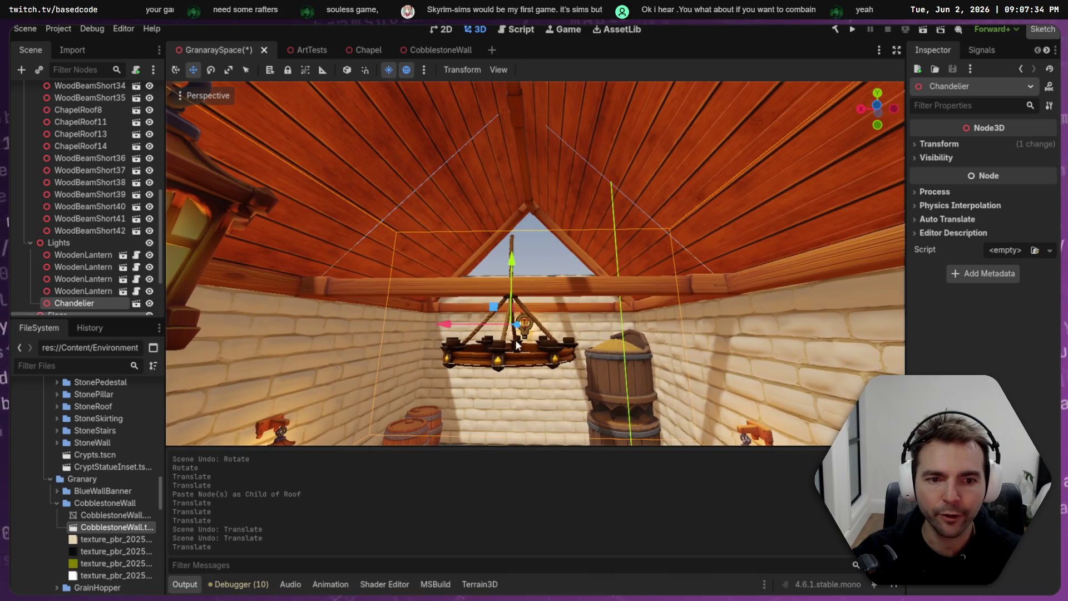
- Paste a copy of WoodBeamShort42 under Roof and rotate it upright
click(544, 222)
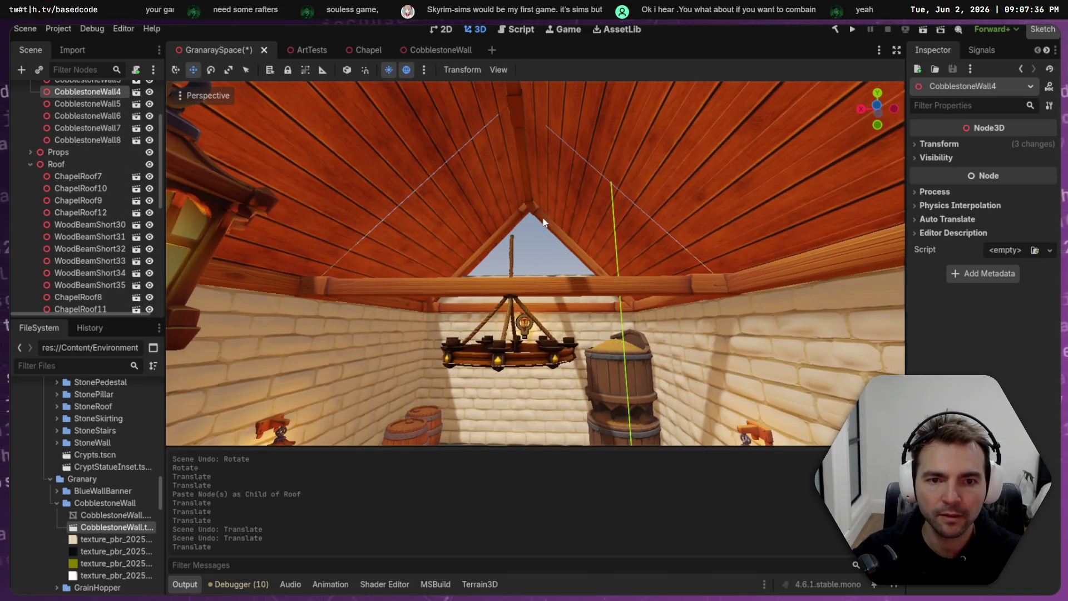
scroll(544, 222, up, 3)
click(567, 343)
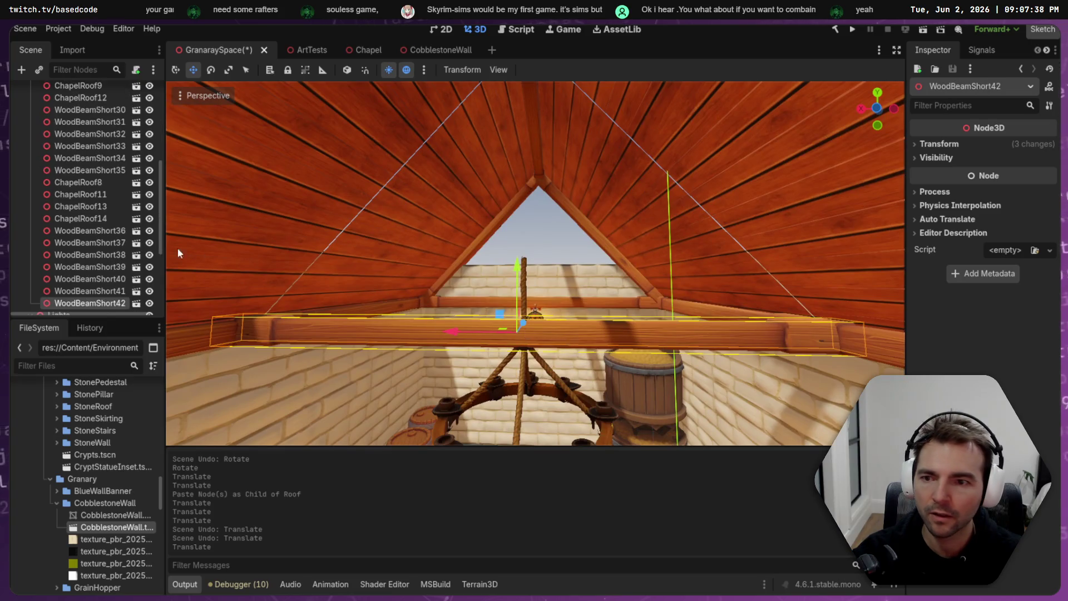
scroll(83, 194, up, 5)
click(74, 107)
key(ctrl+v)
key(e)
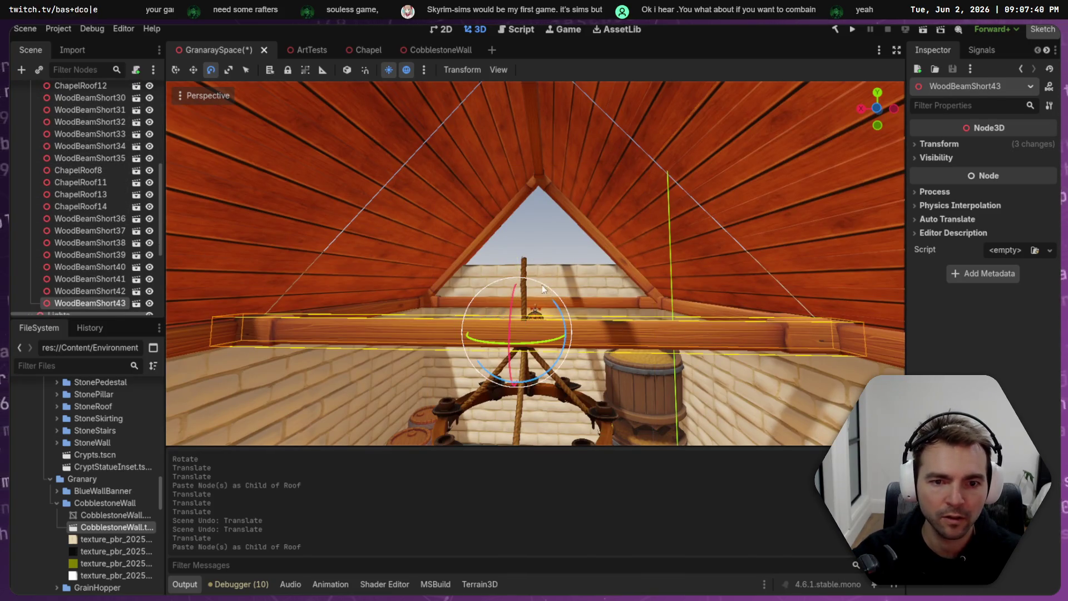
mouse_move(545, 290)
mouse_down()
mouse_move(542, 356)
mouse_move(529, 402)
mouse_move(512, 402)
mouse_up()
- Shorten the upright beam and shift it sideways to centre it under the ridge
key(r)
mouse_move(517, 271)
mouse_down()
mouse_move(517, 295)
mouse_move(517, 142)
mouse_up()
key(w)
key(r)
key(w)
scroll(518, 142, up, 3)
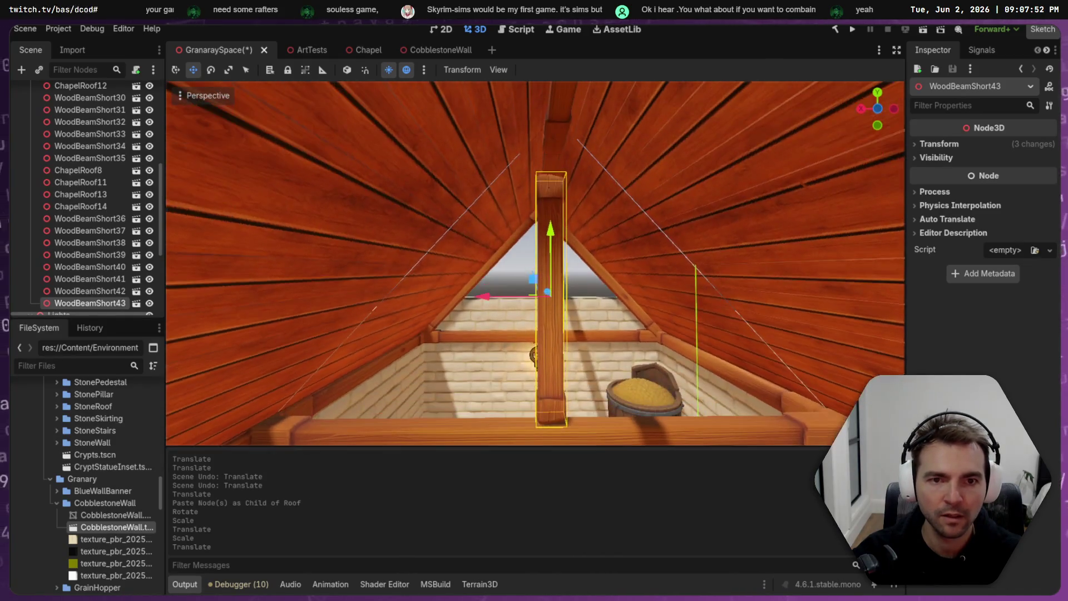
drag(442, 289, 449, 289)
- Stretch the post vertically and fine-tune its length
key(r)
drag(563, 267, 565, 227)
key(w)
key(r)
key(w)
scroll(580, 253, down, 3)
key(r)
drag(553, 154, 554, 146)
- Adjust the post's height between crossbeam and ridge, then save the granary scene
key(q)
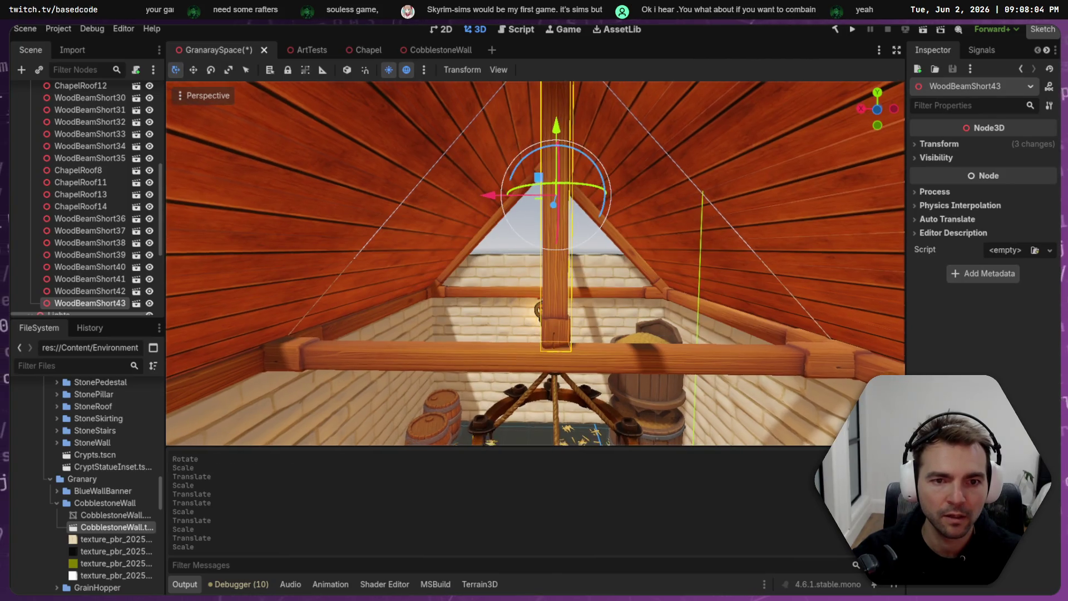
scroll(534, 316, up, 2)
drag(556, 172, 556, 159)
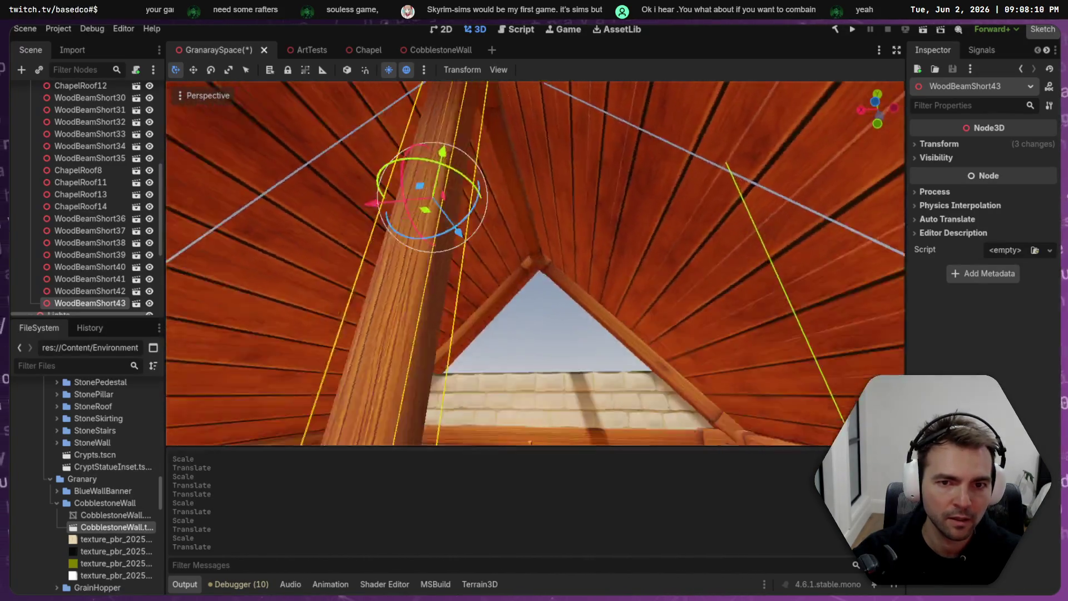
drag(514, 103, 515, 122)
key(r)
key(w)
mouse_move(531, 209)
mouse_down()
mouse_move(501, 212)
mouse_move(525, 226)
mouse_up()
key(r)
click(525, 224)
key(ctrl+s)
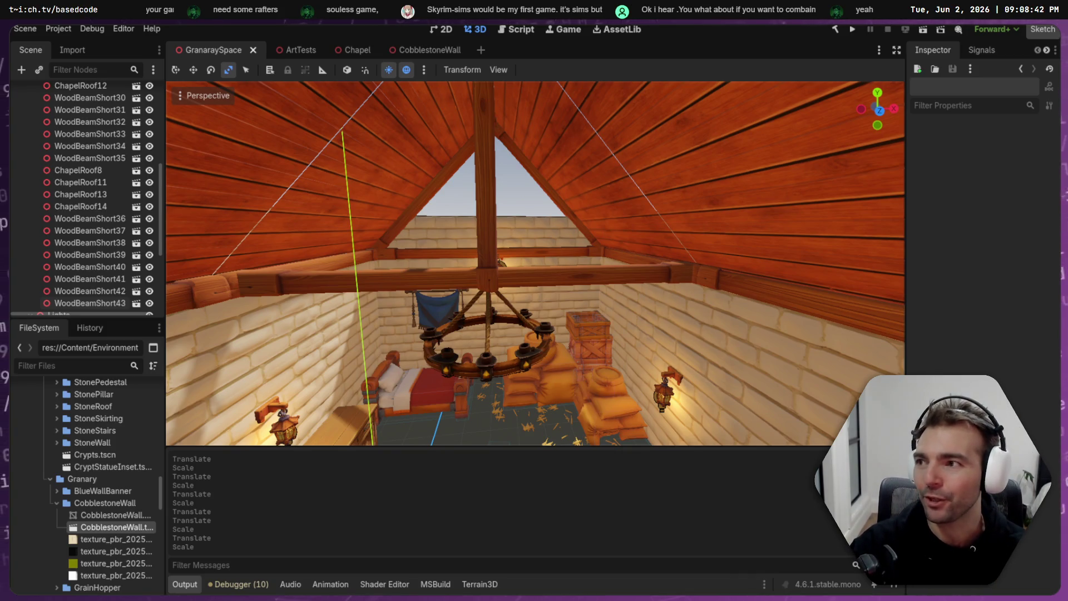
- Frame the chandelier and move it slightly lower beneath the attic crossbeam
scroll(538, 206, down, 5)
scroll(535, 263, up, 5)
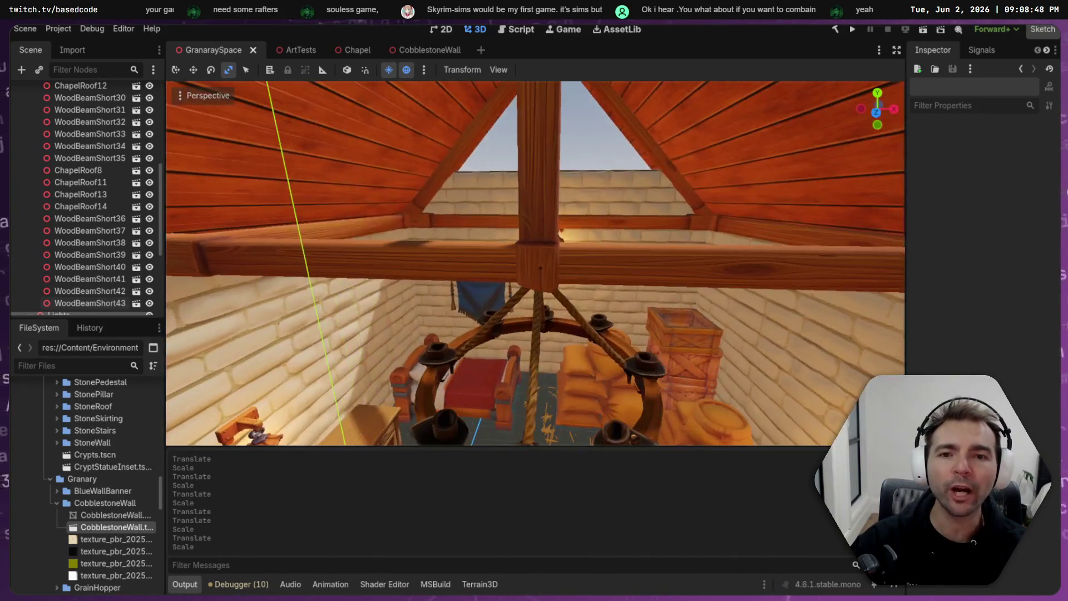
scroll(535, 263, down, 5)
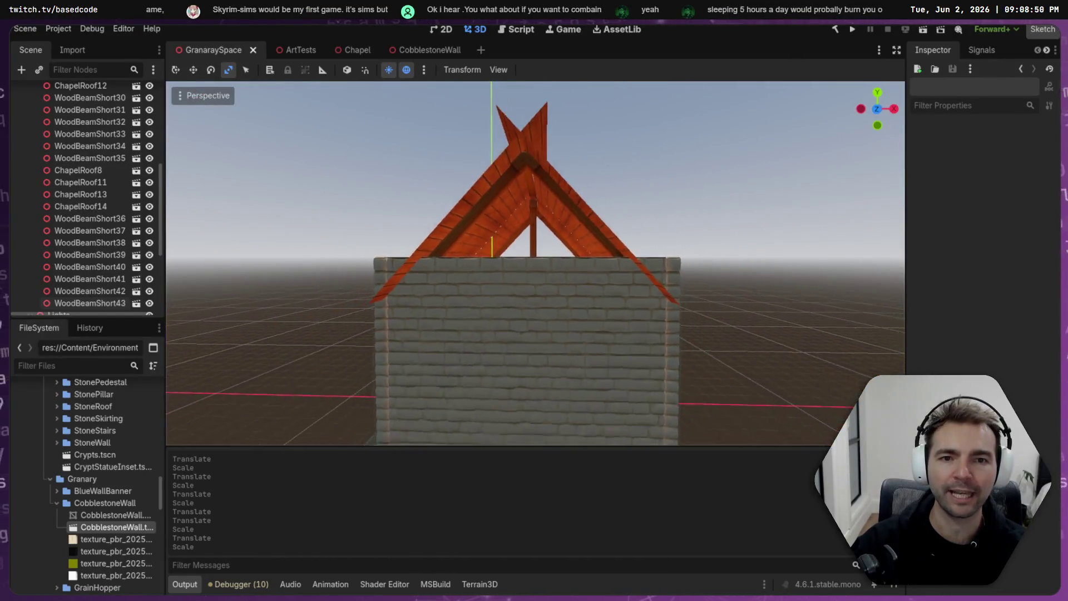
scroll(535, 263, down, 2)
scroll(535, 263, up, 6)
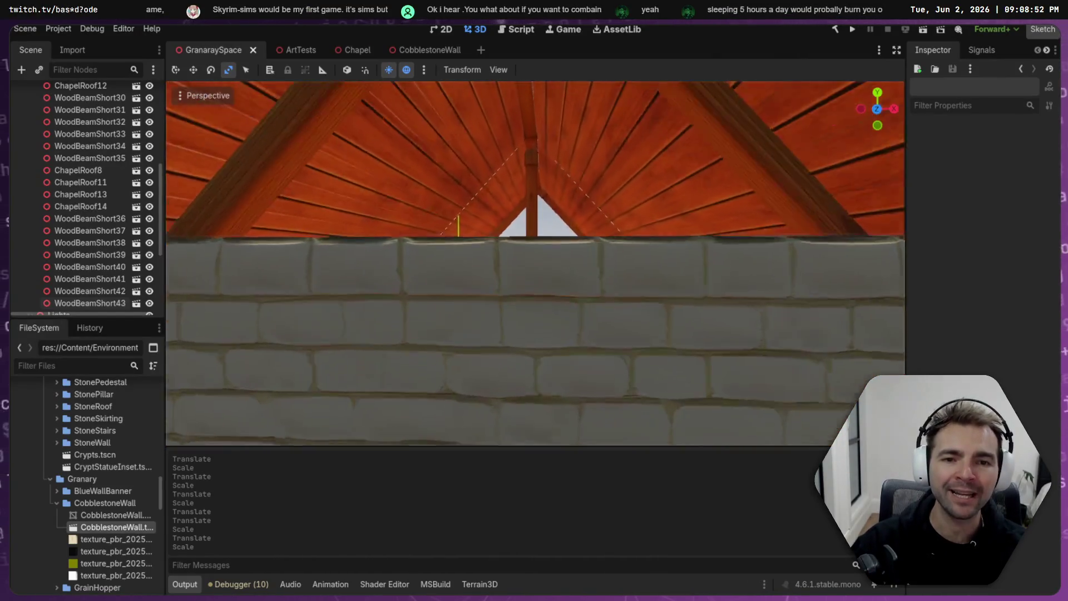
scroll(535, 263, up, 6)
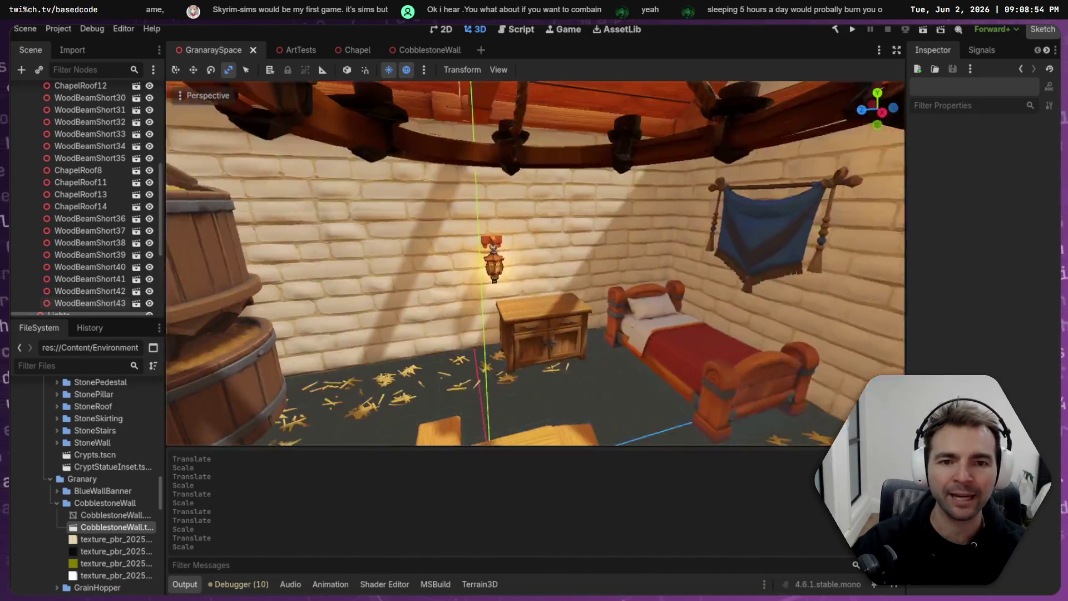
scroll(536, 263, down, 3)
scroll(535, 263, up, 3)
click(492, 236)
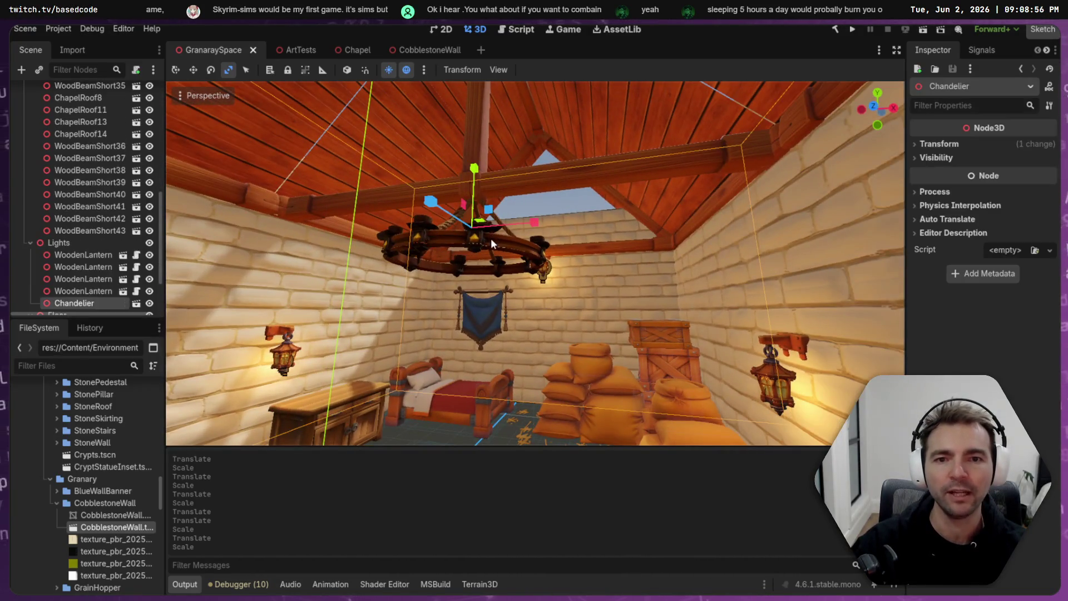
key(f)
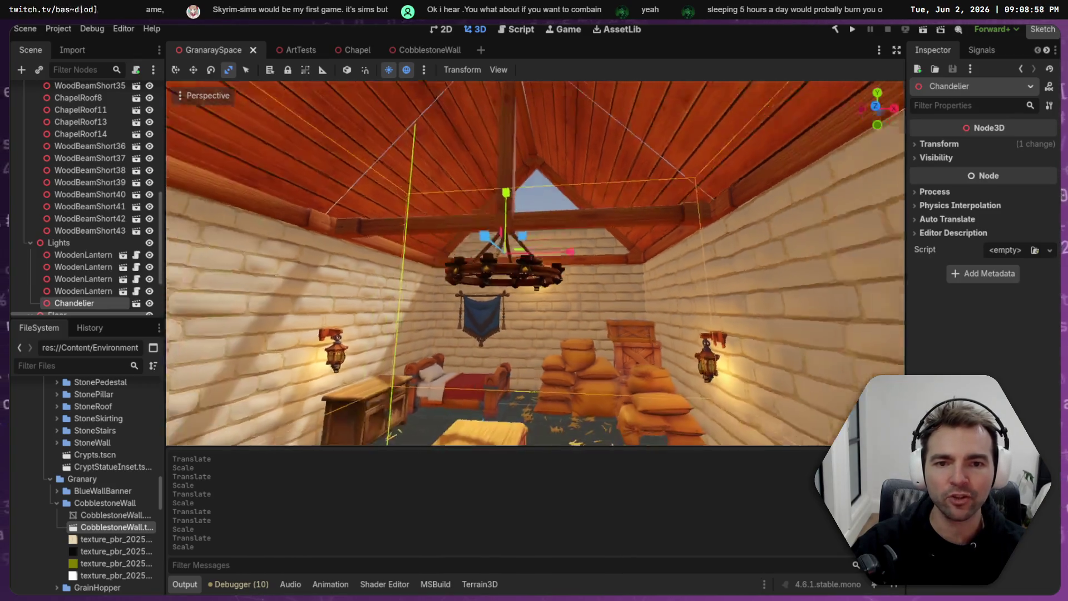
key(w)
scroll(500, 241, down, 3)
drag(539, 285, 550, 296)
click(583, 263)
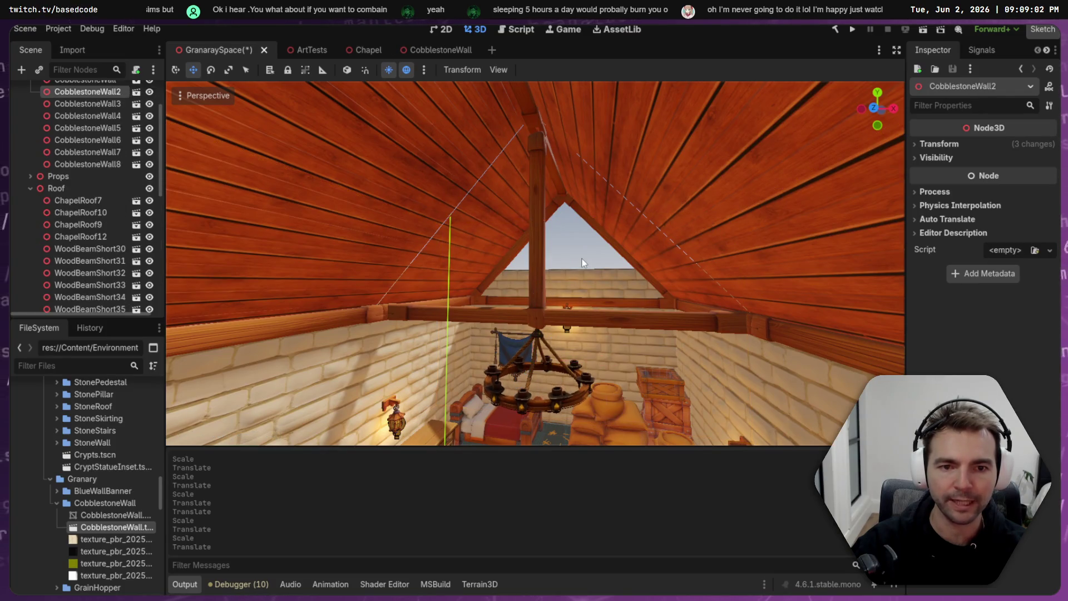
- Save GranaraySpace, then frame CobblestoneWall2 and fly the view around the attic
key(ctrl+s)
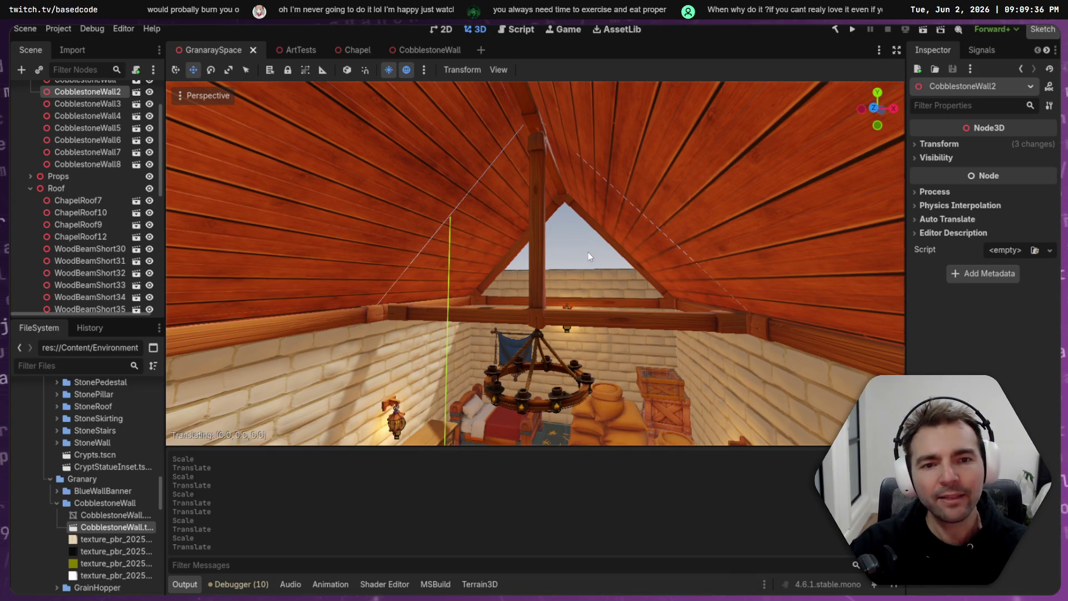
scroll(588, 252, up, 2)
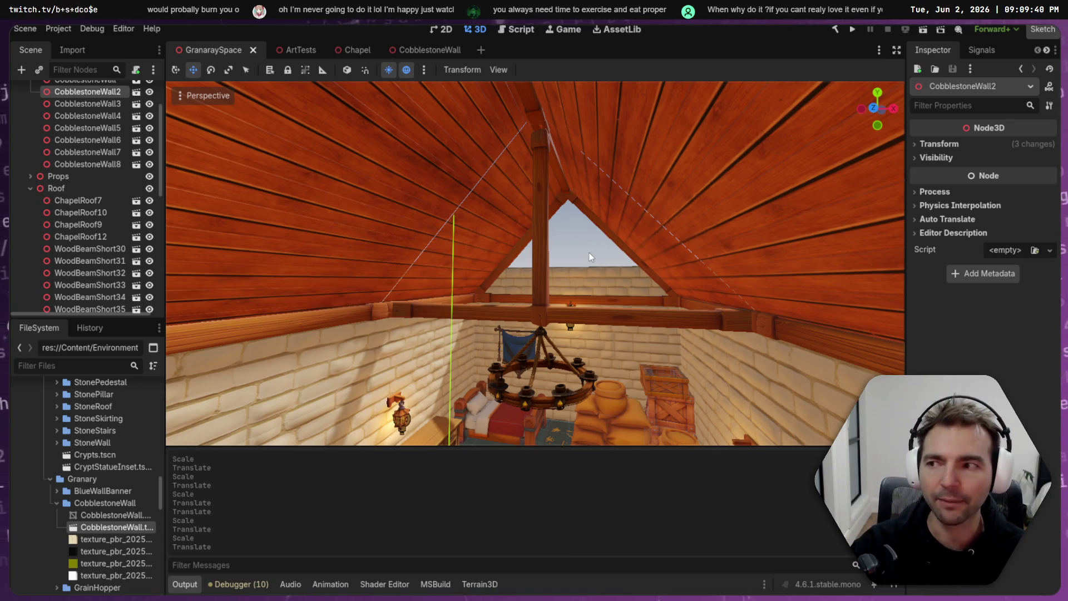
key(f)
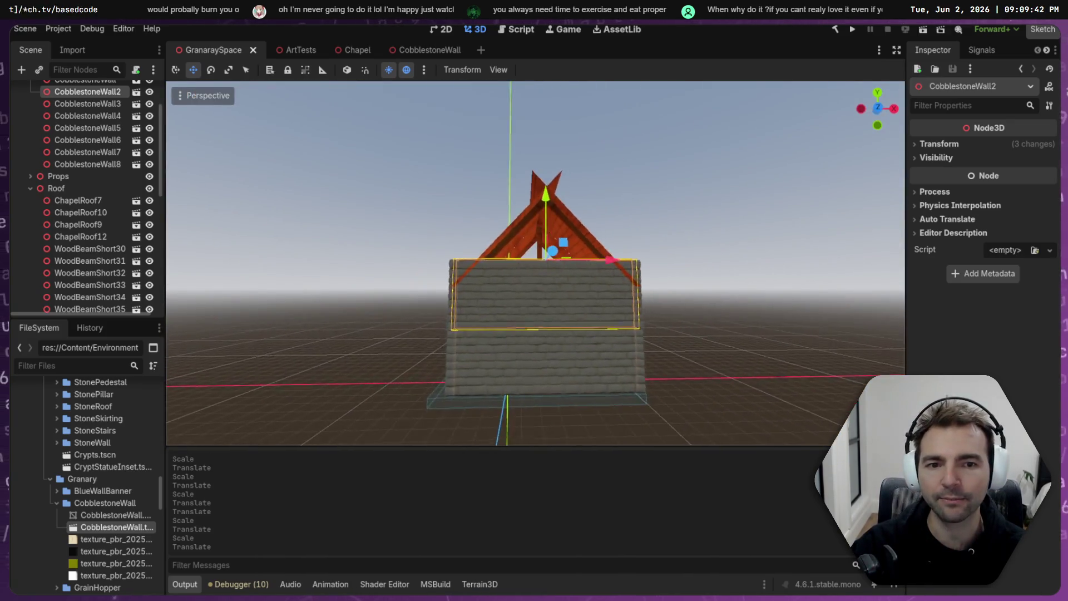
scroll(536, 263, up, 10)
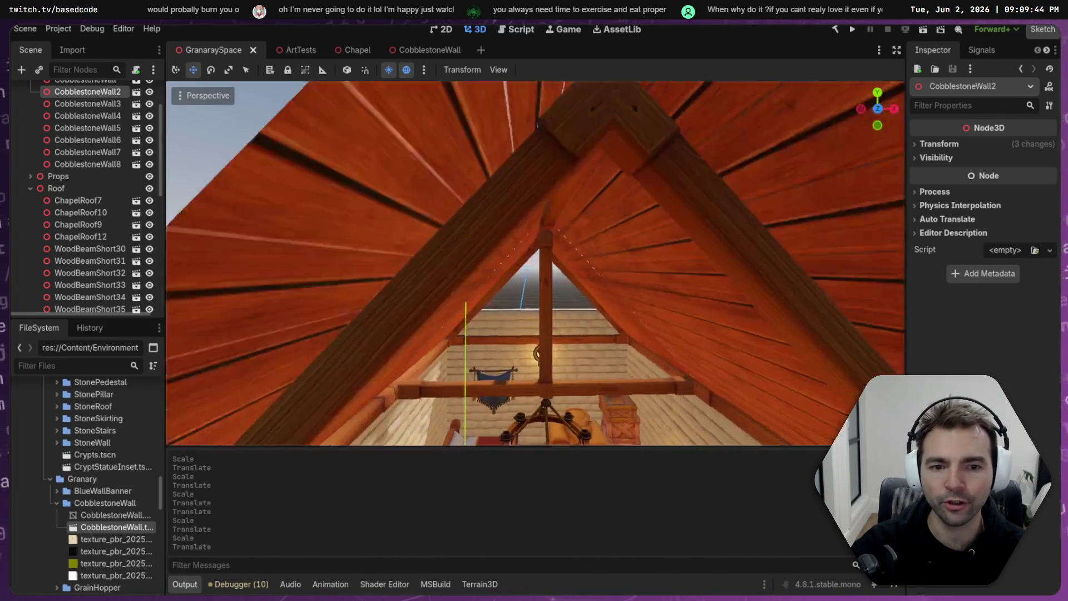
key(w)
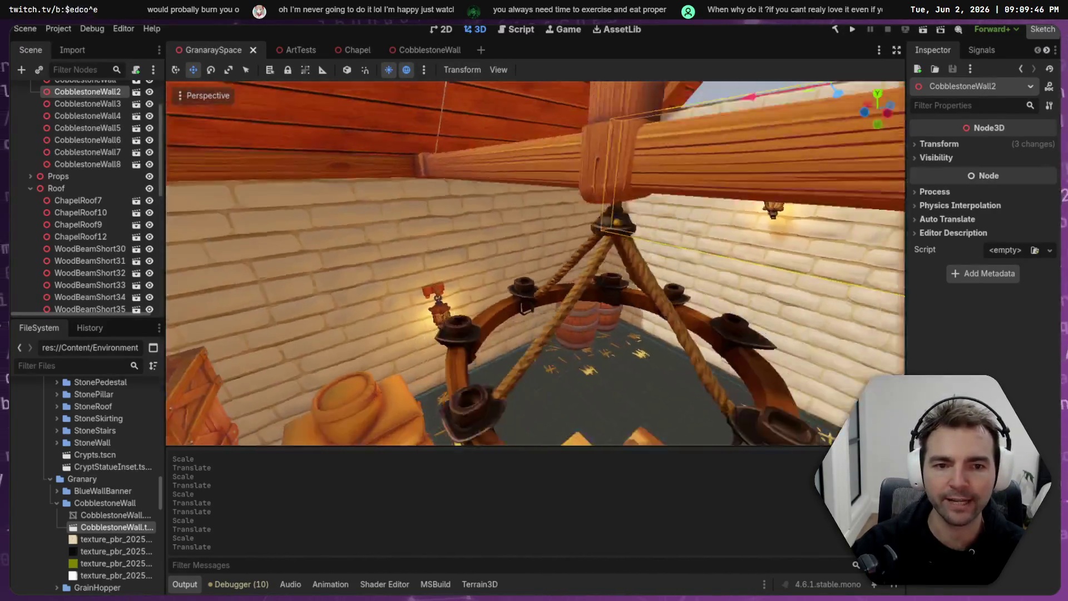
key(e)
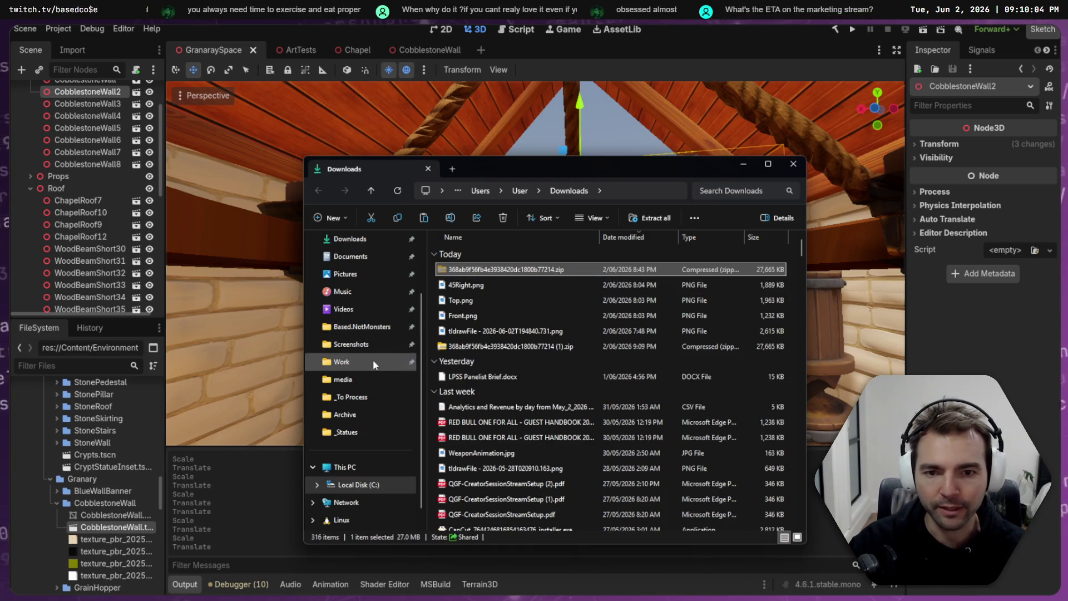
- Paste the downloaded zip into _To Process and move CobblestoneWall.zip into the CobblestoneWall folder
click(354, 398)
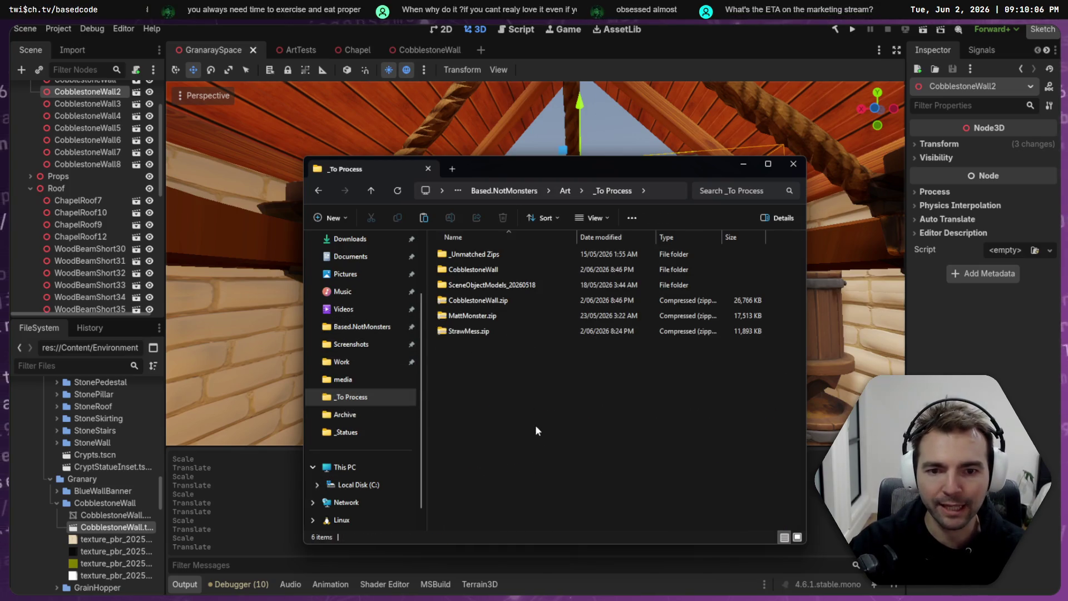
key(ctrl+v)
click(487, 330)
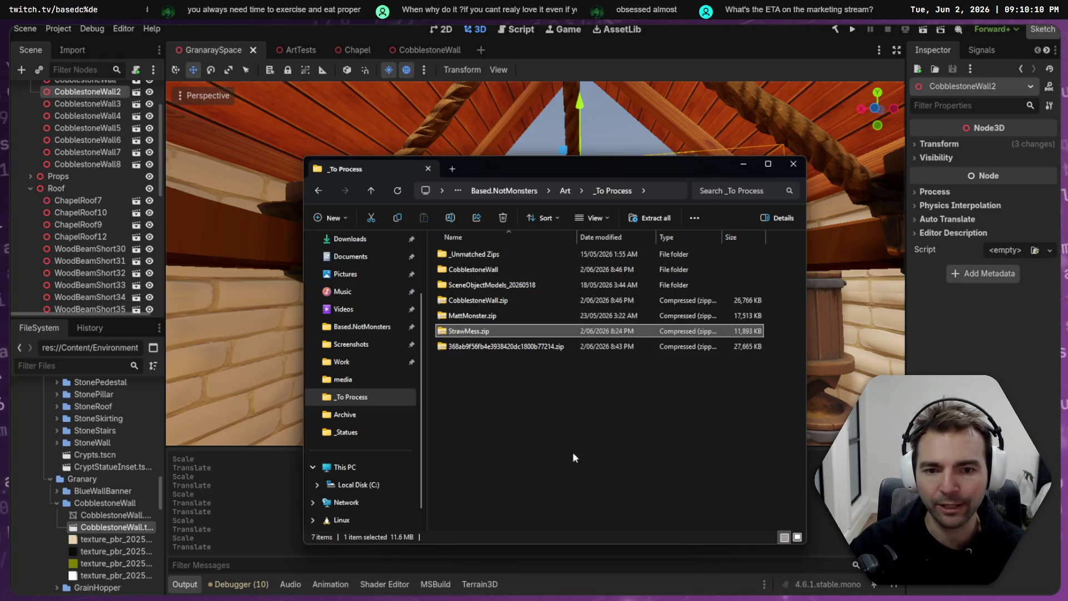
ctrl+click(496, 301)
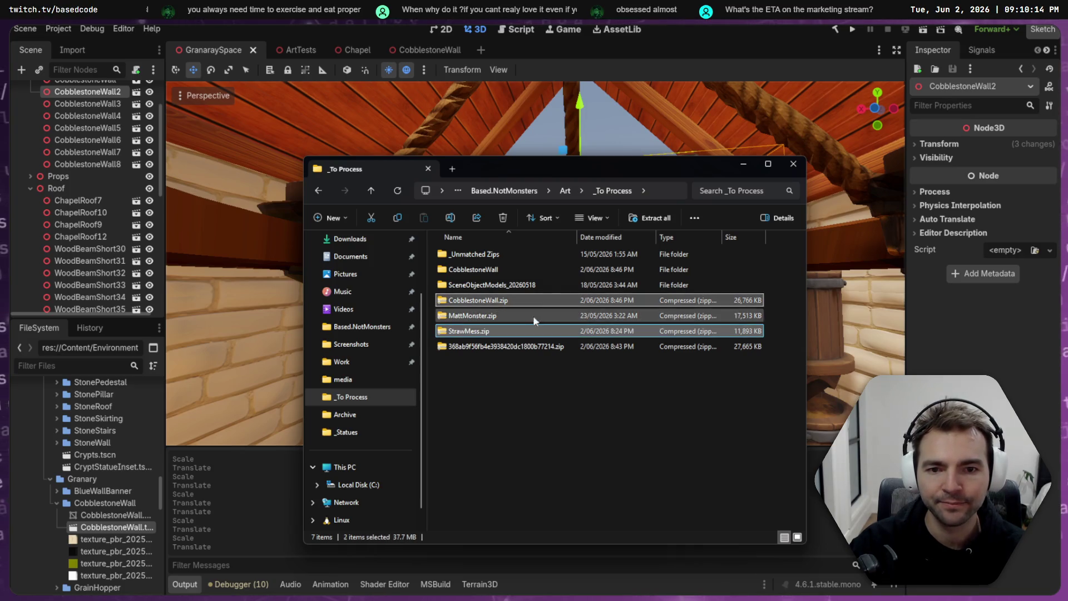
click(503, 298)
drag(502, 298, 484, 275)
click(484, 275)
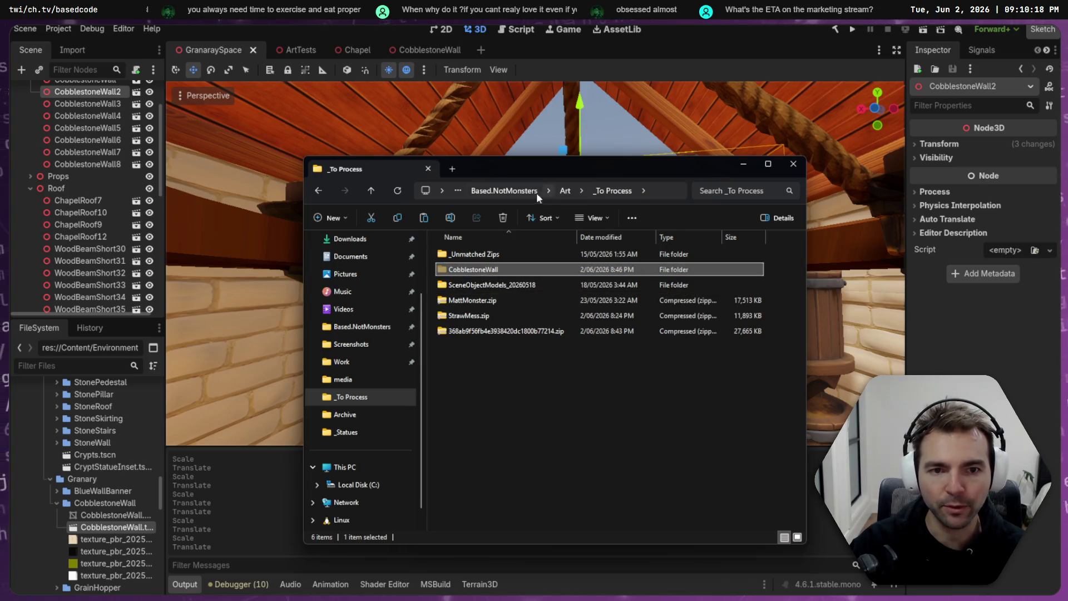
- Check the Archive folder, return to _To Process, and cancel renaming the long-named zip
click(565, 192)
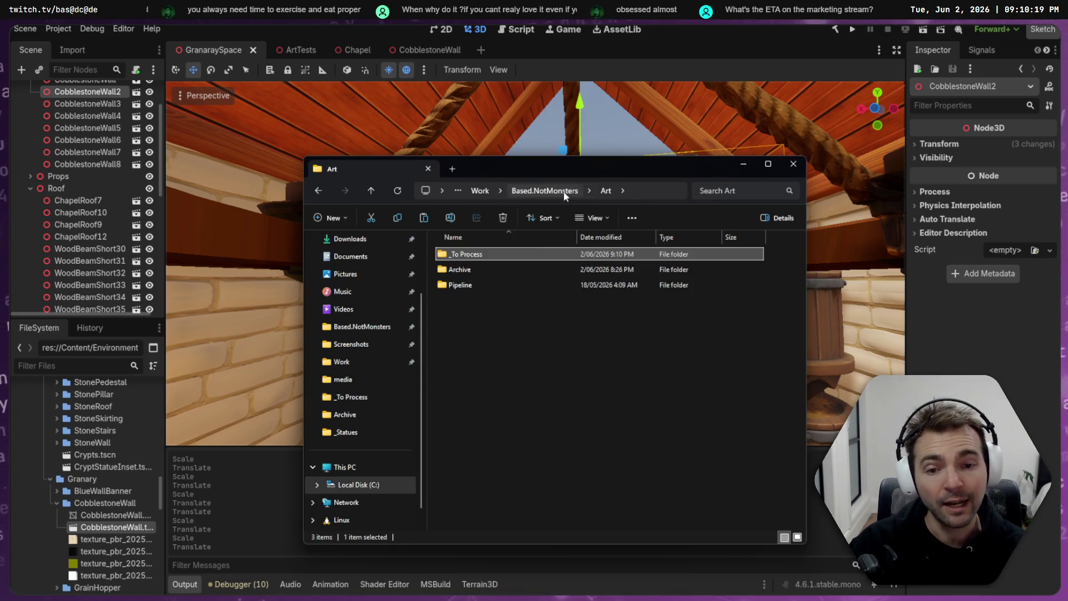
double_click(475, 272)
click(319, 194)
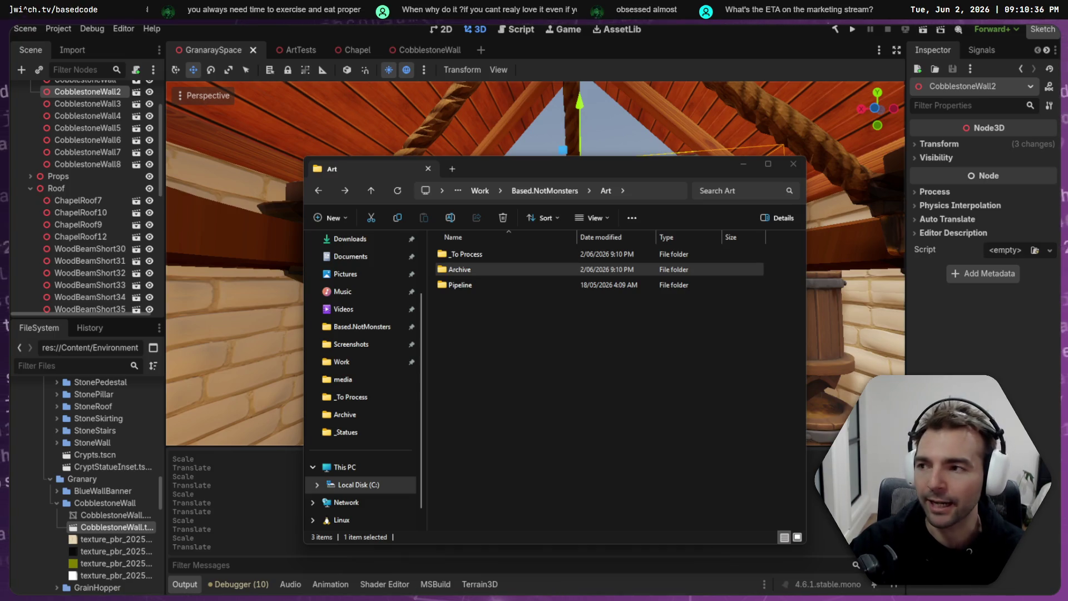
click(351, 396)
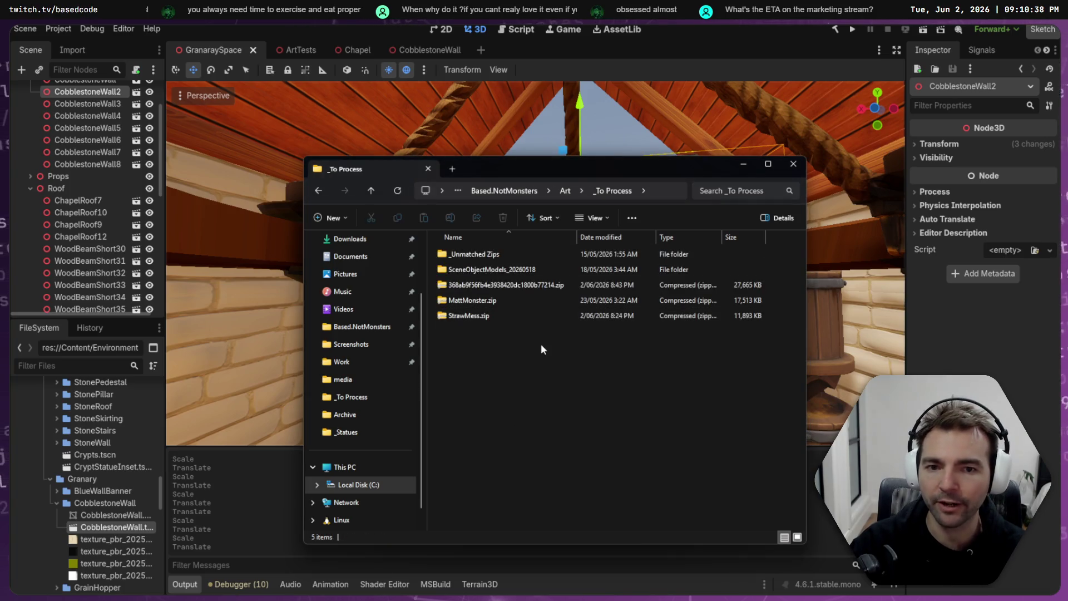
click(519, 314)
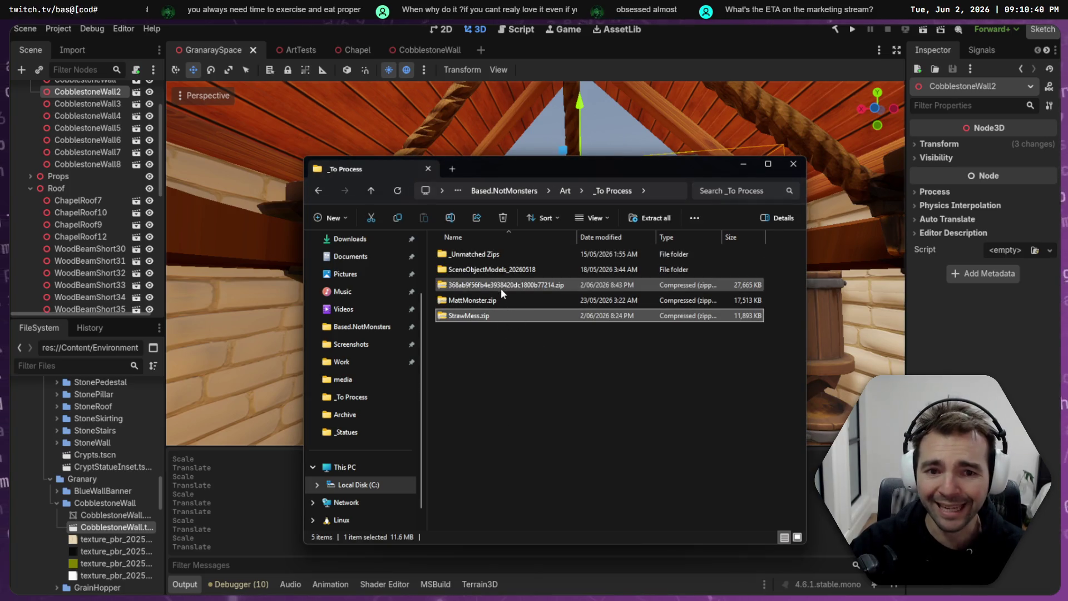
click(500, 285)
click(501, 286)
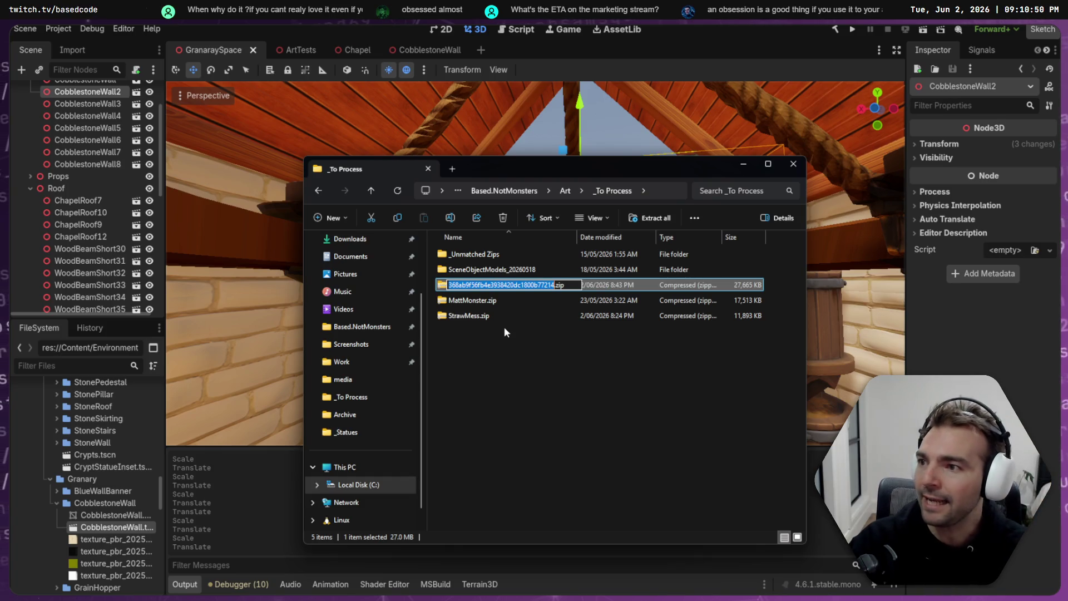
key(alt+Tab)
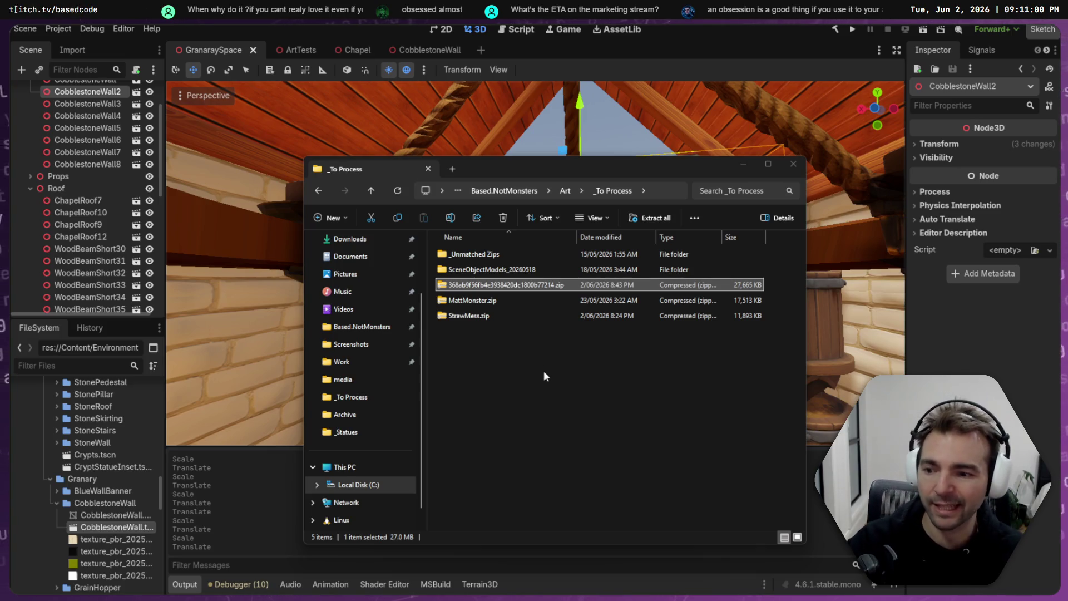
- In Fork, view the feature/qa-pass commit on the granary-fitout branch history
key(alt+Tab)
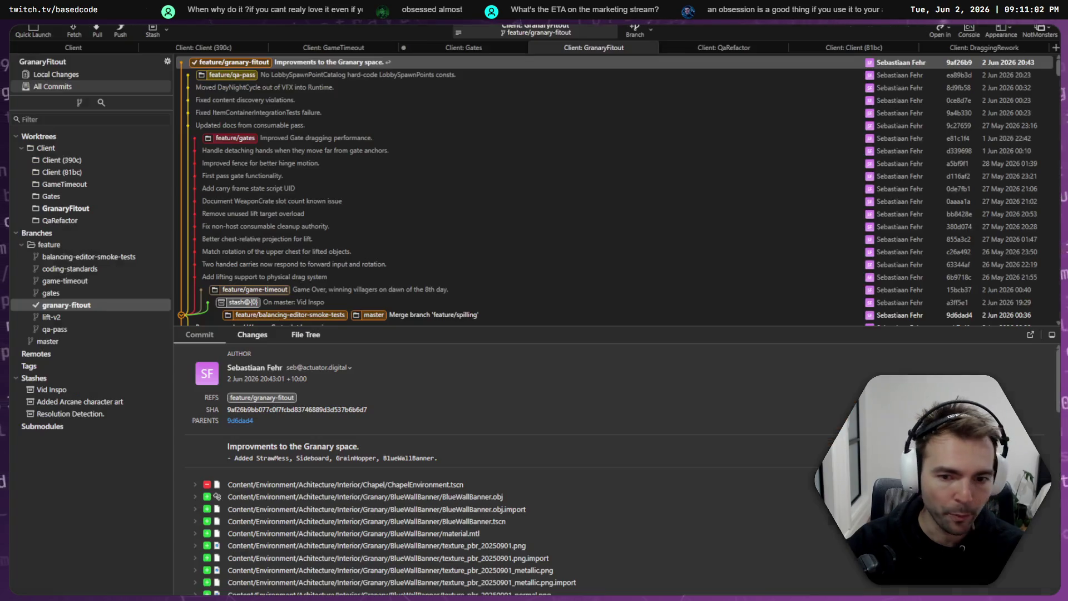
click(73, 306)
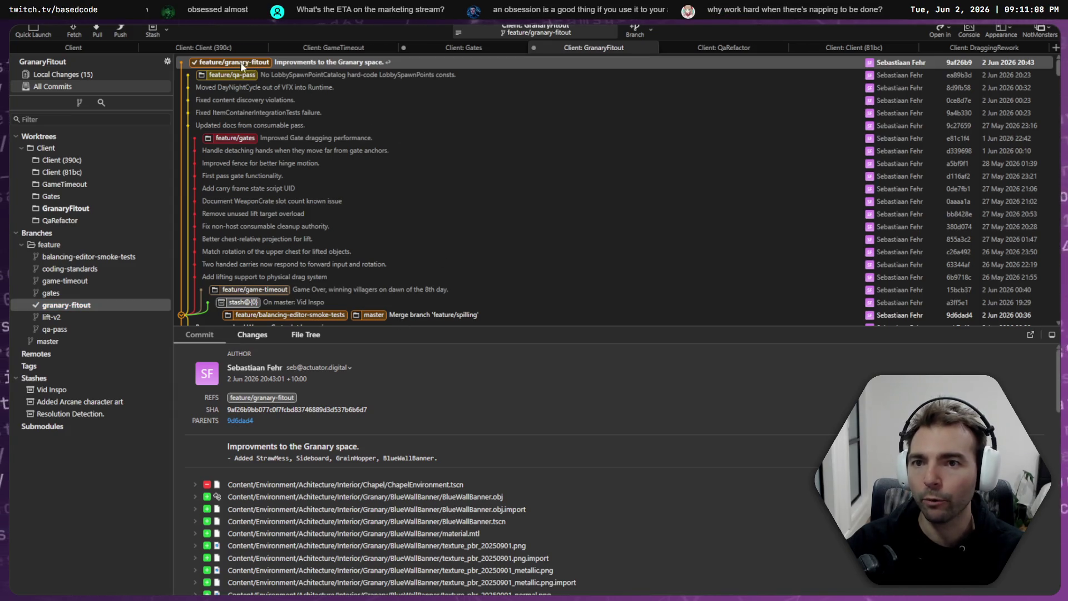
click(271, 78)
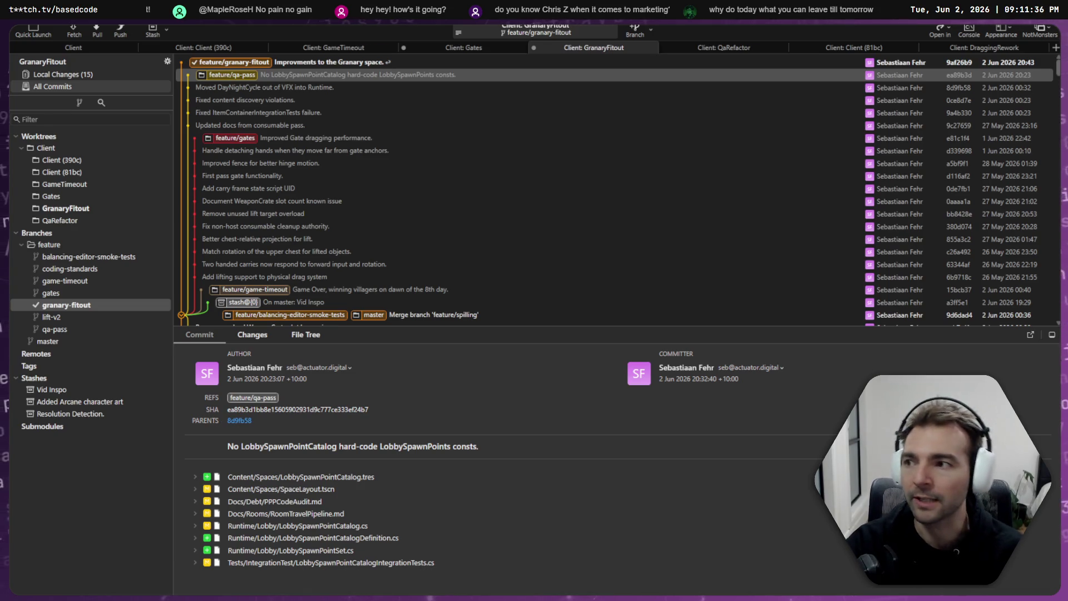
- Review the unstaged diffs for the CobblestoneWall folder, GranaraySpace.tscn and ArtTests.tscn
click(92, 74)
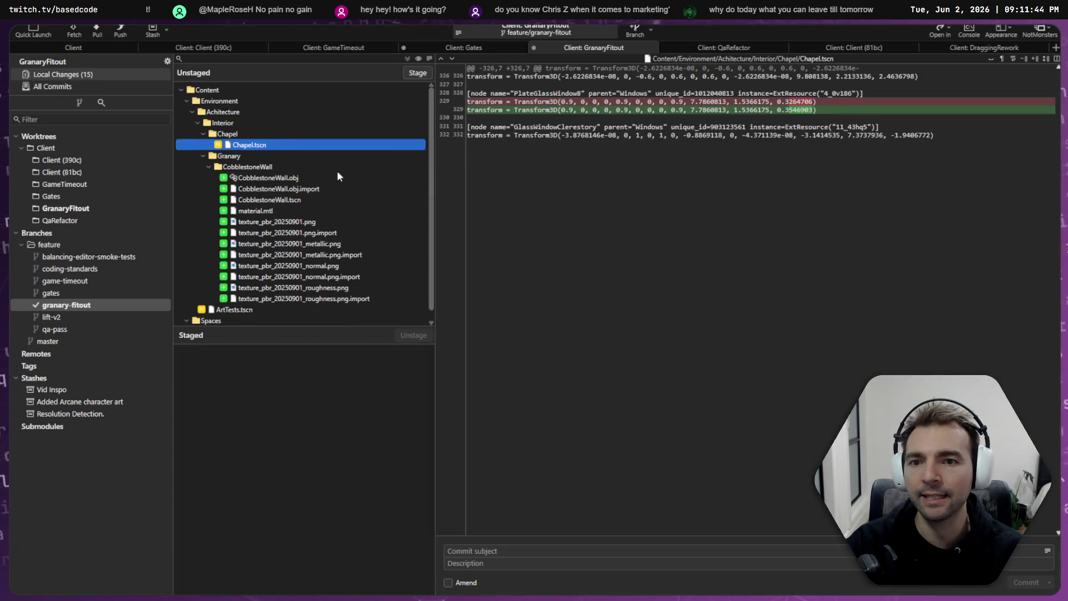
scroll(249, 185, down, 1)
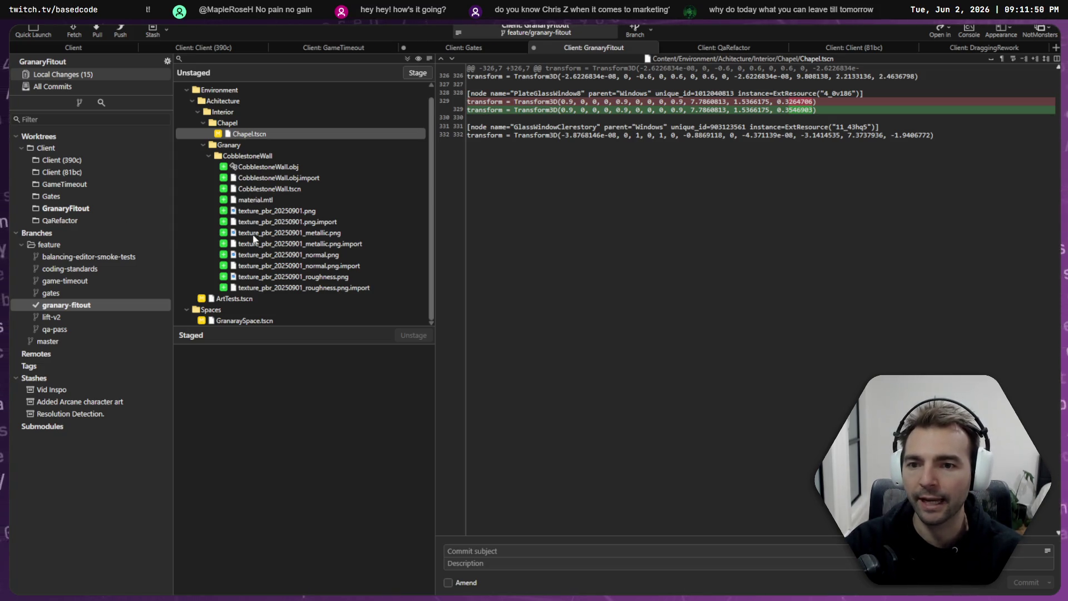
click(270, 157)
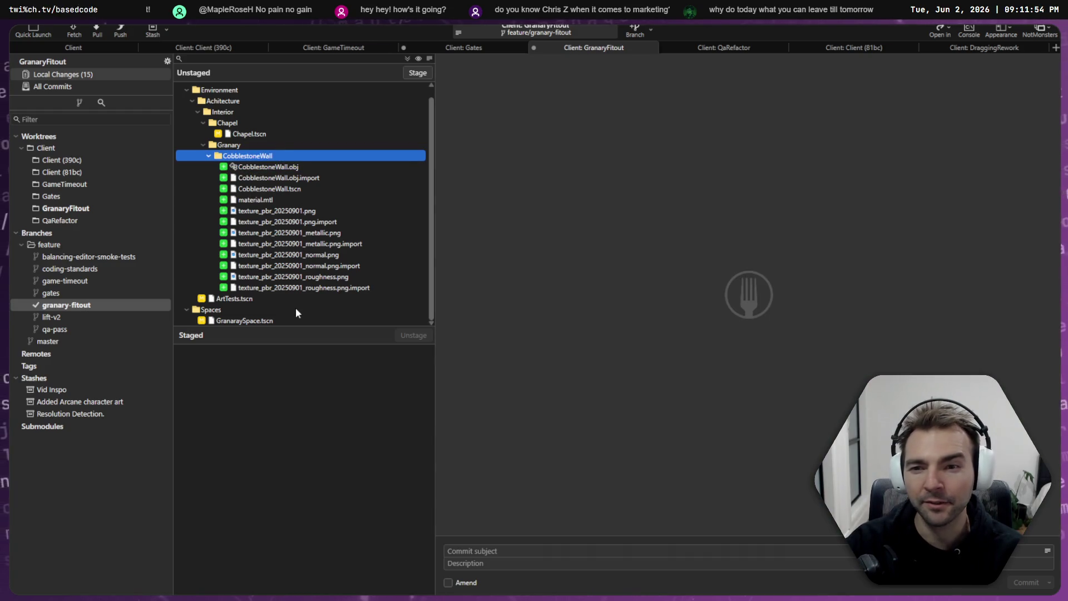
click(293, 299)
click(296, 321)
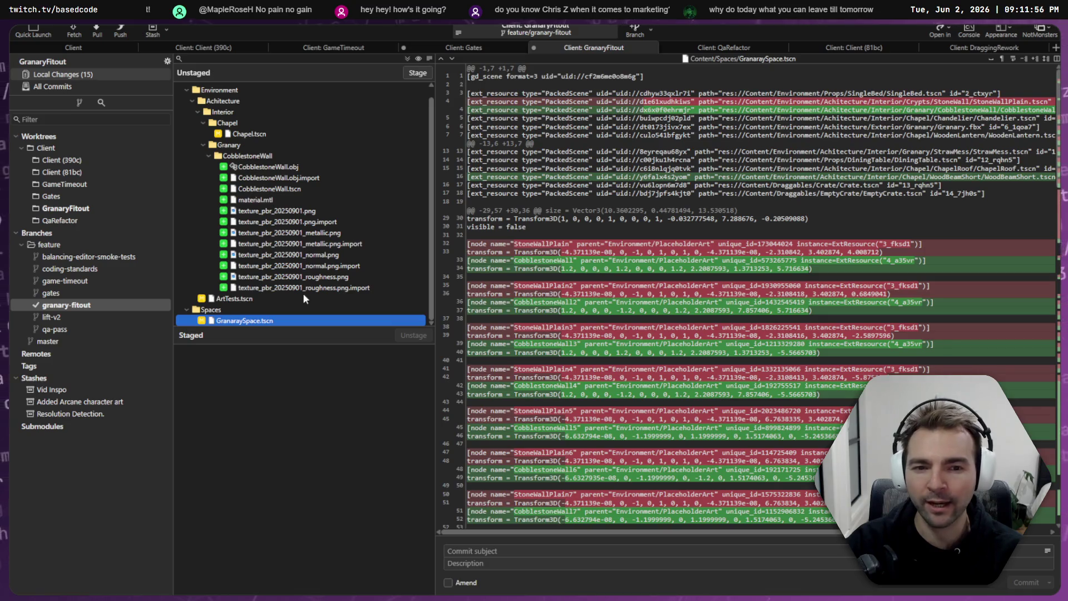
click(287, 299)
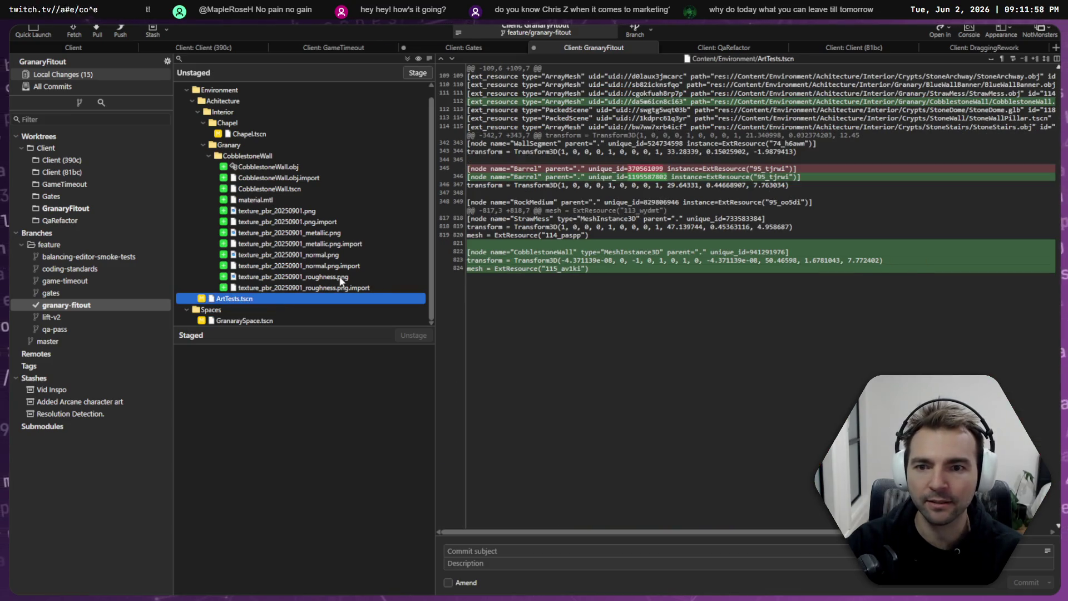
- Stage all 15 unstaged local changes at once
click(250, 155)
key(ctrl+a)
click(414, 72)
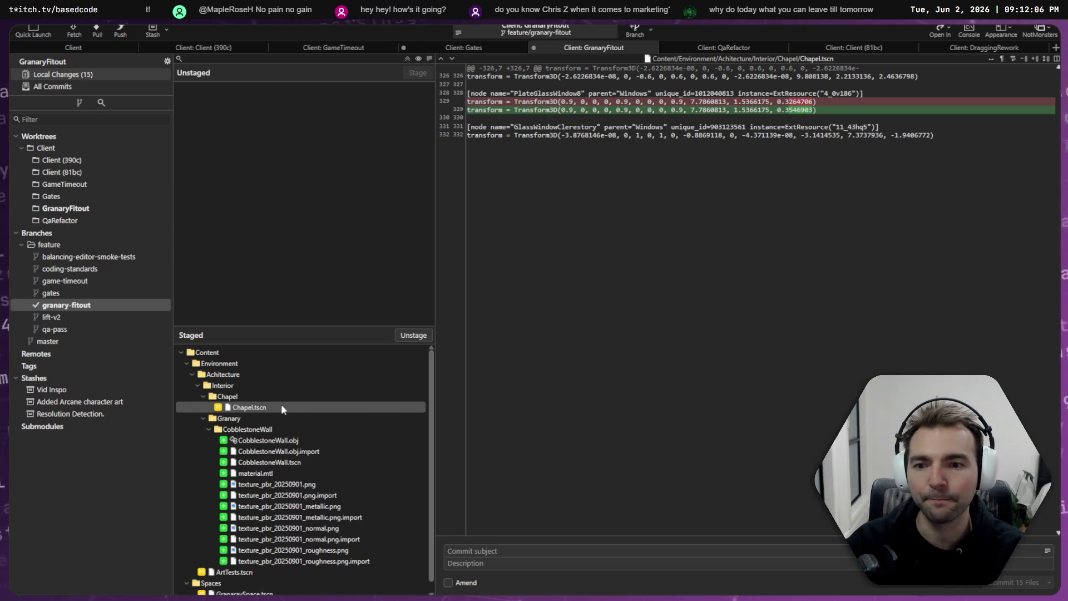
- Inspect the staged CobblestoneWall.obj and CobblestoneWall.obj.import diffs
click(269, 441)
click(284, 451)
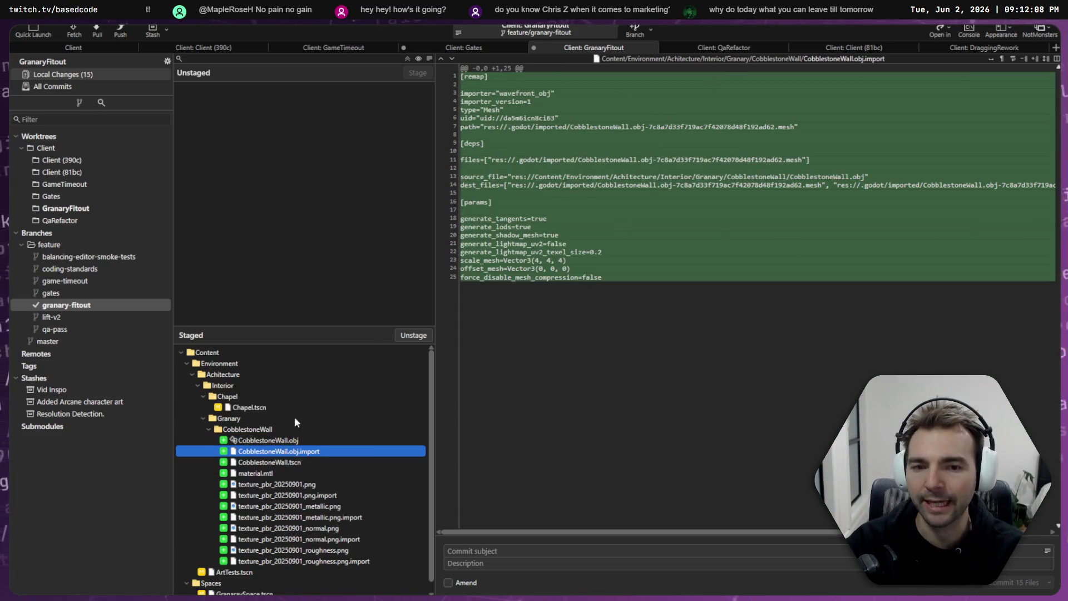
click(269, 441)
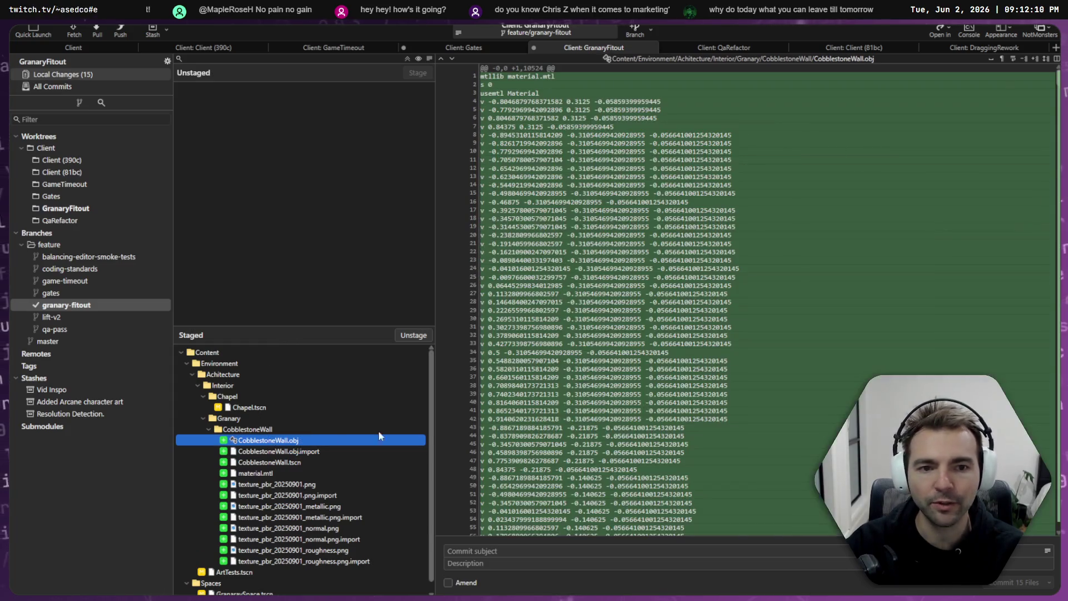
scroll(481, 390, down, 7)
scroll(482, 389, up, 7)
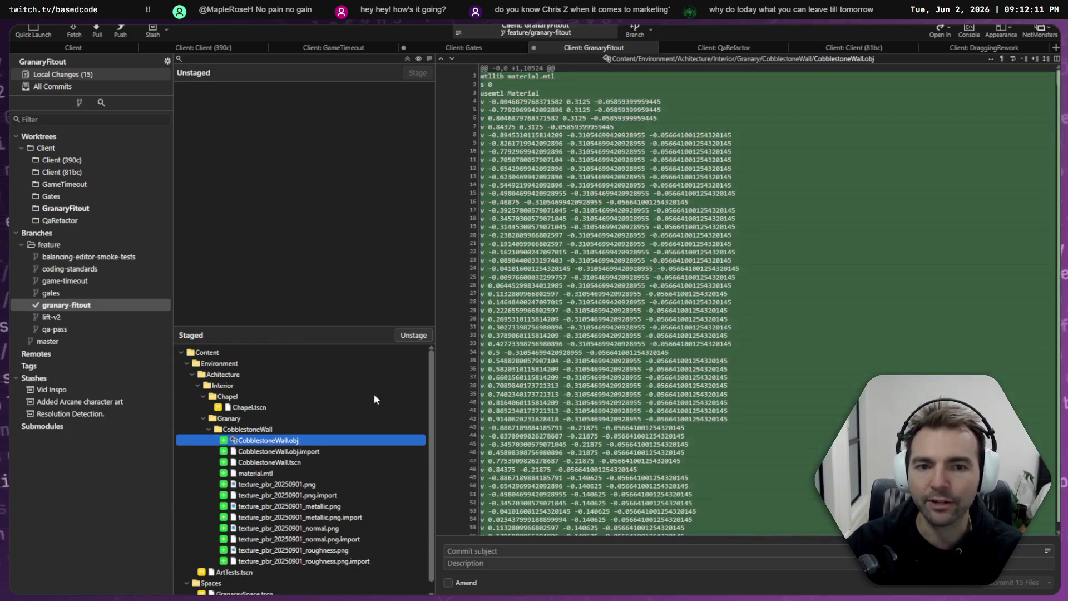
click(605, 280)
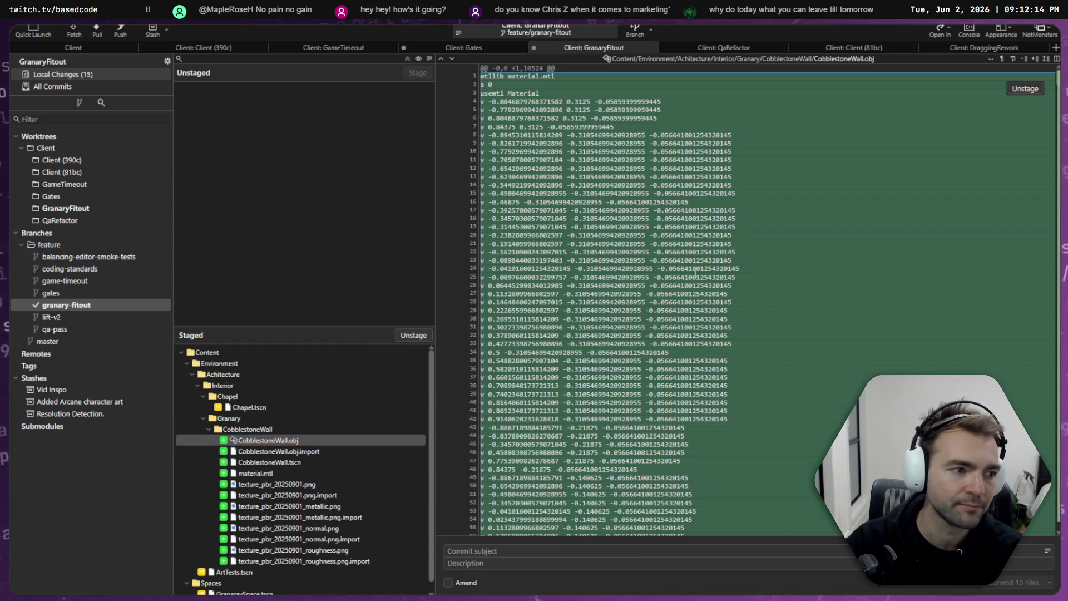
key(alt+Tab)
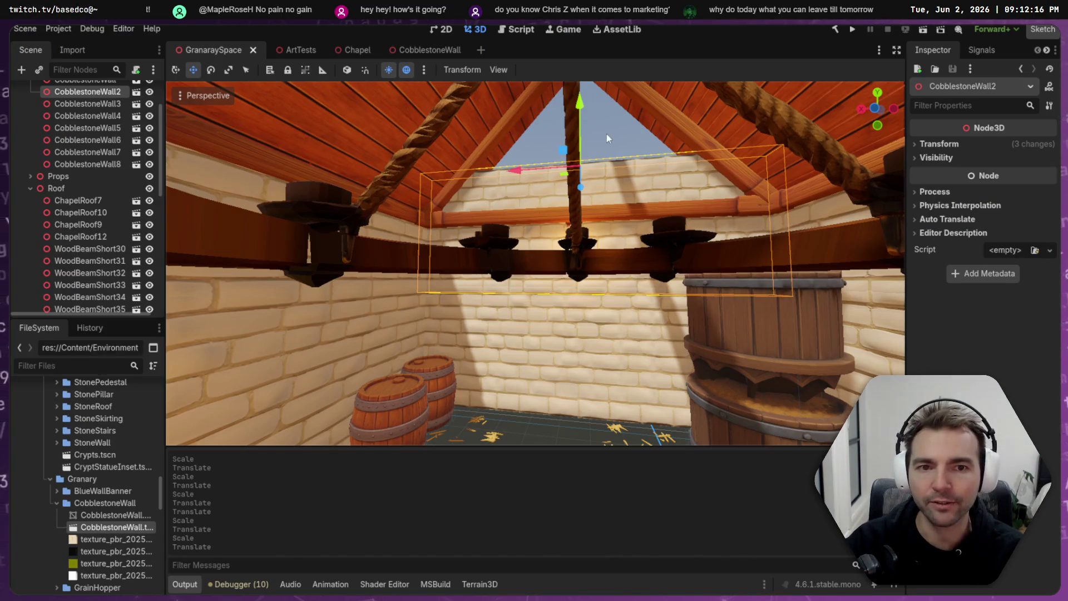
- Orbit and zoom around the granary interior toward the chandelier and barrels, then return to File Explorer
scroll(605, 135, up, 5)
scroll(536, 263, down, 5)
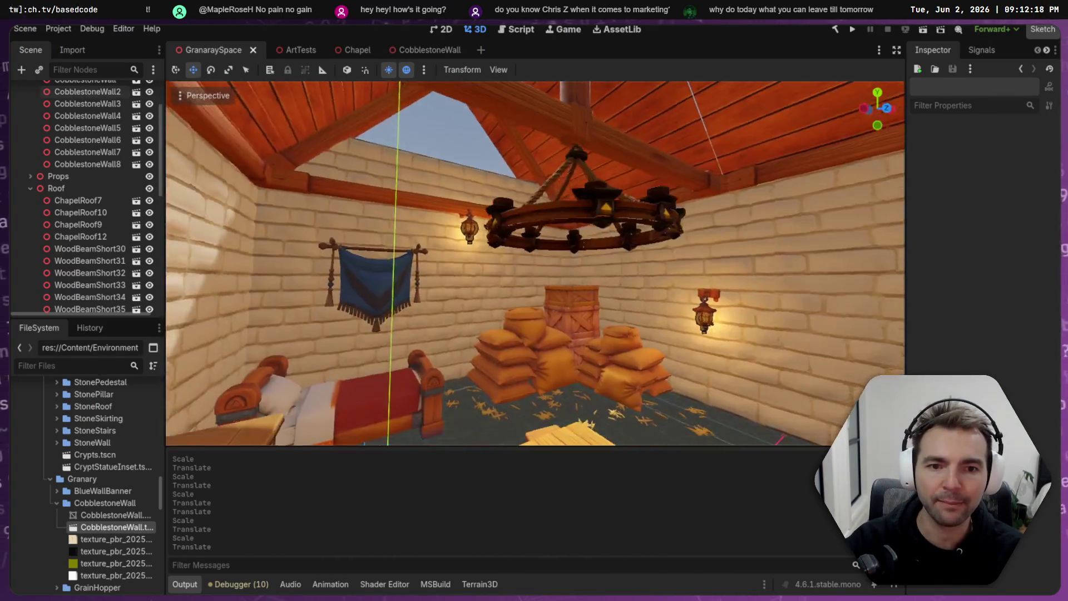
mouse_move(535, 263)
mouse_down()
mouse_move(600, 311)
mouse_move(589, 356)
mouse_move(578, 361)
mouse_move(561, 312)
mouse_move(545, 312)
mouse_move(534, 334)
mouse_move(501, 328)
mouse_up()
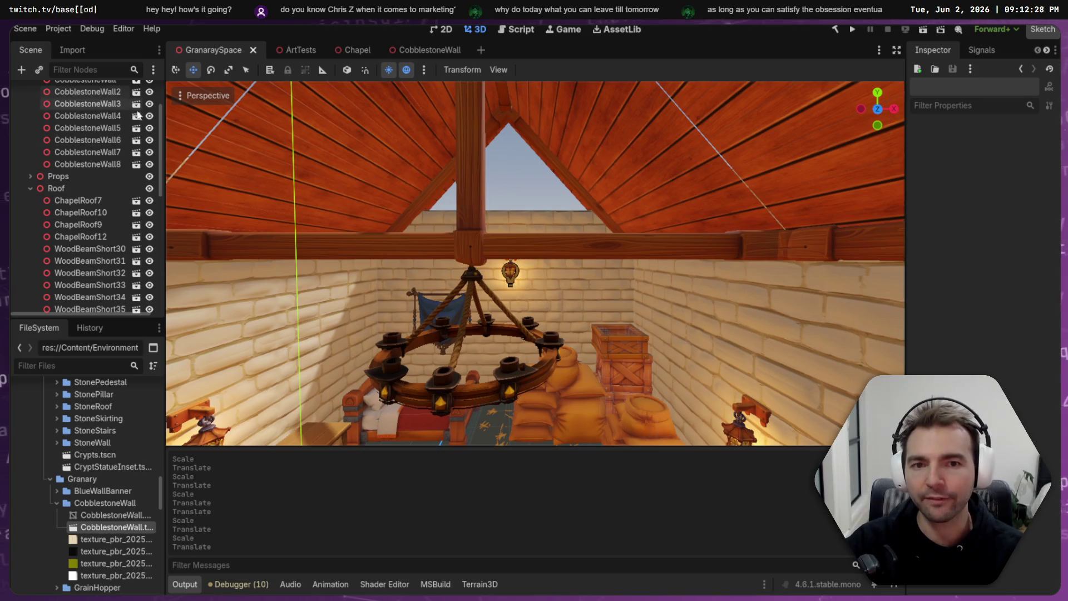
scroll(532, 191, up, 5)
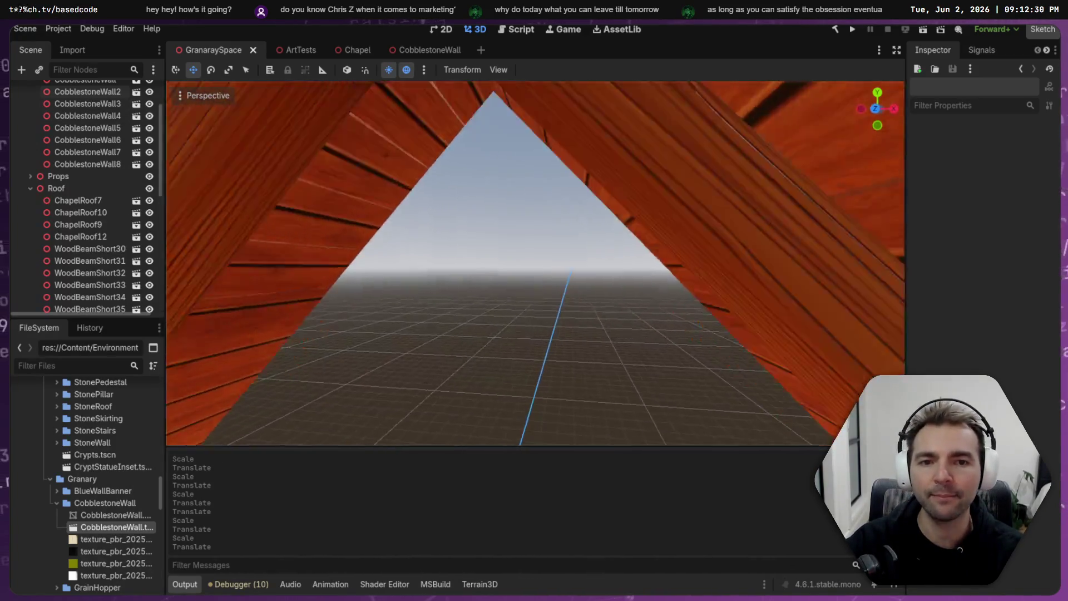
scroll(535, 262, down, 10)
scroll(535, 263, up, 8)
scroll(535, 263, up, 5)
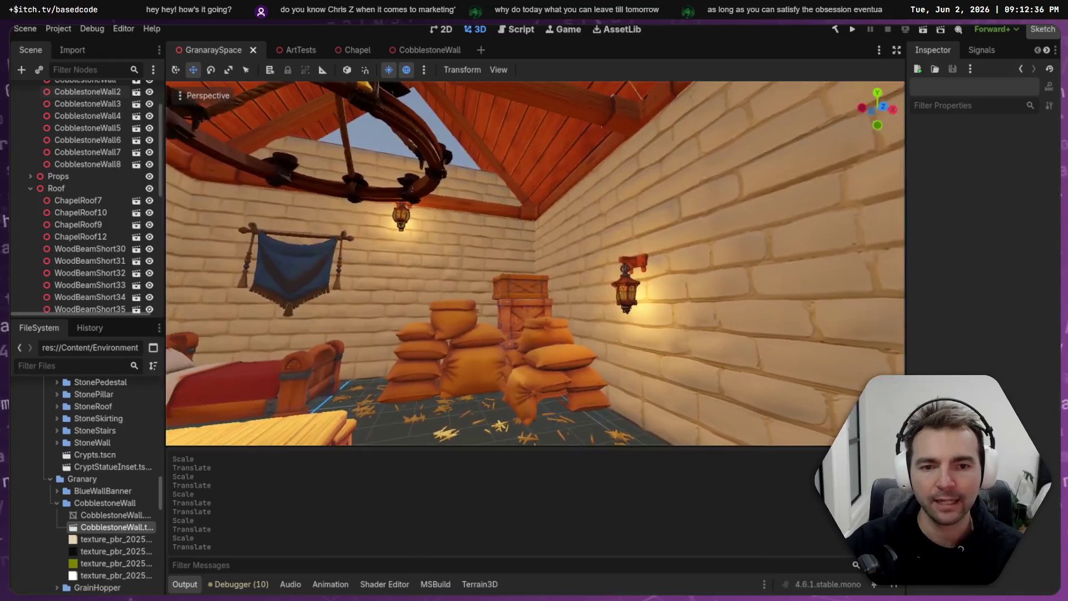
scroll(748, 208, down, 3)
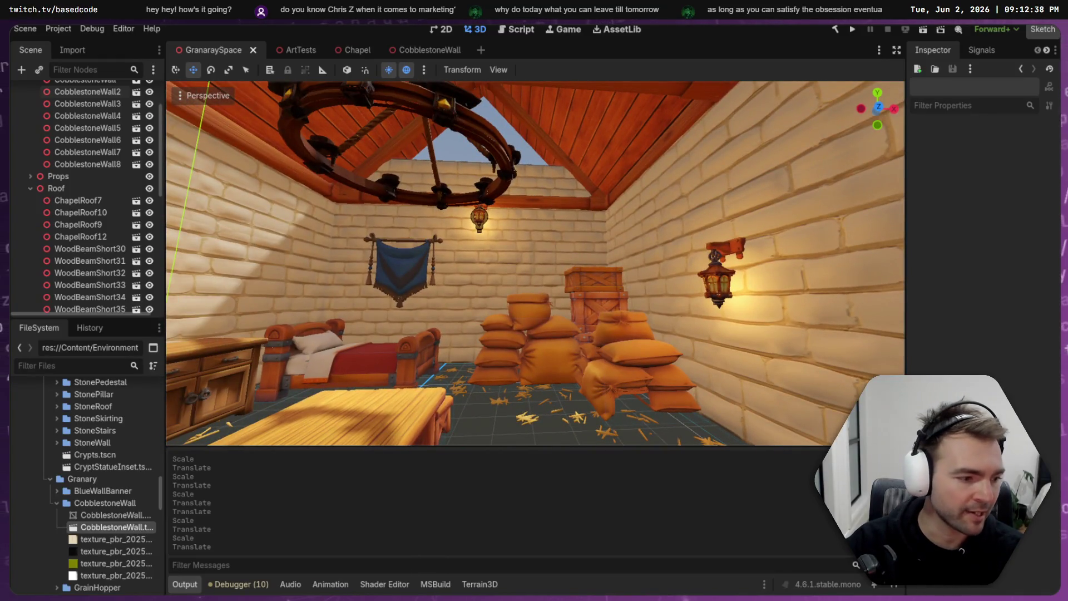
key(alt+Tab)
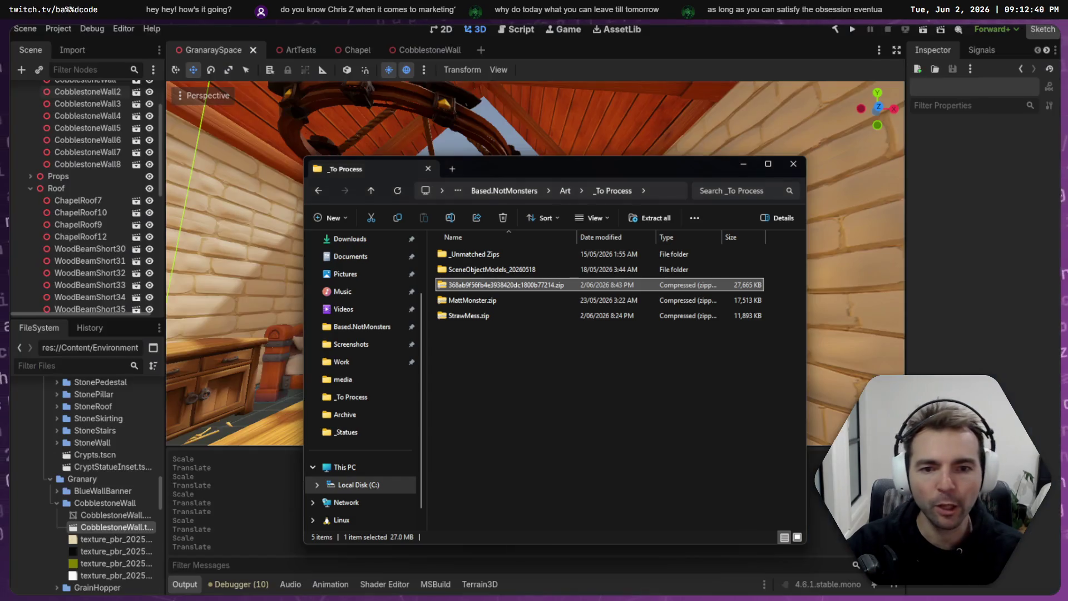
- Rename the long-named zip archive to WoodenFloorboards.zip
key(F2)
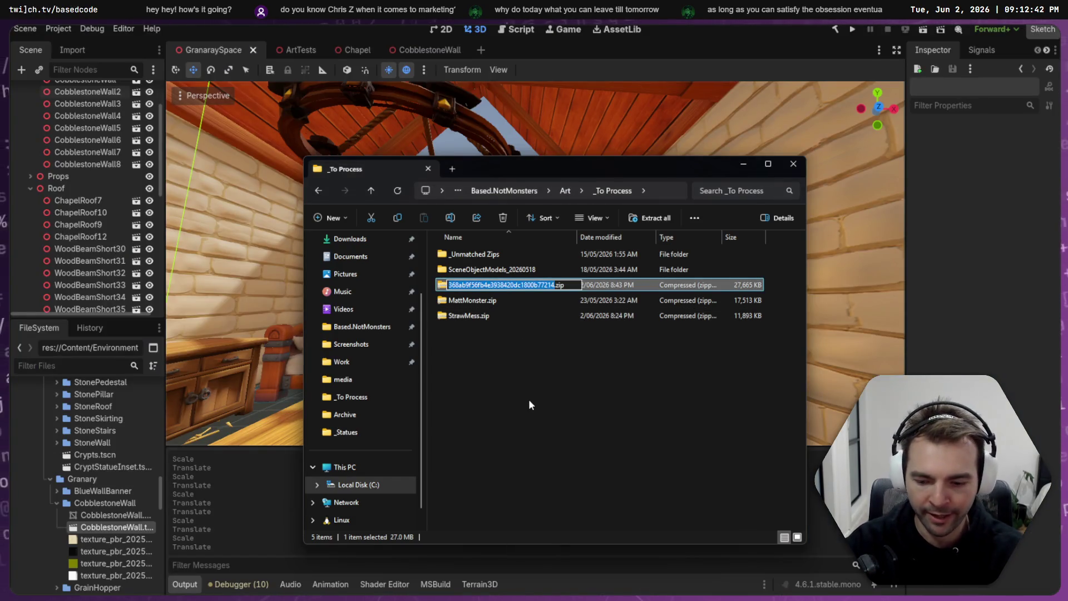
text(W)
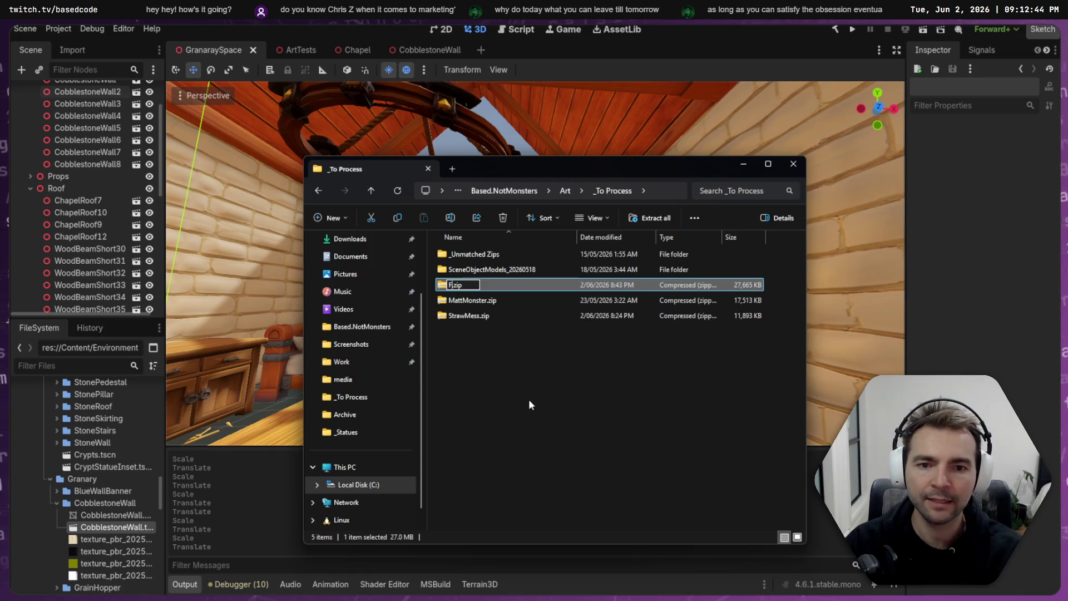
text(oodenFlo)
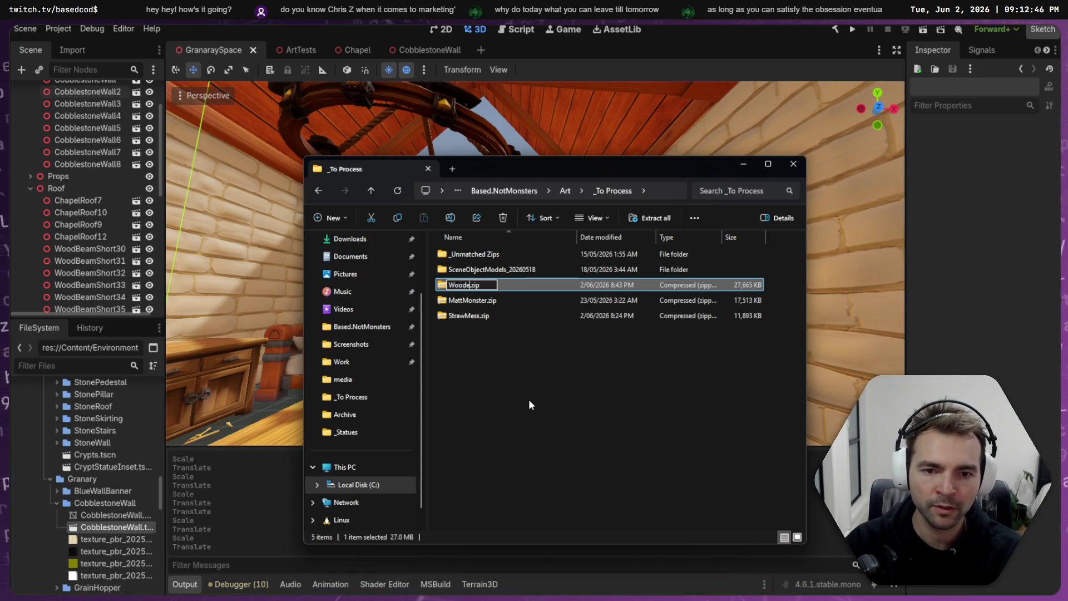
text(oboa)
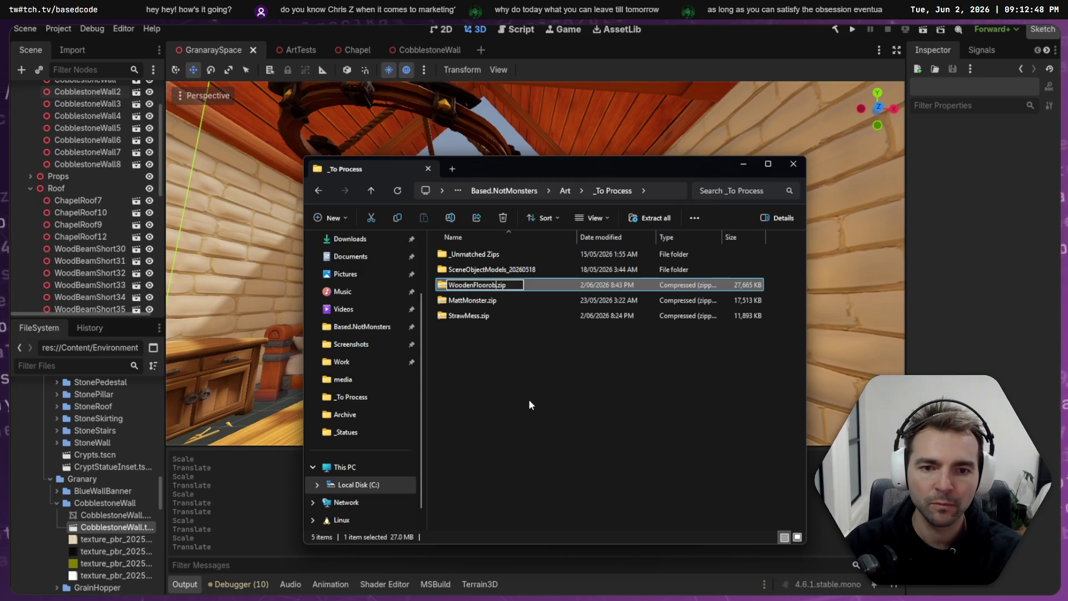
text(rds)
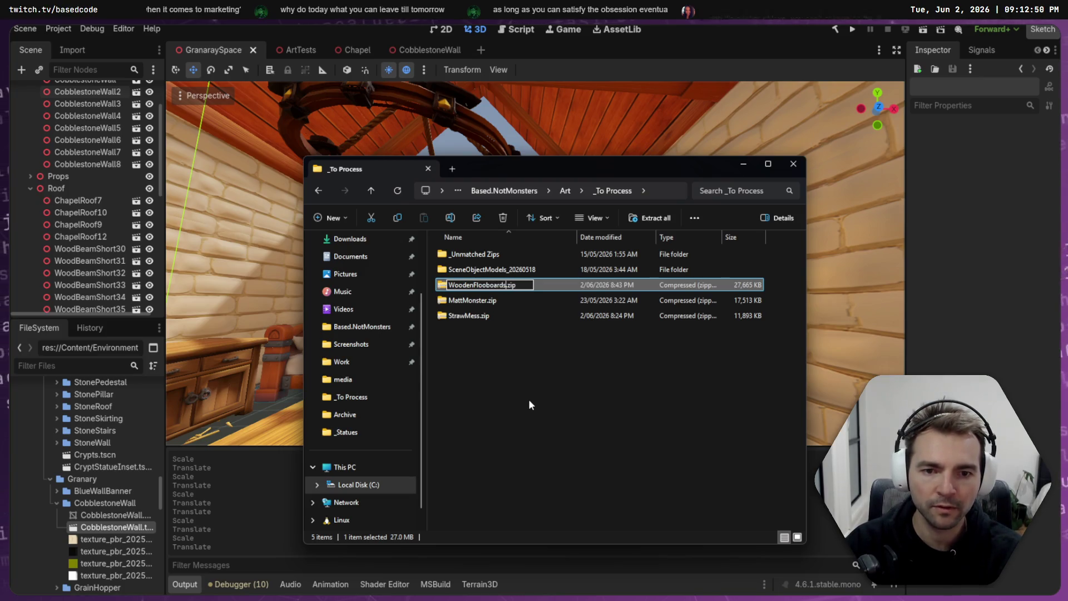
key(Left)
key(Left)
key(Left)
text(r)
key(Return)
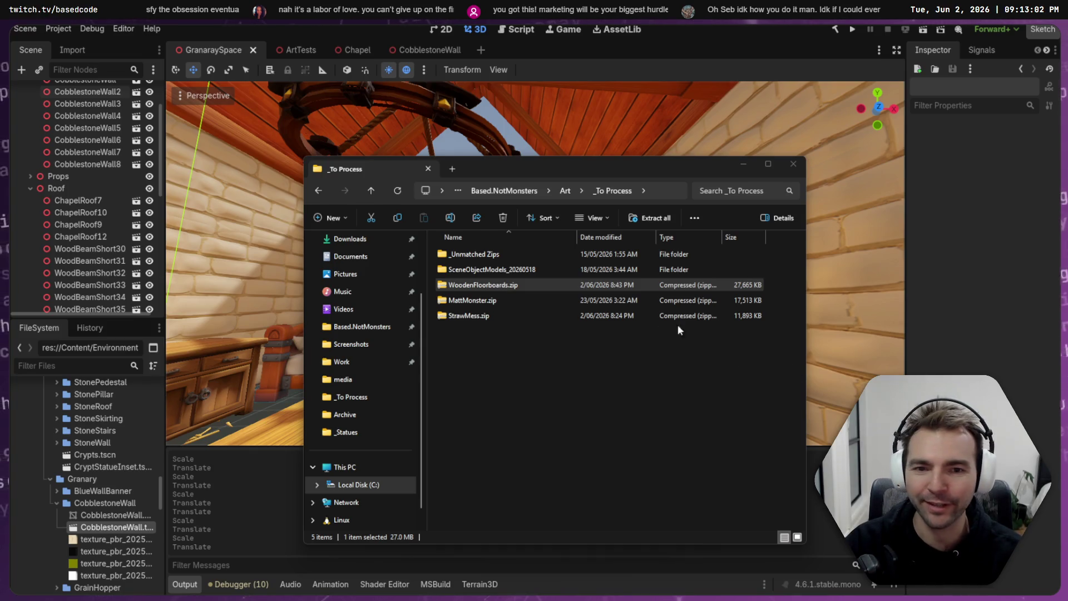
- Extract WoodenFloorboards.zip and rename its hash-named model file to WoodenFloorboards.obj
click(509, 285)
right_click(523, 401)
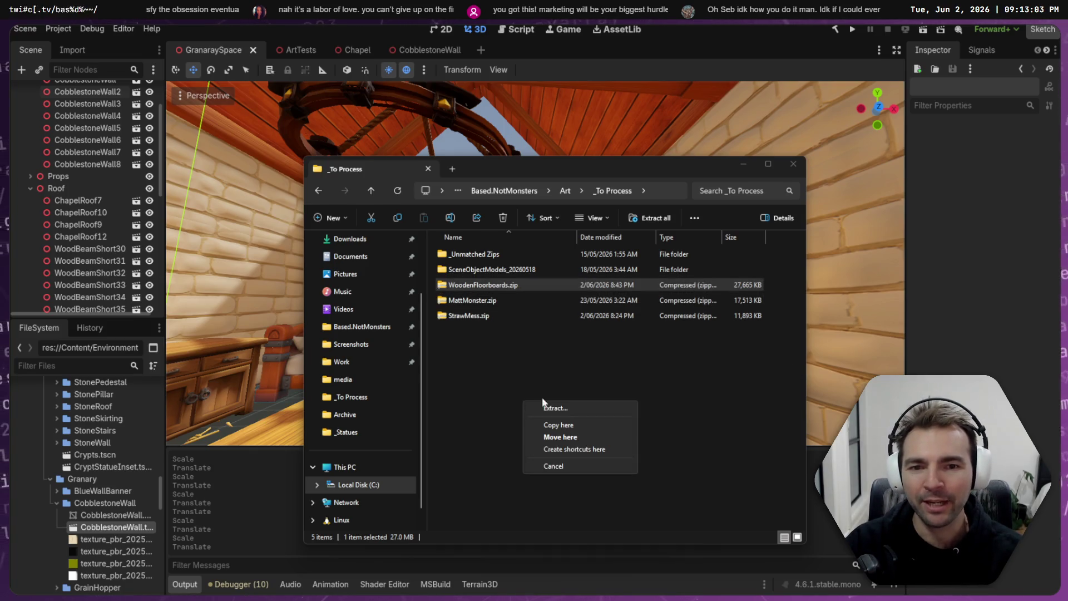
click(605, 409)
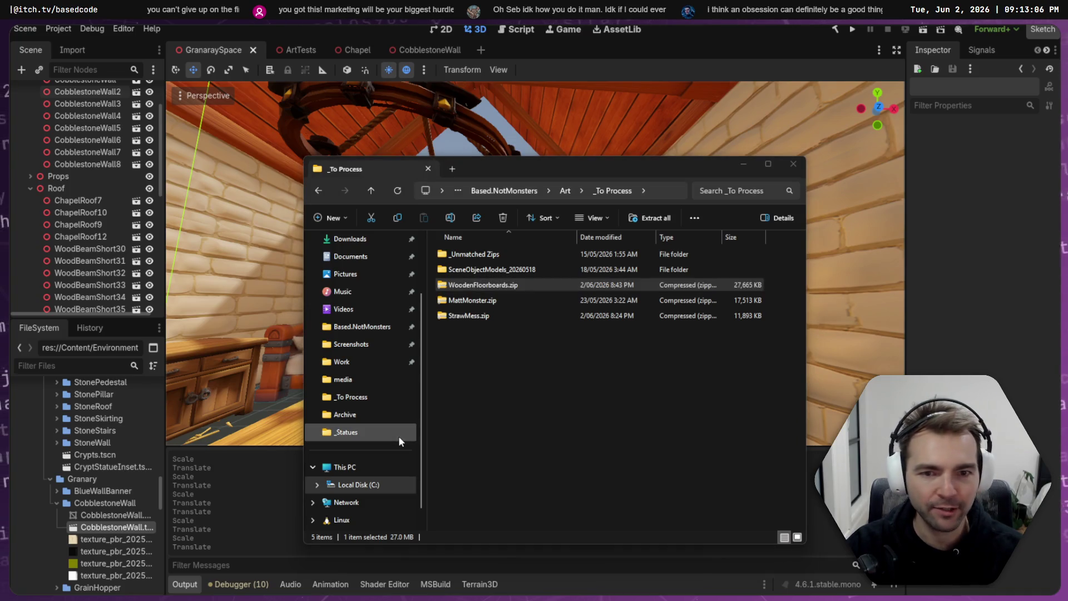
click(489, 315)
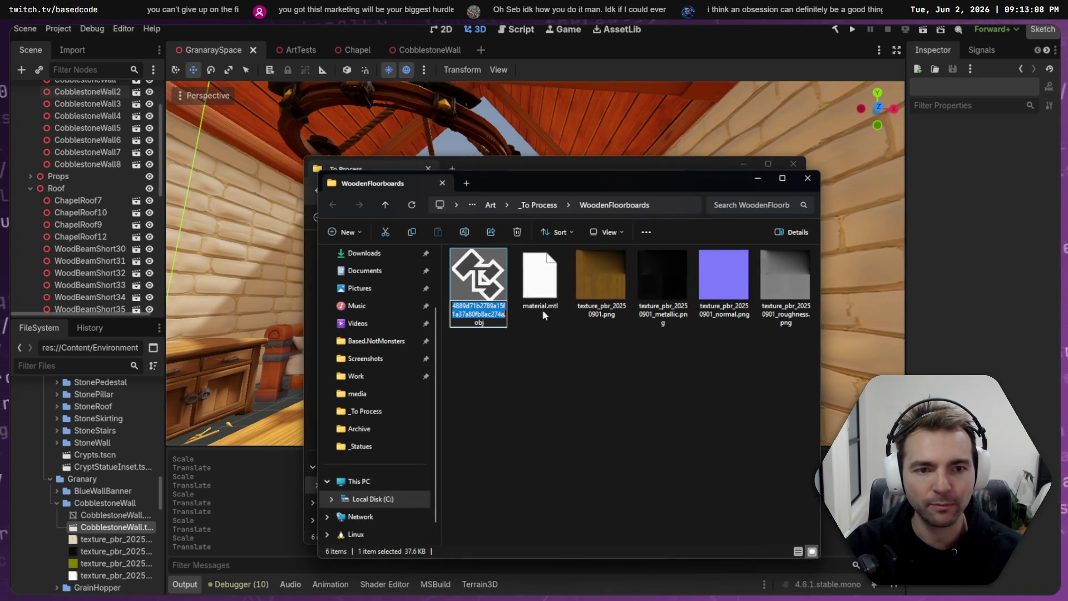
click(679, 204)
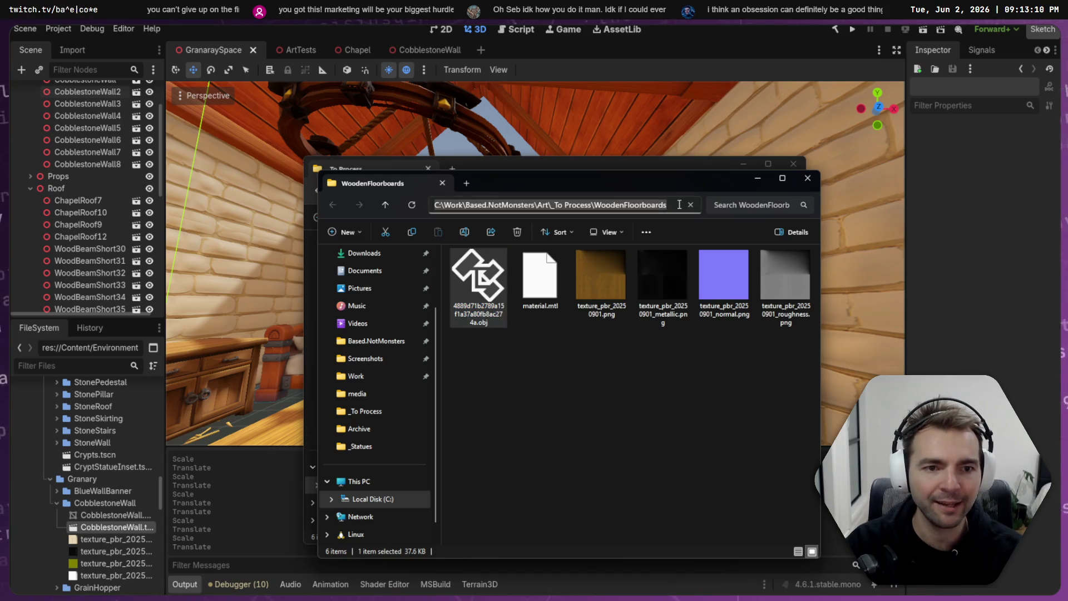
double_click(679, 204)
key(ctrl+c)
click(477, 273)
key(F2)
key(ctrl+v)
key(Return)
click(571, 399)
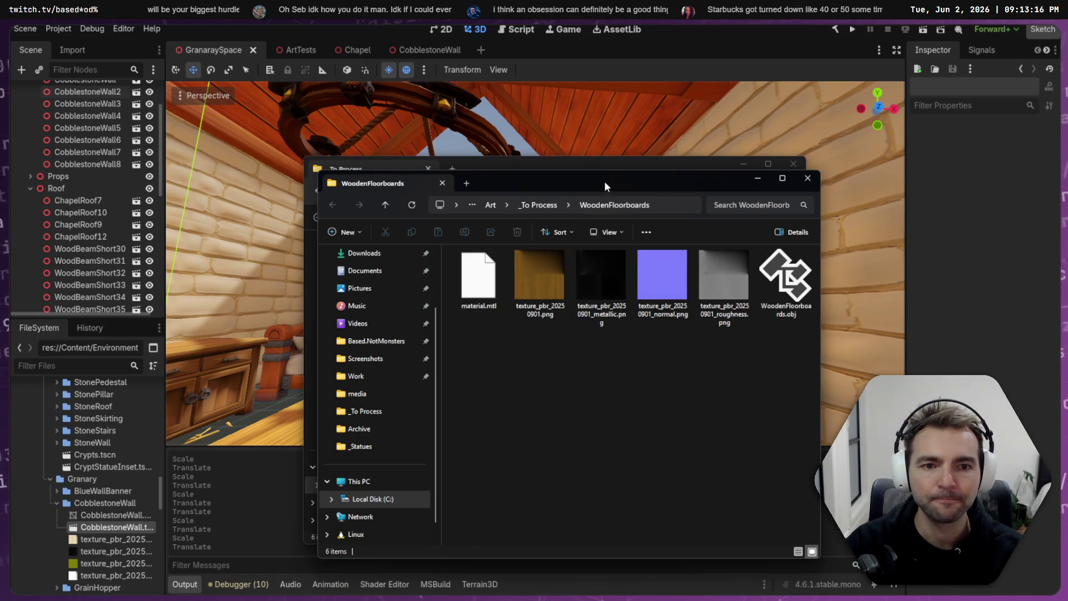
- Close the _To Process window, select the extracted textures and model, and collapse CobblestoneWall in Godot
drag(604, 181, 644, 235)
click(580, 167)
key(ctrl+w)
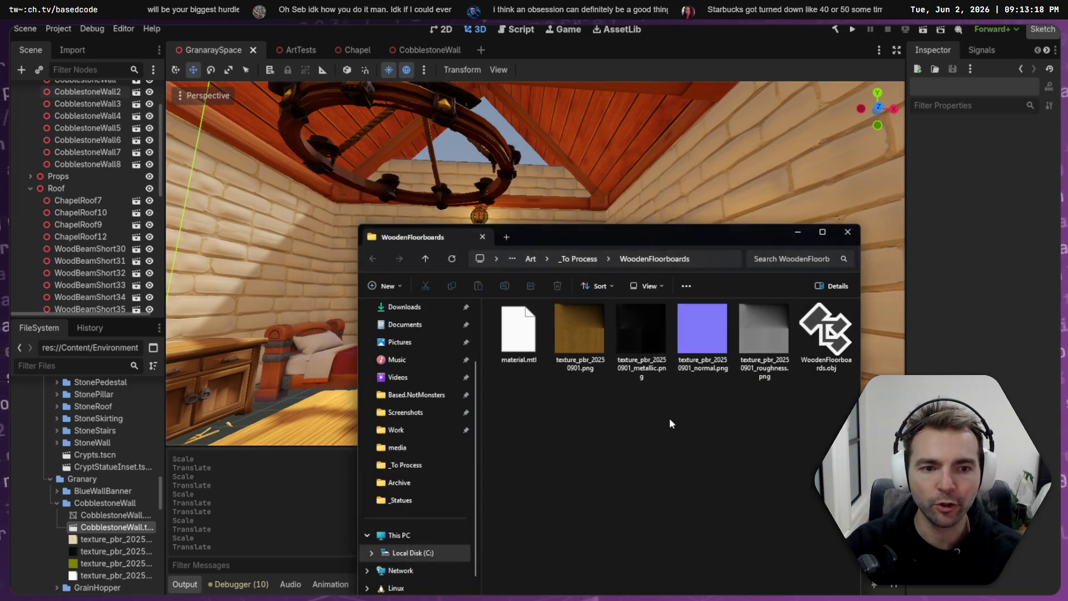
click(826, 334)
shift+click(579, 334)
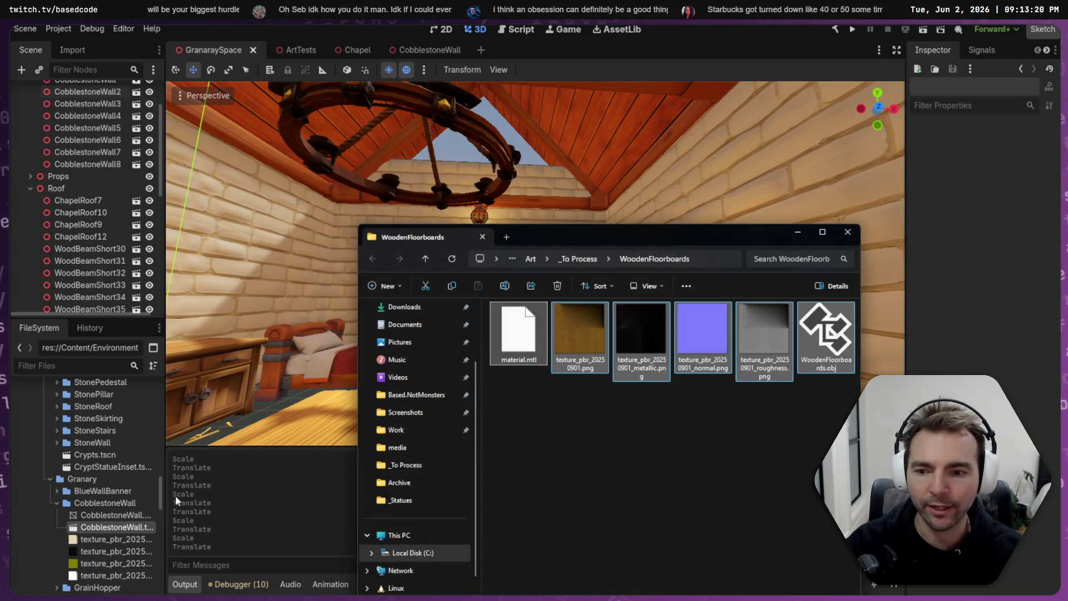
click(56, 502)
right_click(83, 478)
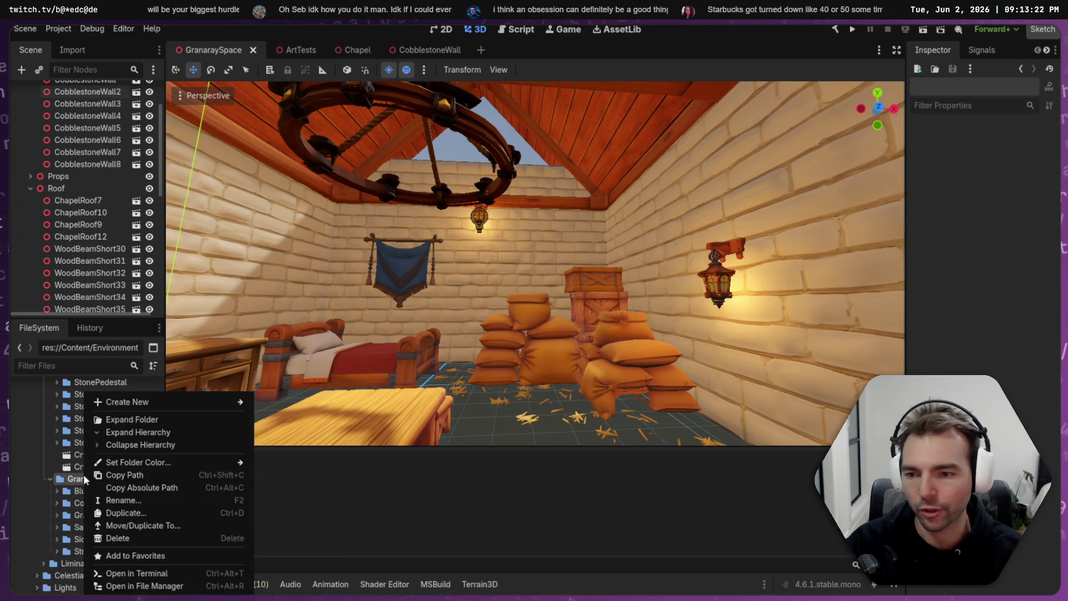
- Create a WoodenFloorboards folder inside Granary in the FileSystem dock
mouse_move(164, 401)
click(281, 402)
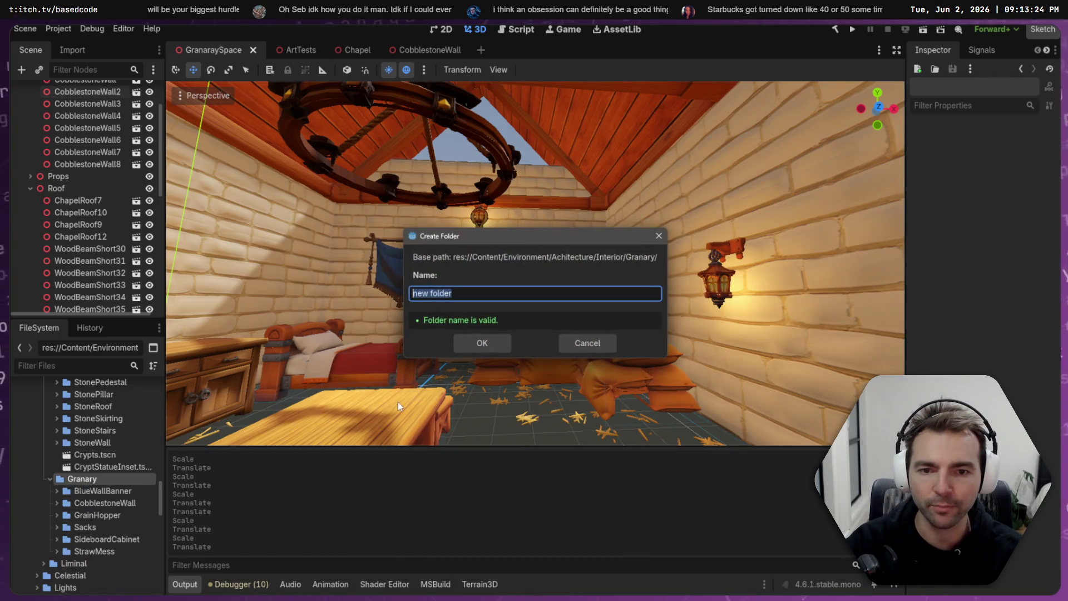
key(BackSpace)
text(WoodenFloorboards)
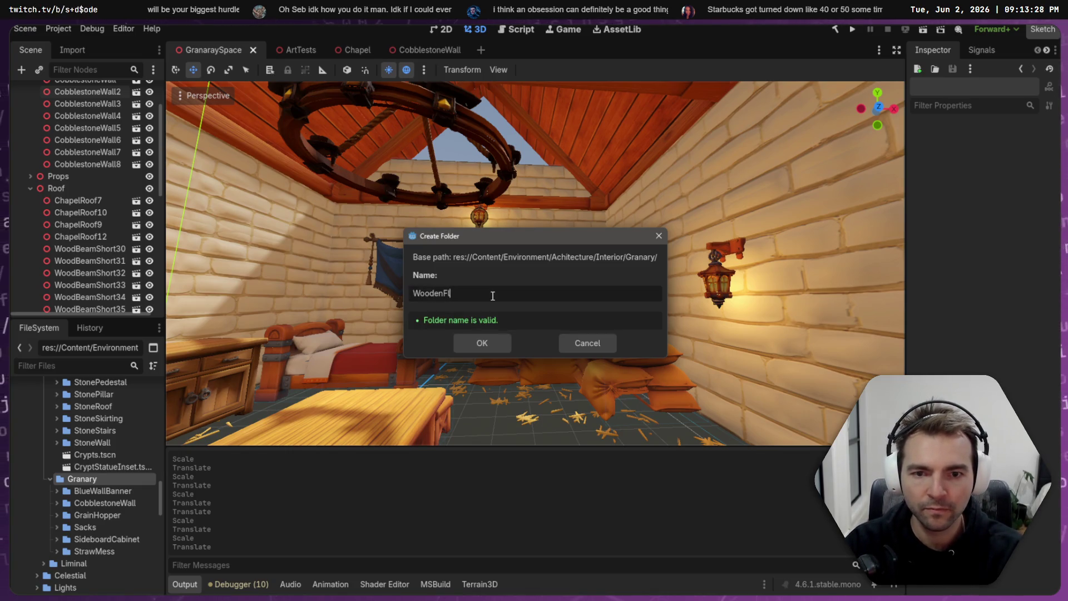
key(Return)
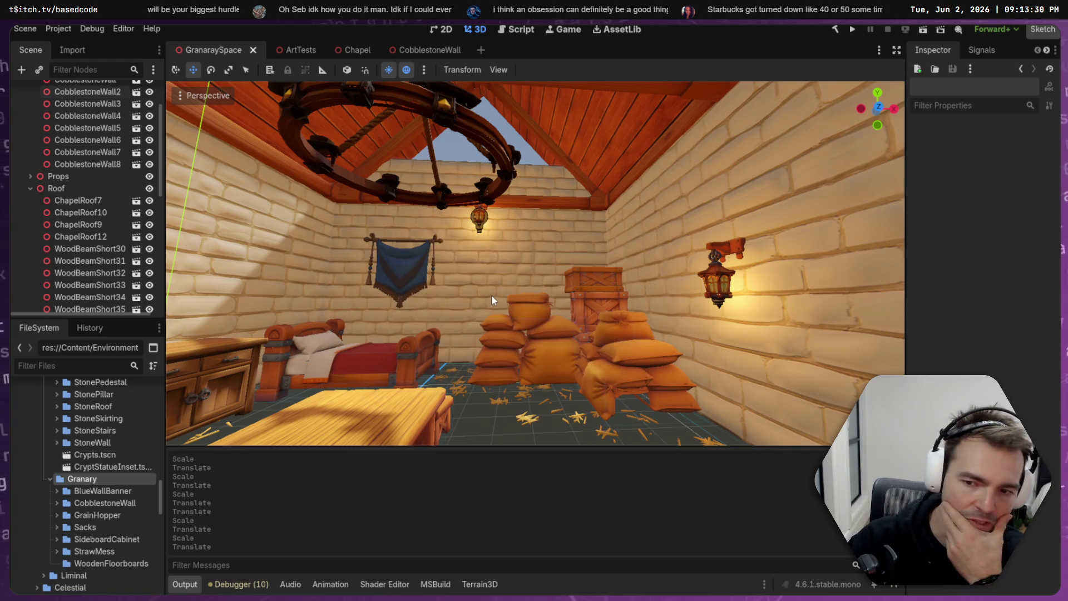
- Check the extracted files, then orbit the Hunyuan 3D floorboard preview to a new angle
key(alt+Tab)
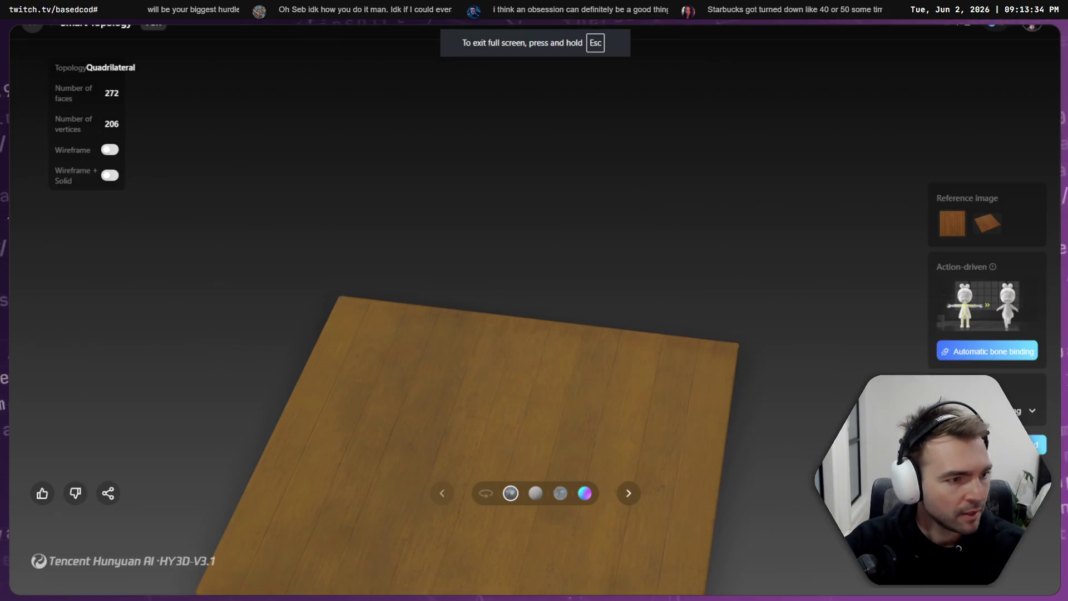
key(alt+Tab)
mouse_move(812, 512)
mouse_down()
mouse_move(605, 389)
mouse_move(677, 382)
mouse_move(588, 352)
mouse_move(546, 382)
mouse_move(551, 412)
mouse_up()
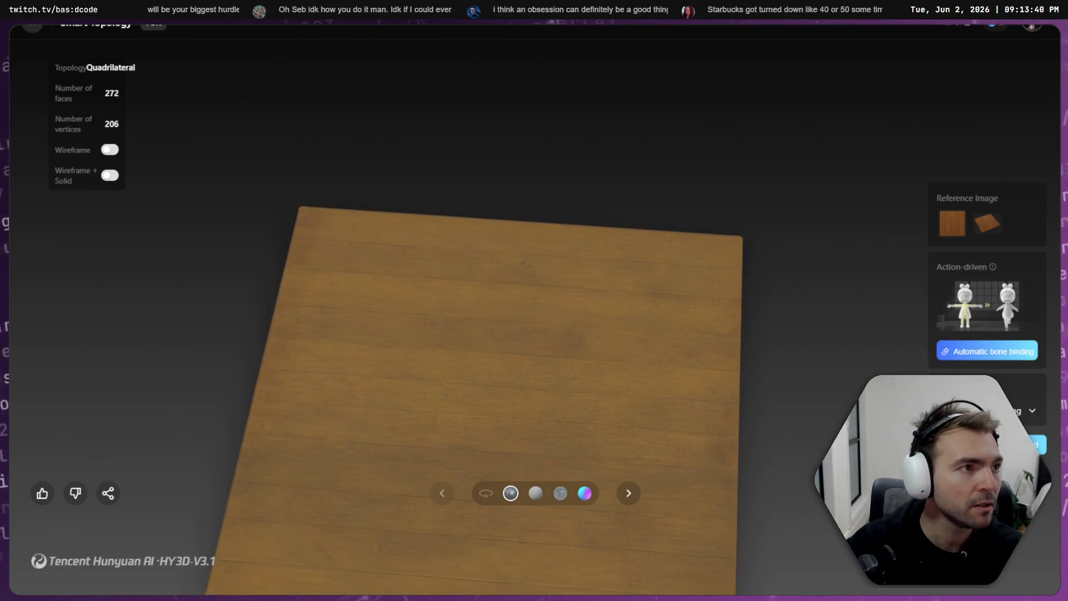
key(ctrl+n)
- Search Google for 'maple boards' and open the Boos Maple Chopping Board listing
text(maple boards)
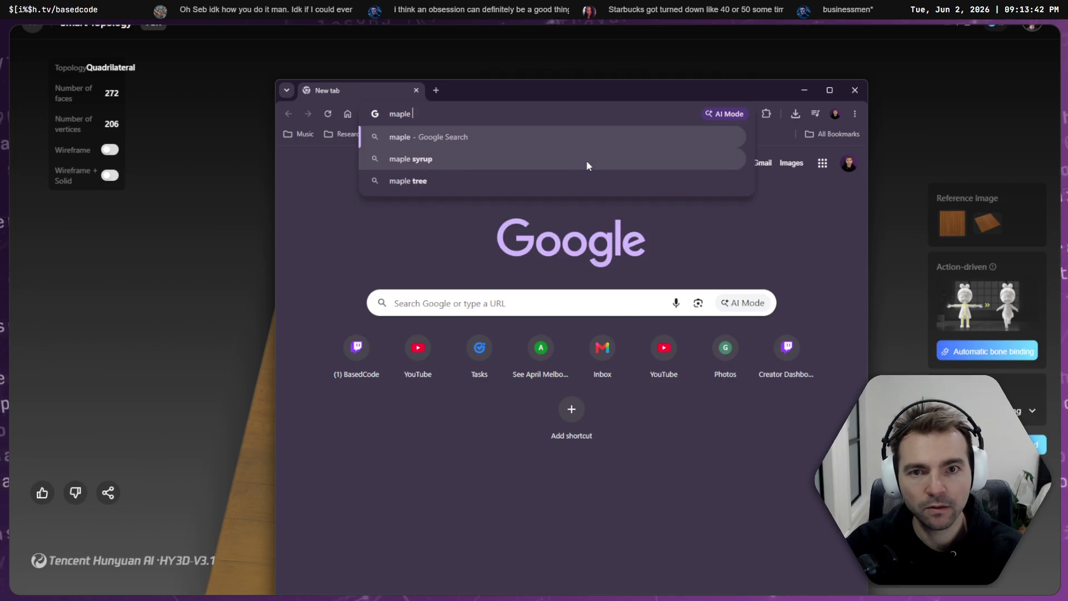
key(Return)
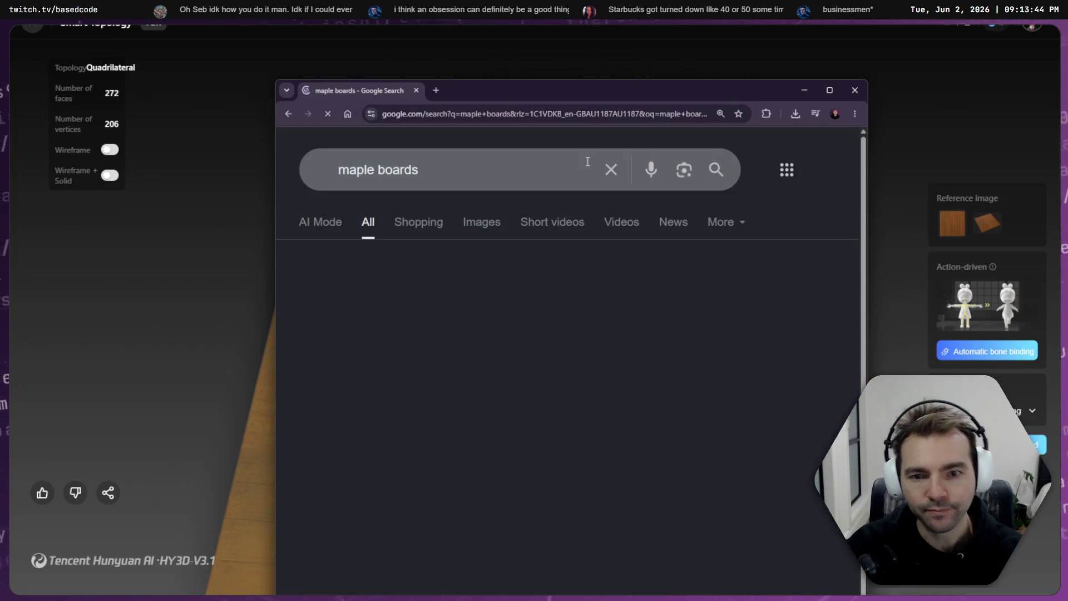
scroll(406, 250, down, 4)
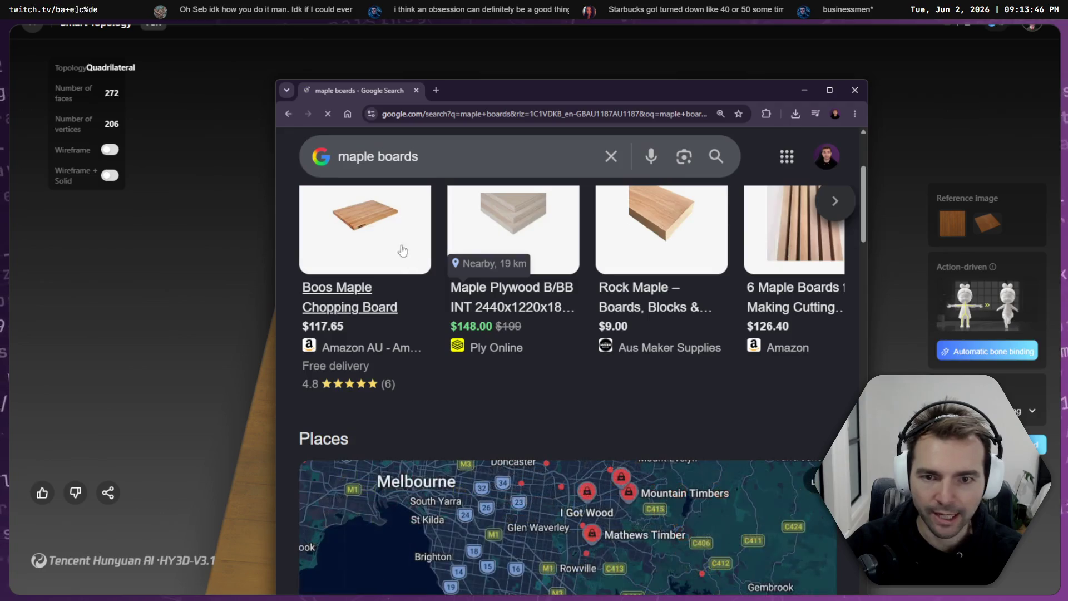
click(406, 250)
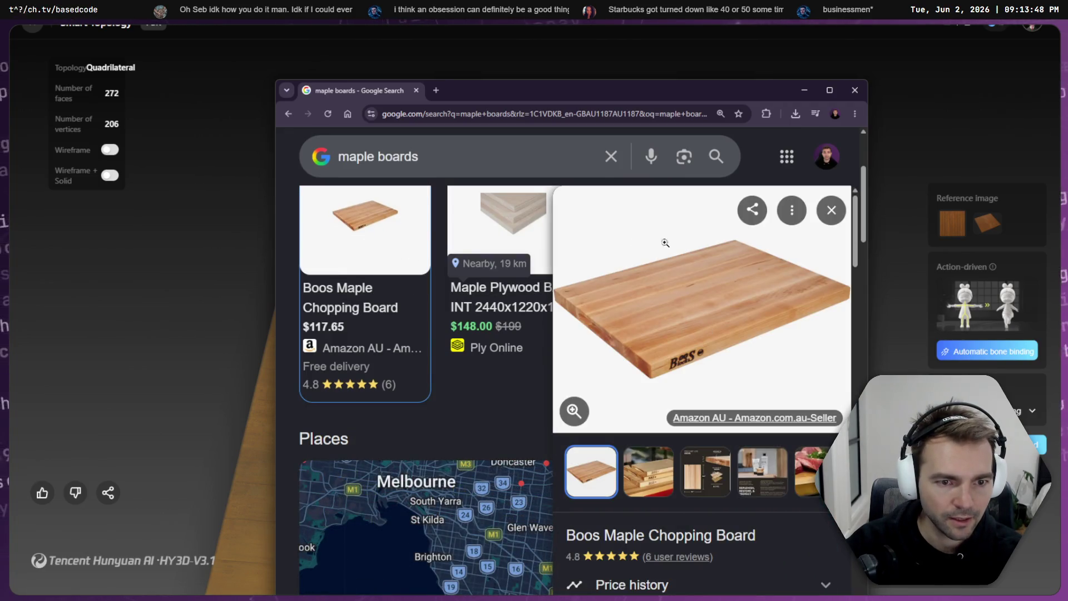
scroll(694, 248, down, 5)
scroll(694, 248, up, 5)
- Change the search to 'oak boards', browse the results, and put the window away
click(459, 160)
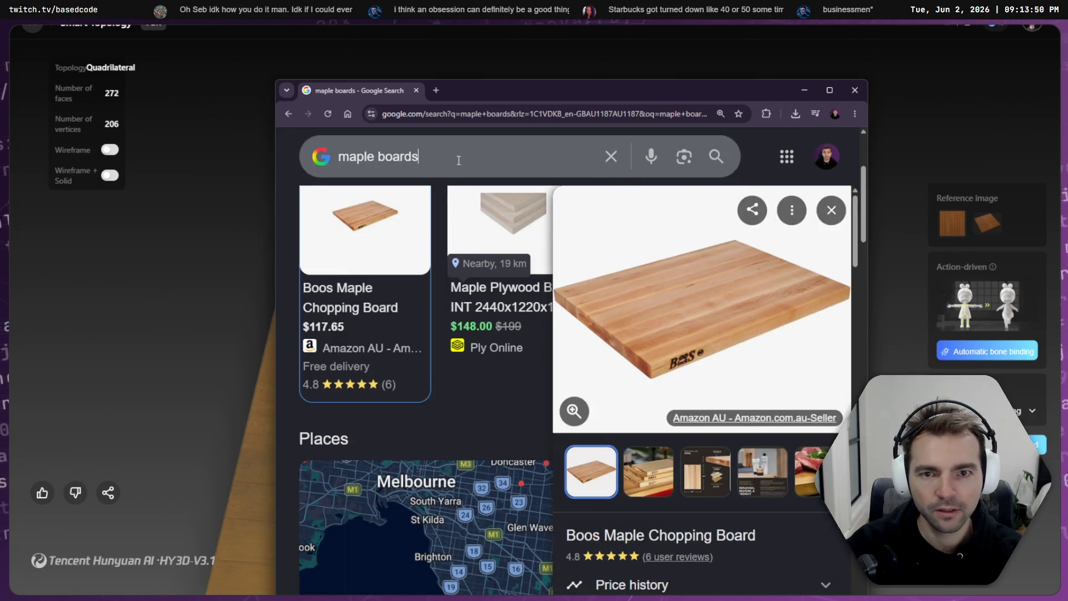
key(ctrl+shift+Right)
text(oak)
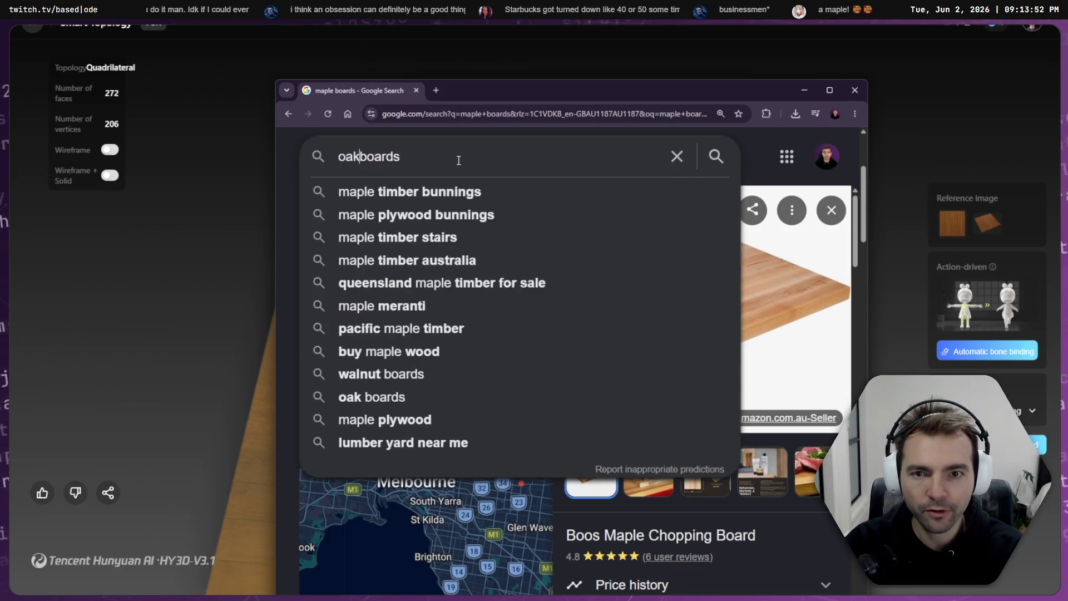
key(Return)
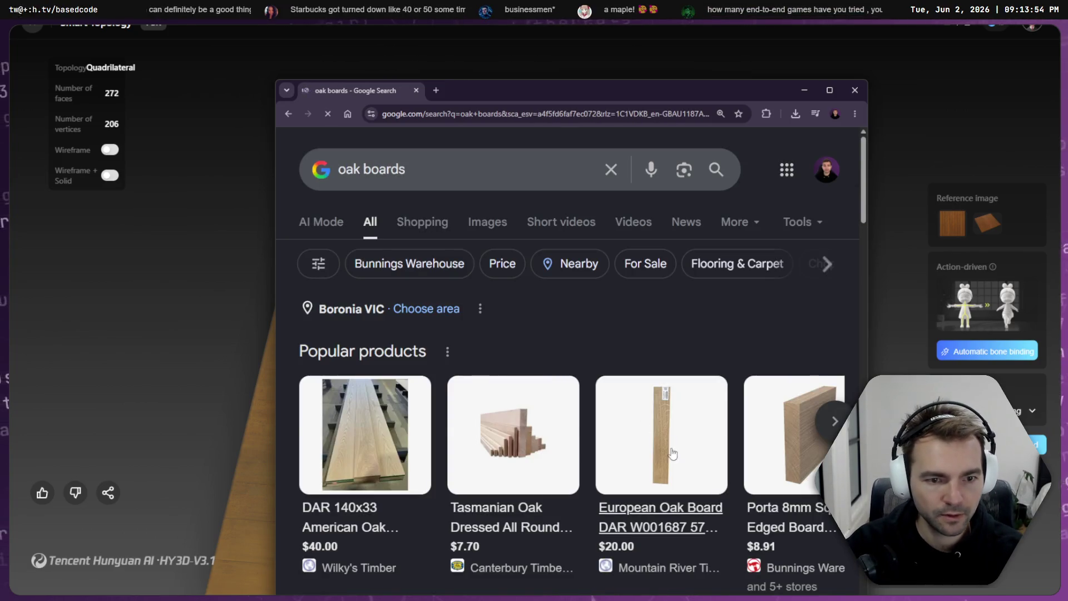
scroll(662, 384, down, 2)
scroll(801, 338, down, 2)
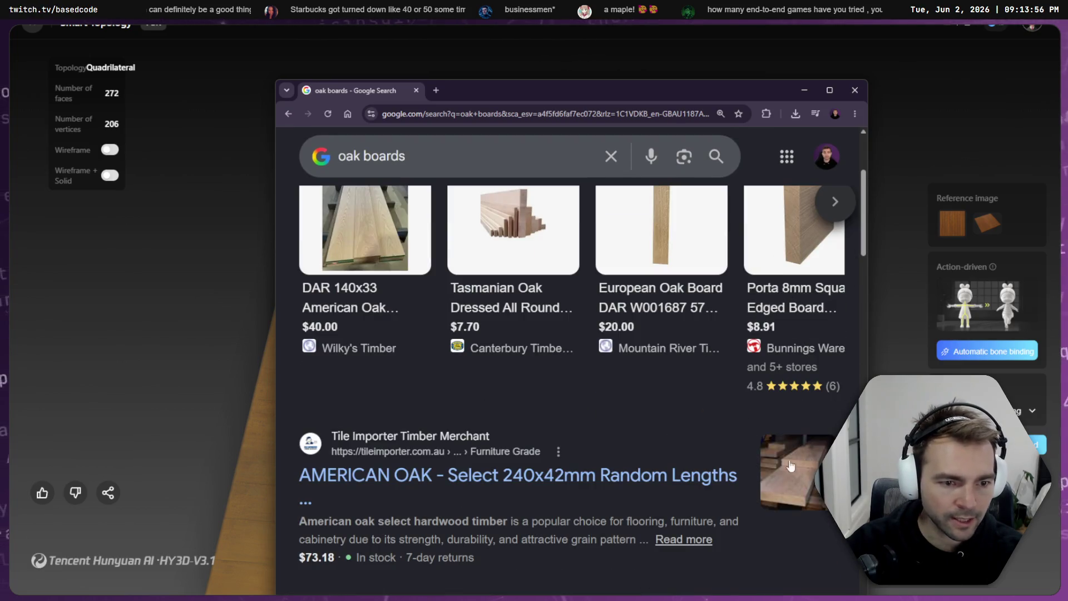
double_click(363, 159)
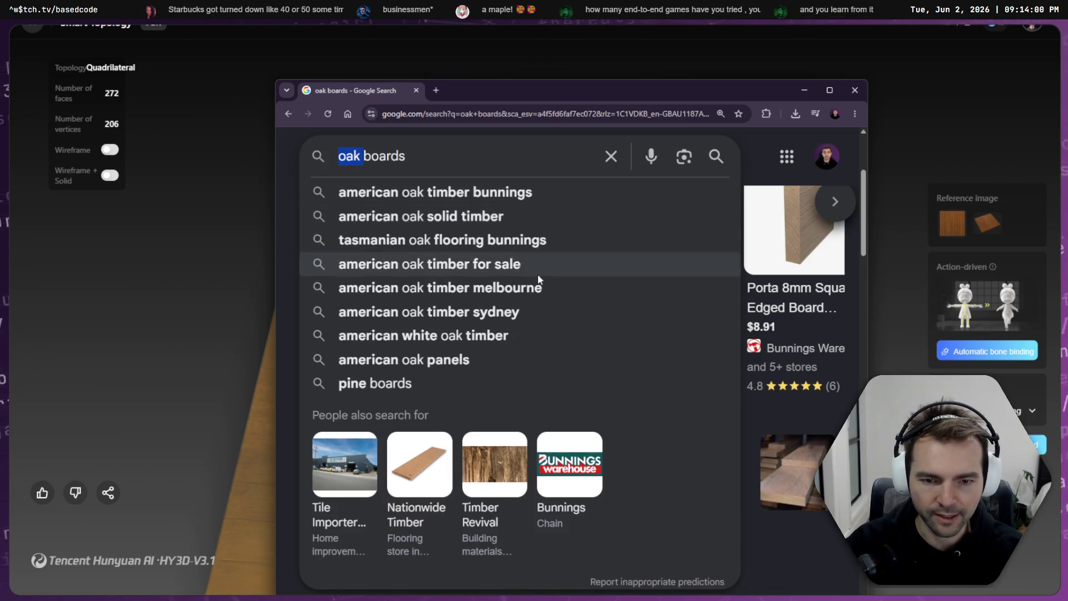
scroll(556, 295, down, 3)
scroll(790, 348, down, 4)
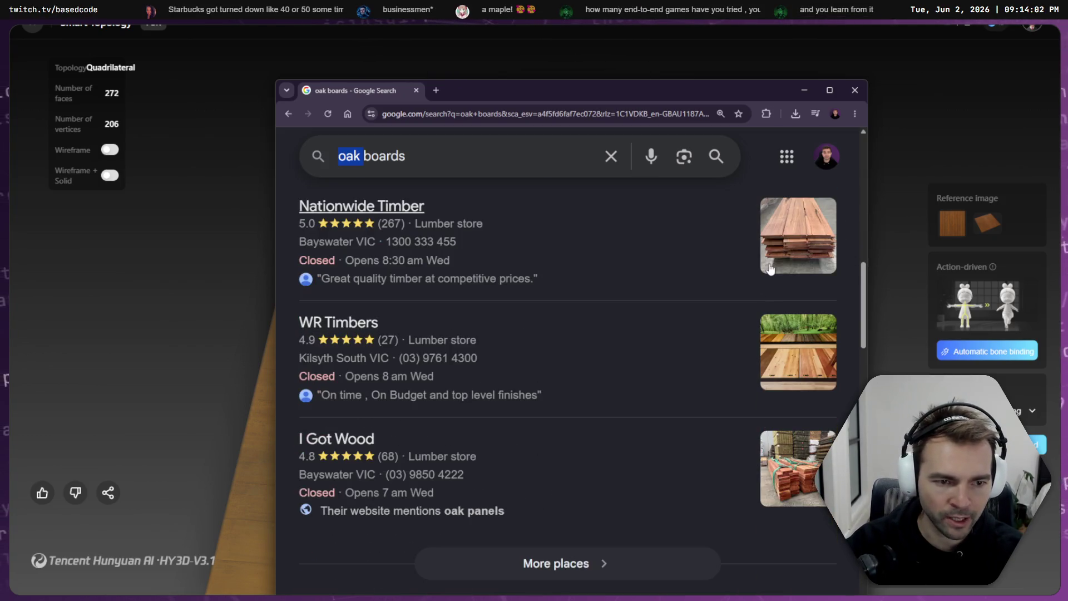
click(230, 413)
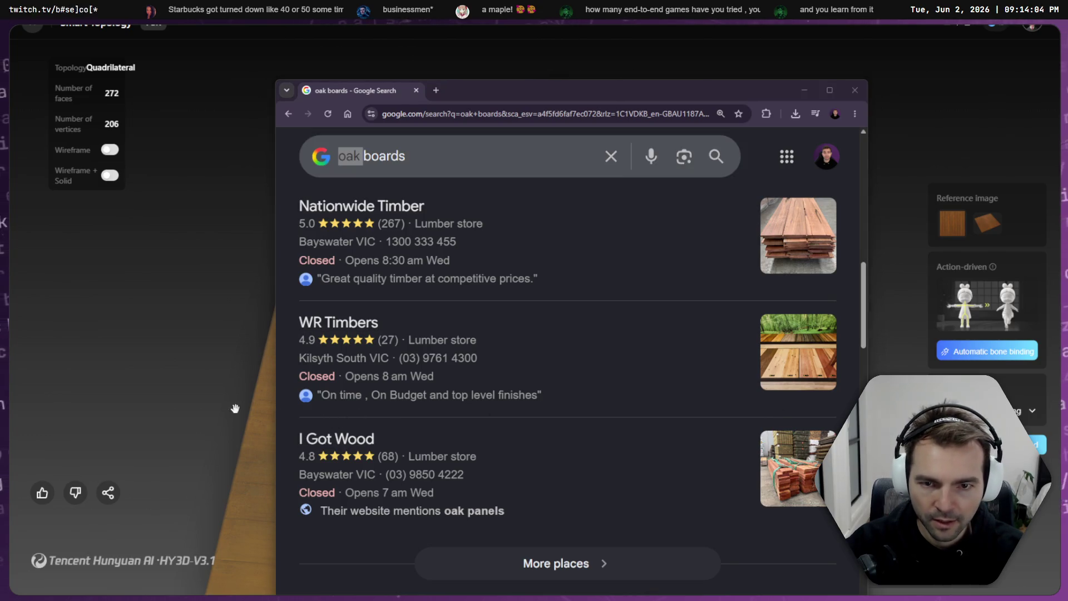
click(208, 354)
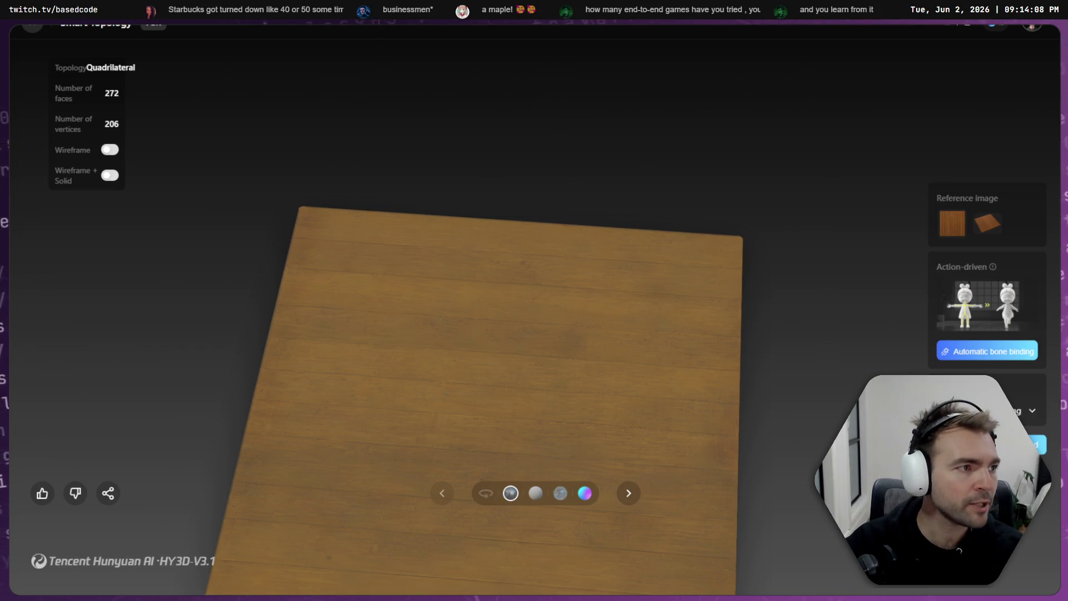
- Rename the extracted WoodenFloorboards folder to OakFloorboards
key(alt+Tab)
key(alt+Tab)
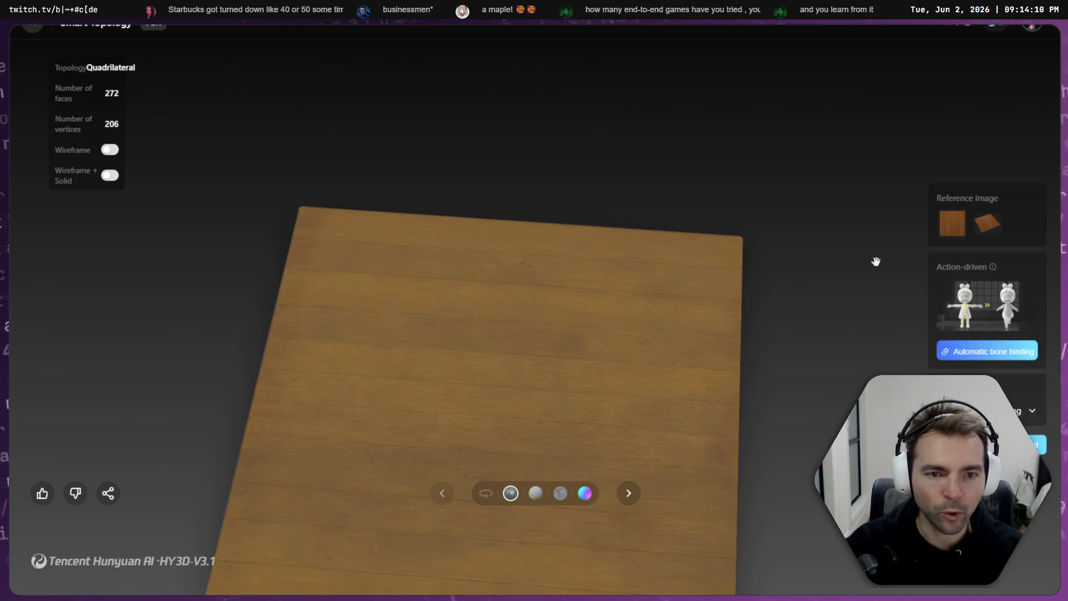
key(alt+Tab)
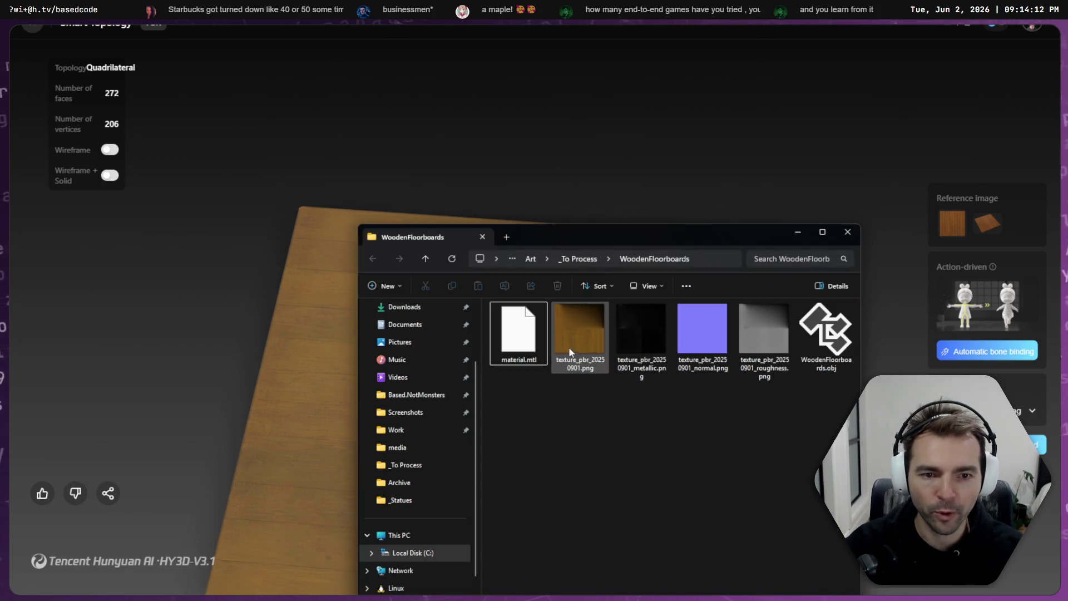
click(613, 257)
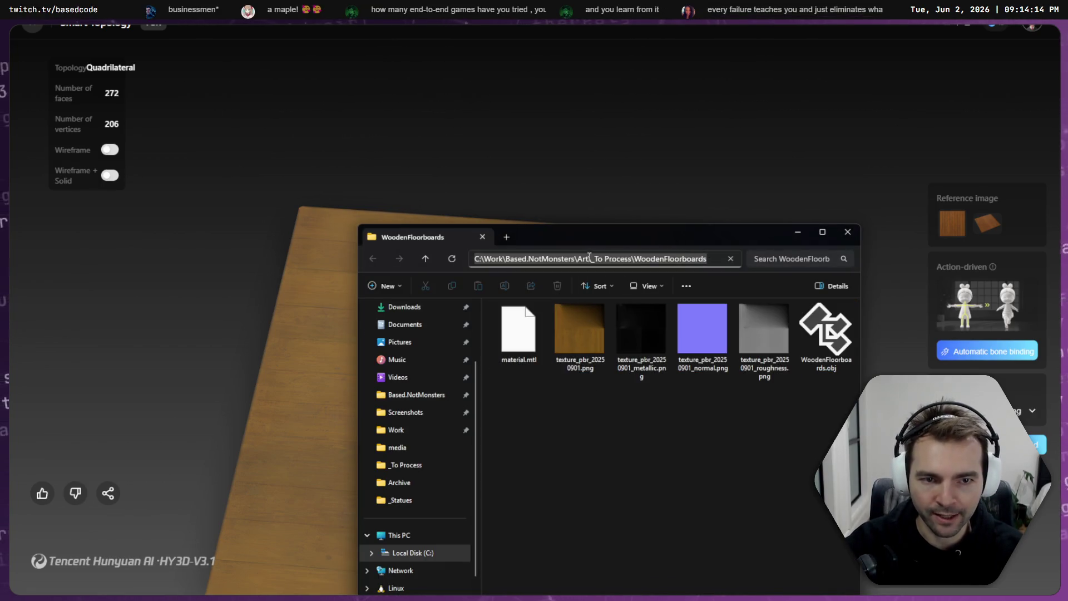
click(597, 378)
click(581, 258)
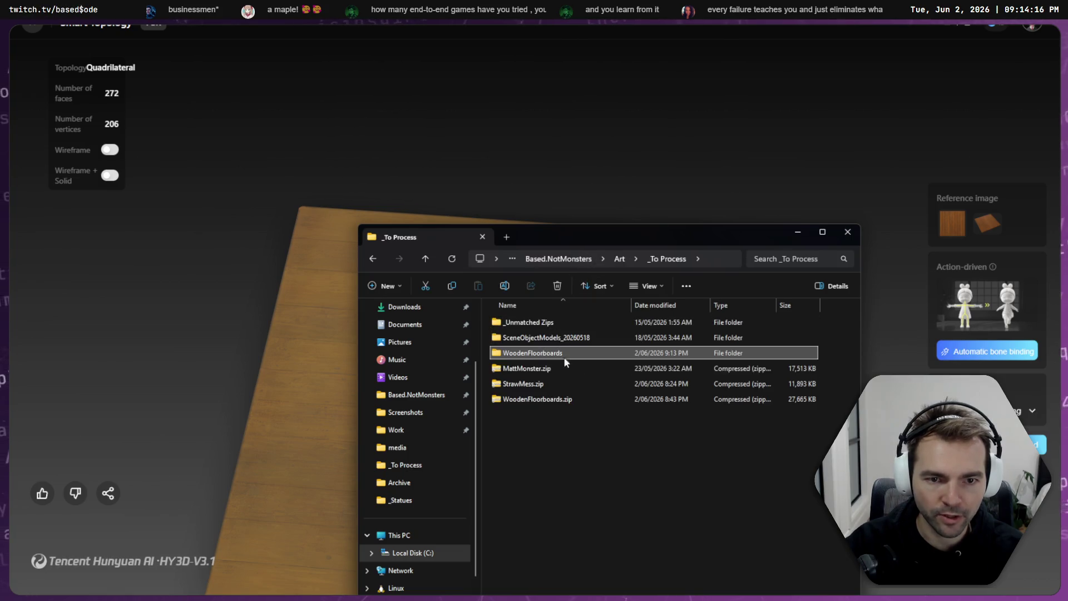
click(563, 352)
key(Home)
text(Oak)
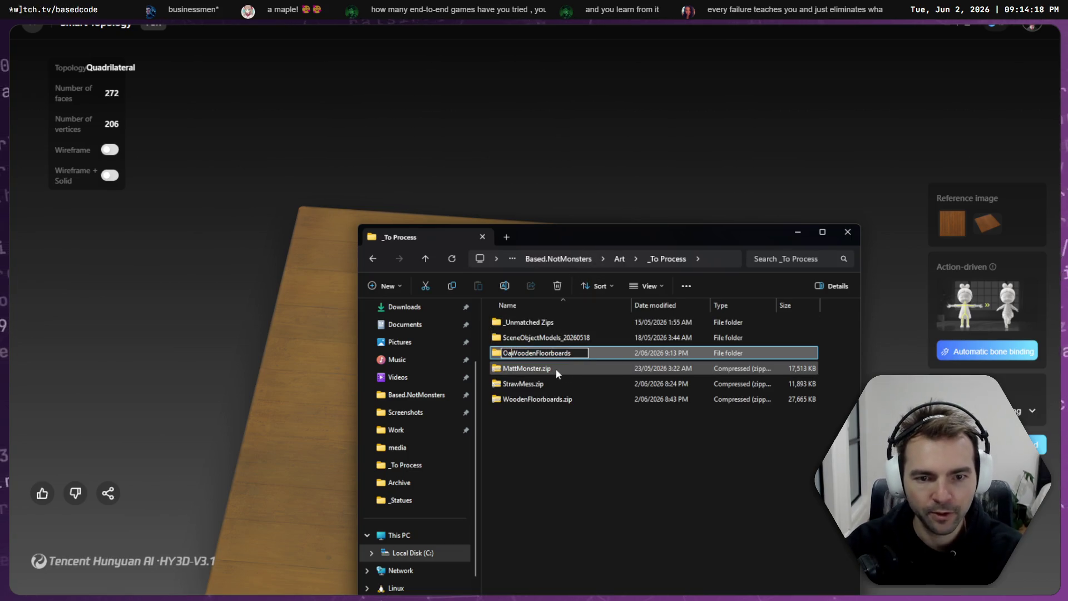
key(Return)
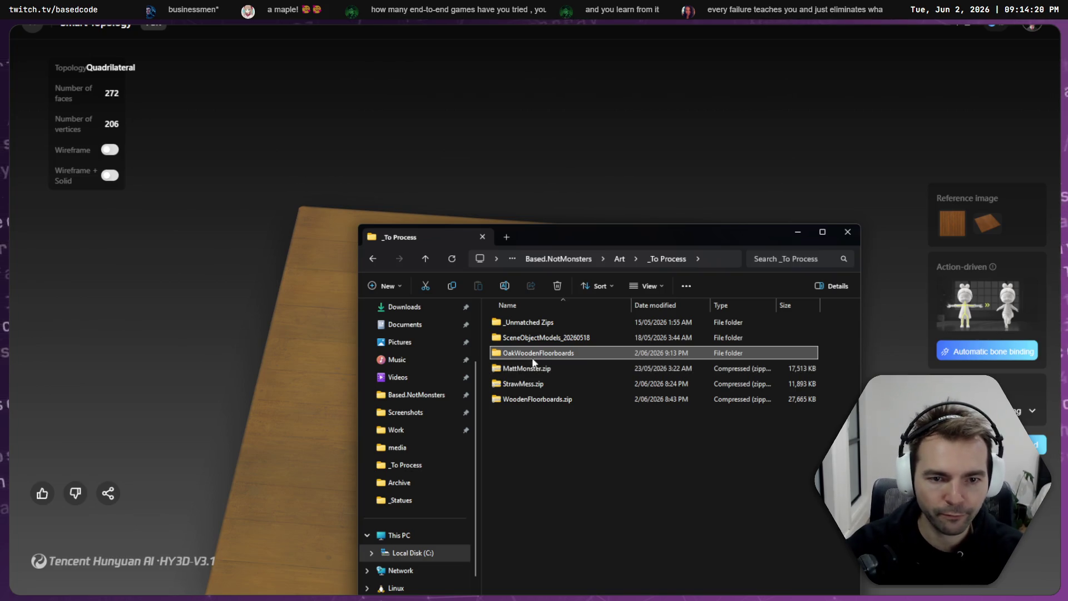
key(F2)
key(Home)
key(Right)
key(Right)
key(Right)
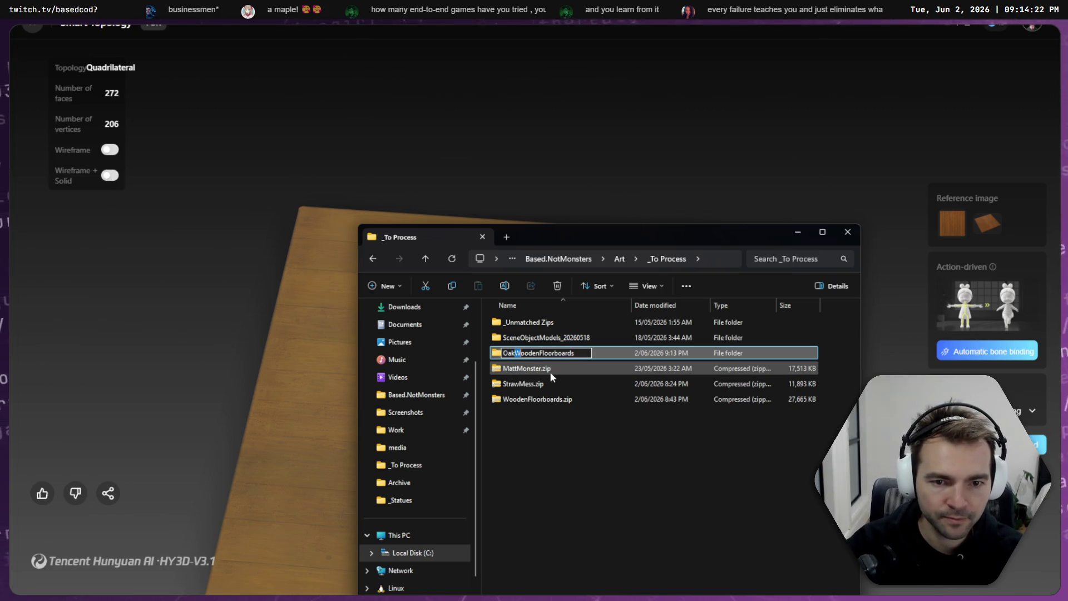
key(Delete)
key(Return)
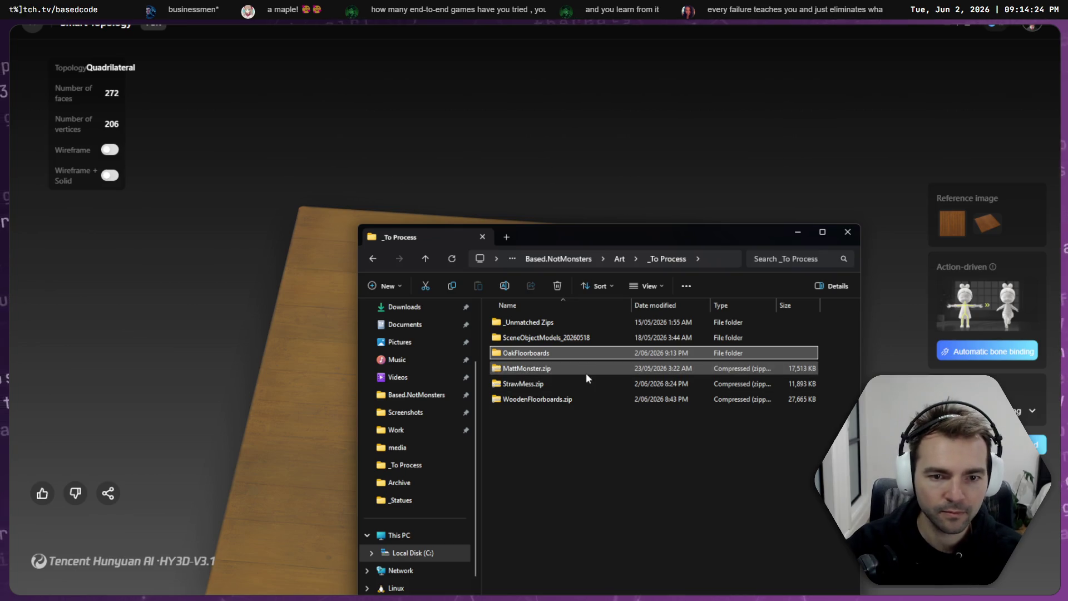
- Rename WoodenFloorboards.zip to OakFloorboards.zip
click(529, 403)
key(F2)
key(Home)
text(Oak)
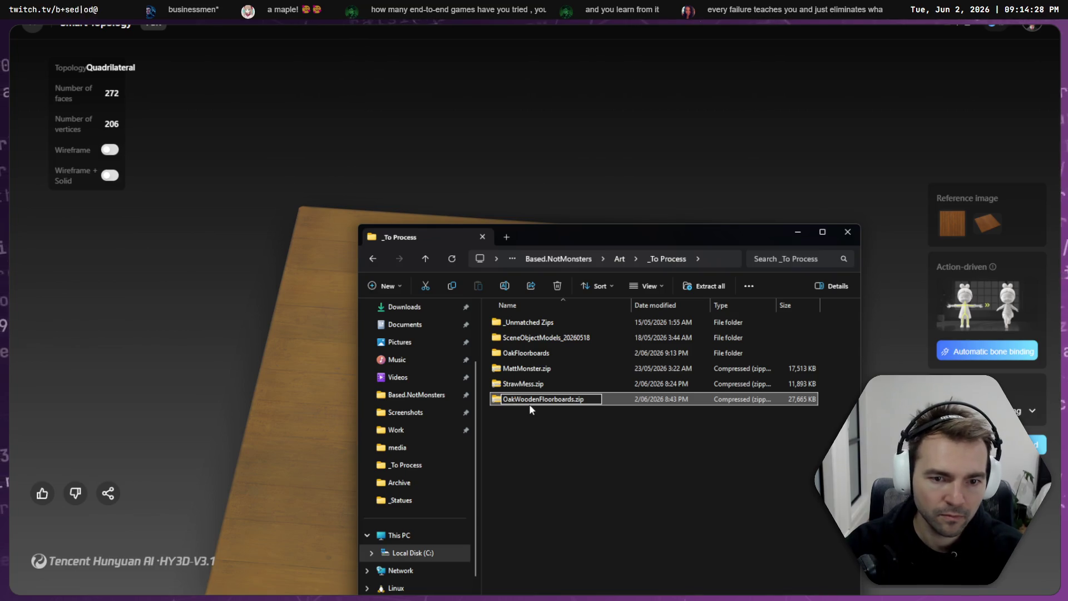
key(Delete)
key(Return)
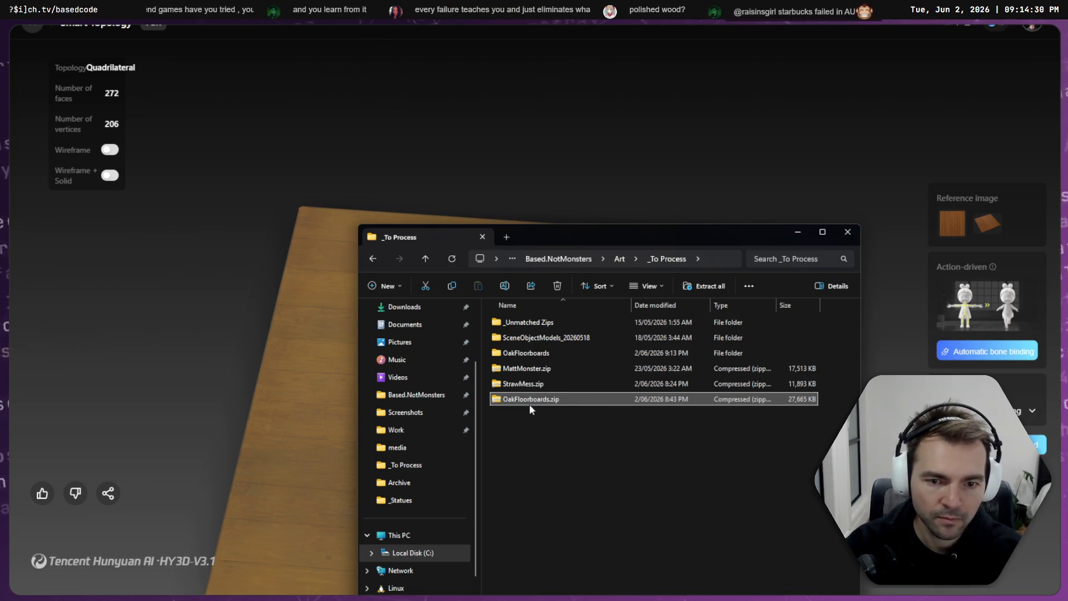
- Open OakFloorboards, rename the model to OakFloorboards.obj, and select every file except the zip
click(534, 353)
double_click(534, 353)
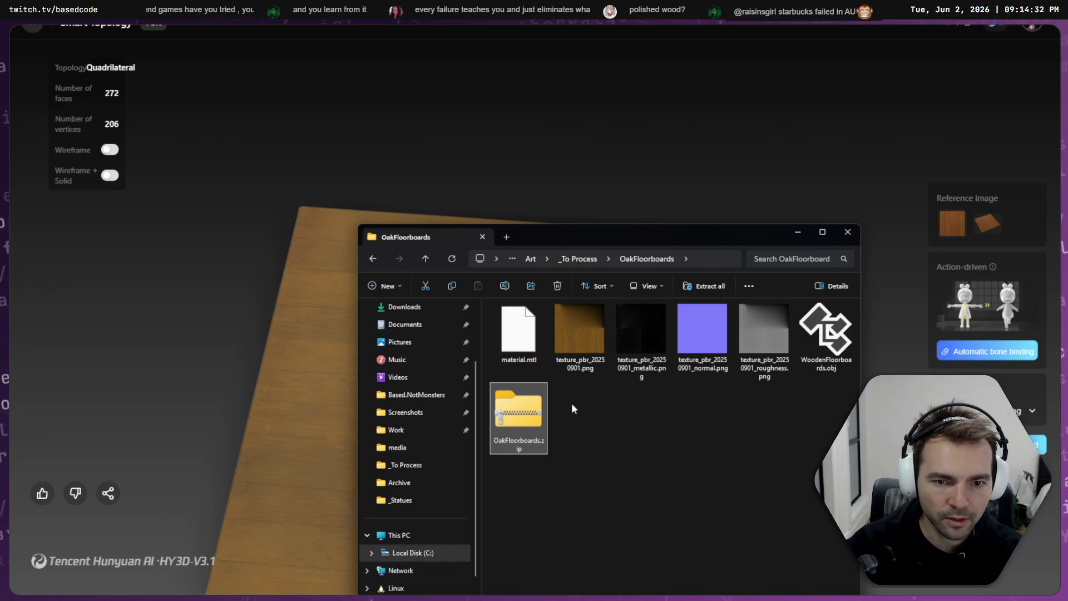
click(832, 368)
click(832, 369)
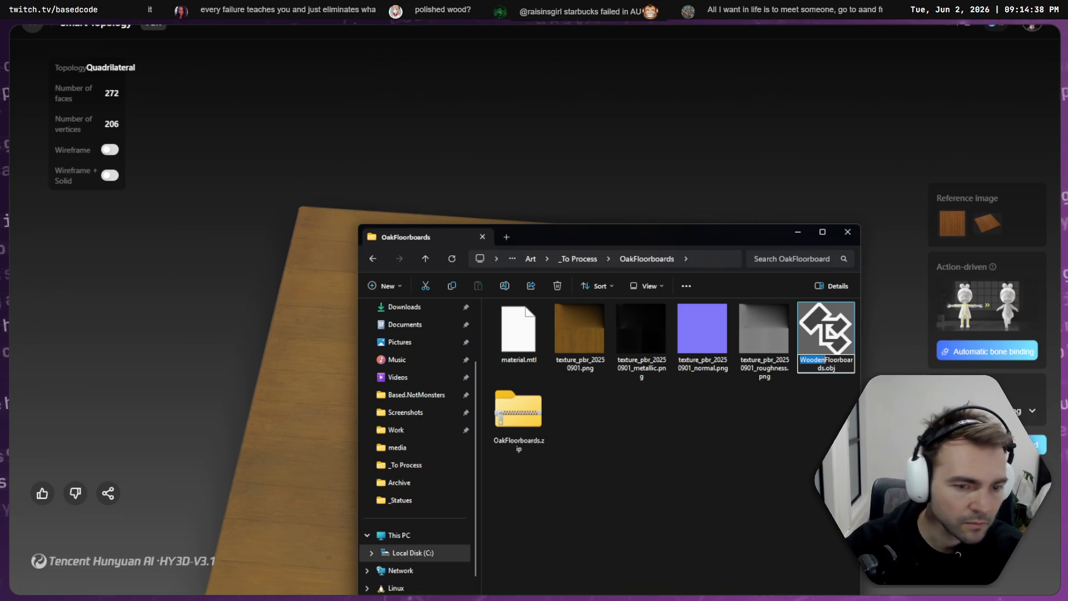
text(Oak)
key(Return)
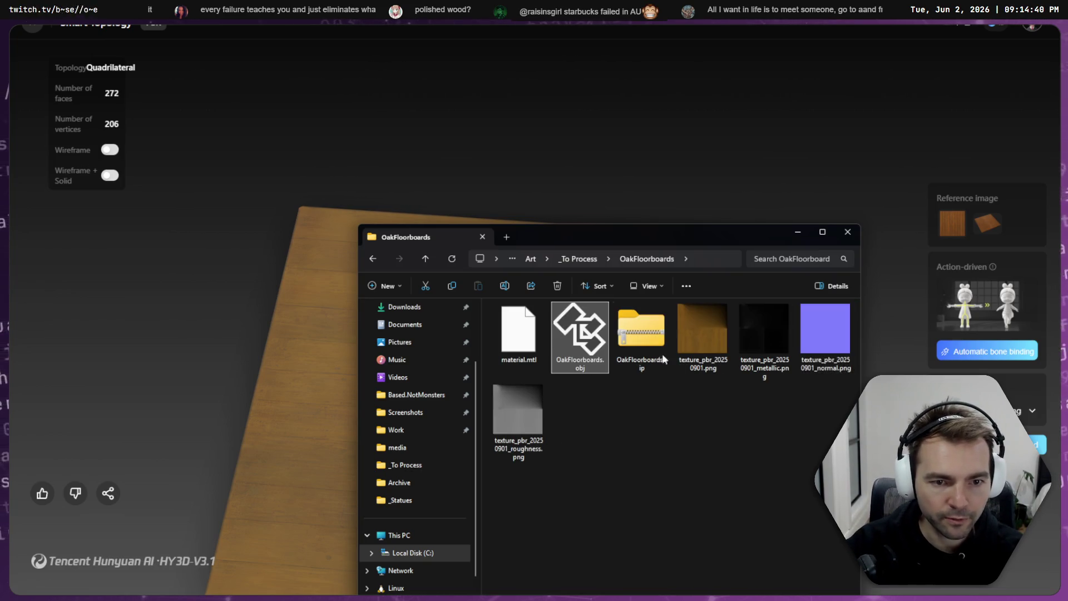
key(ctrl+a)
ctrl+click(641, 334)
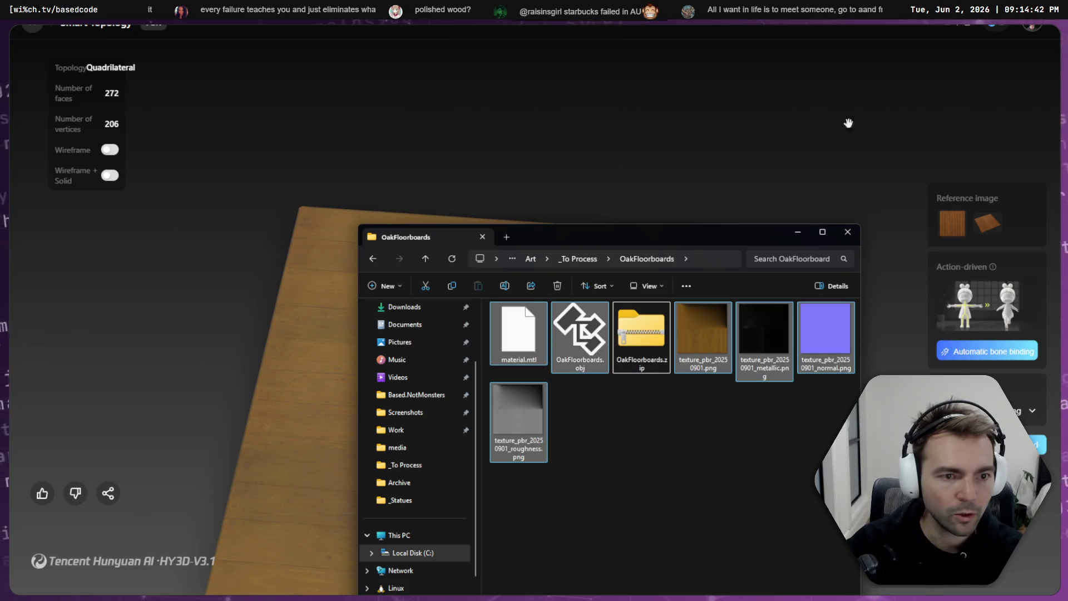
click(806, 105)
key(super+Down)
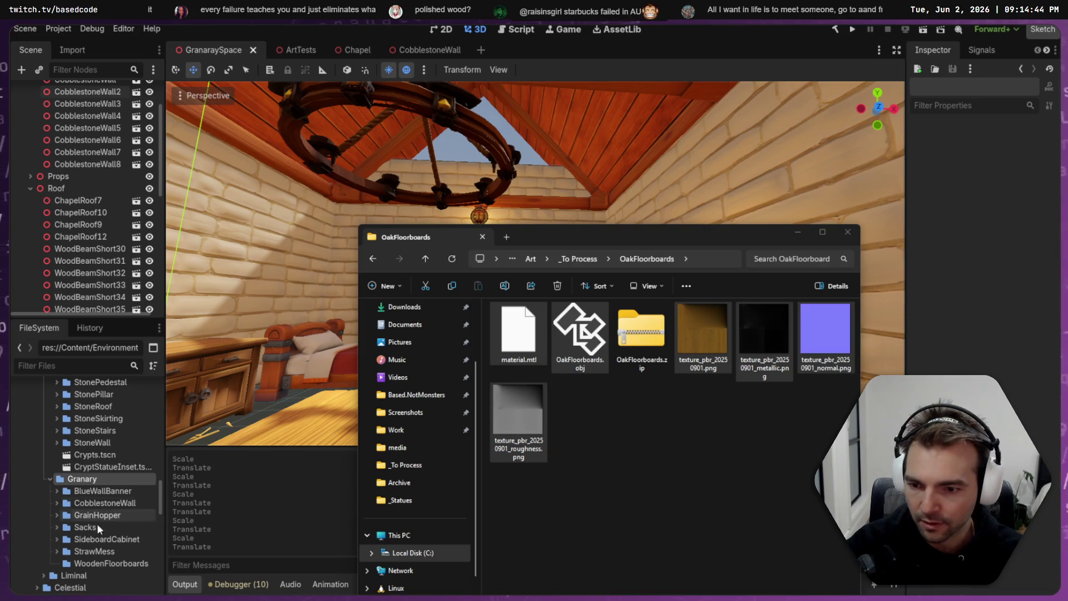
- Create an OakFloorboards folder inside Granary in the FileSystem dock
right_click(92, 563)
click(154, 386)
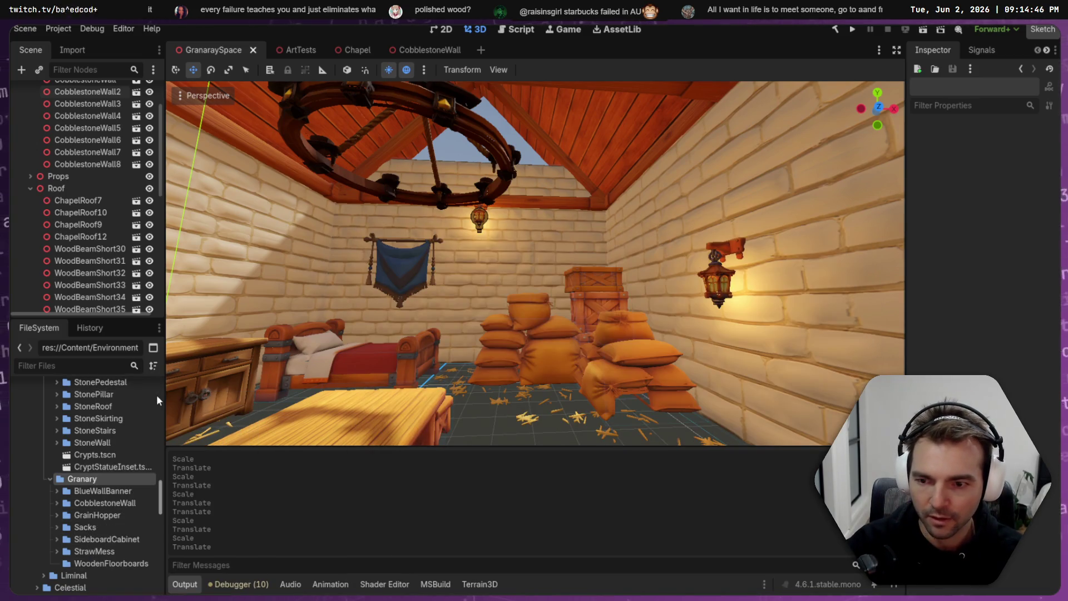
right_click(156, 395)
click(274, 401)
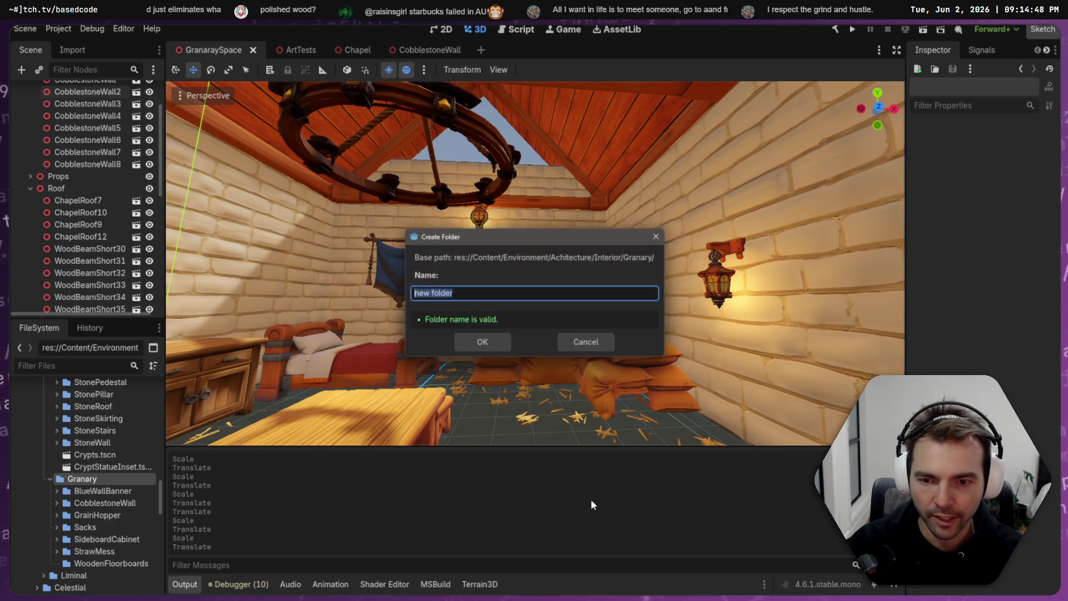
text(Oak)
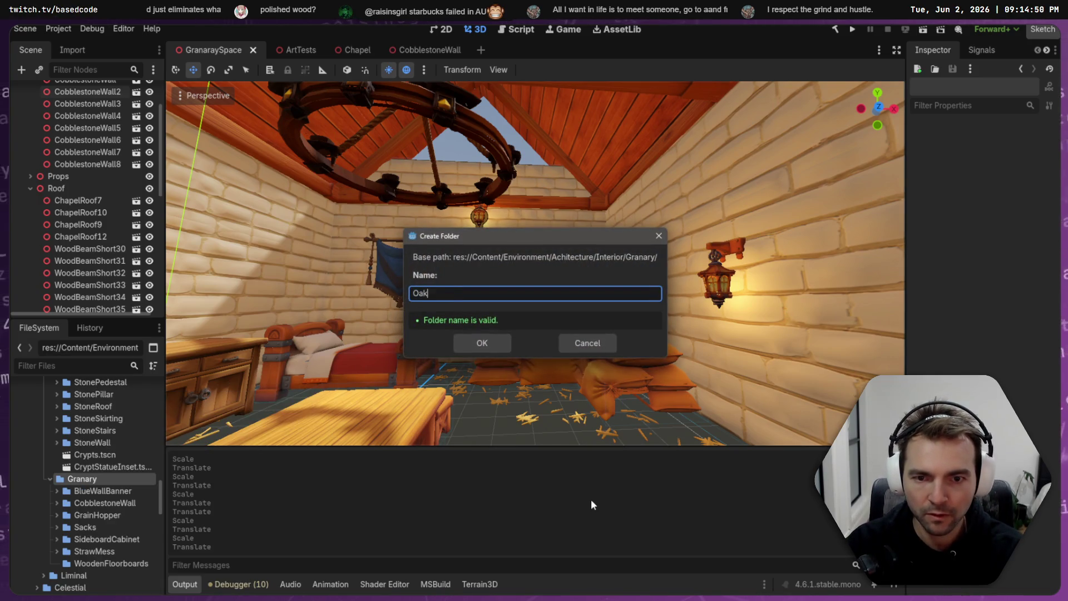
text(Floorboards)
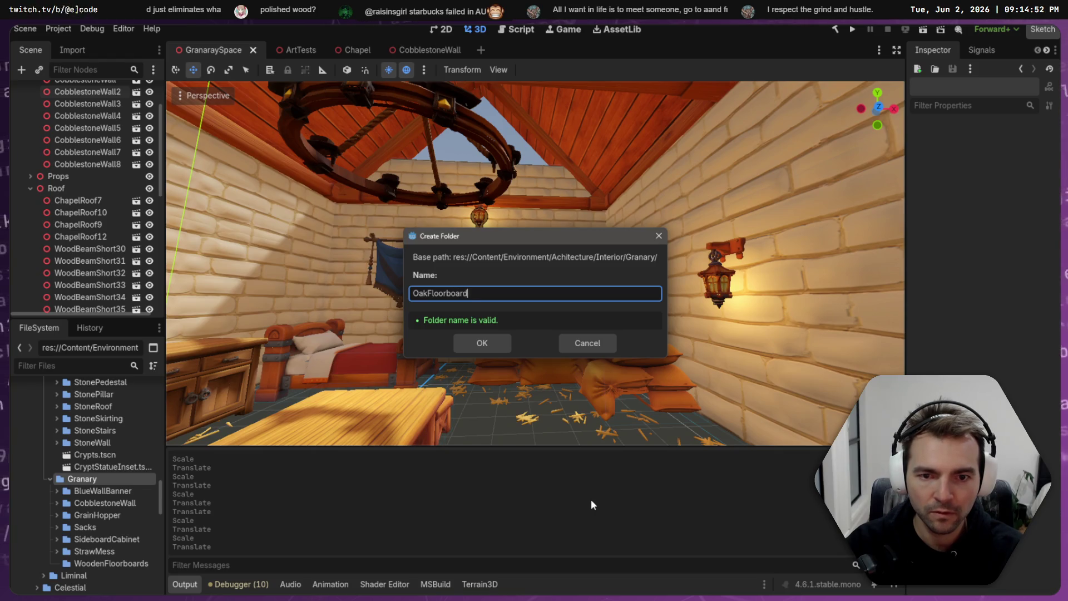
key(Return)
key(alt+Tab)
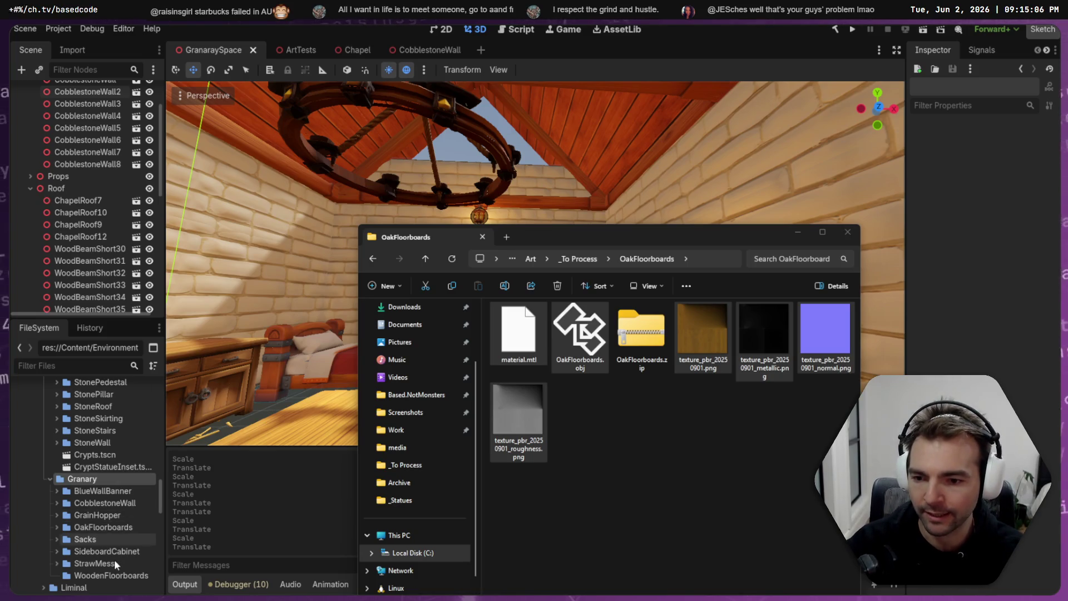
- Delete the old WoodenFloorboards folder and expand OakFloorboards to show the copied floorboard files
click(111, 577)
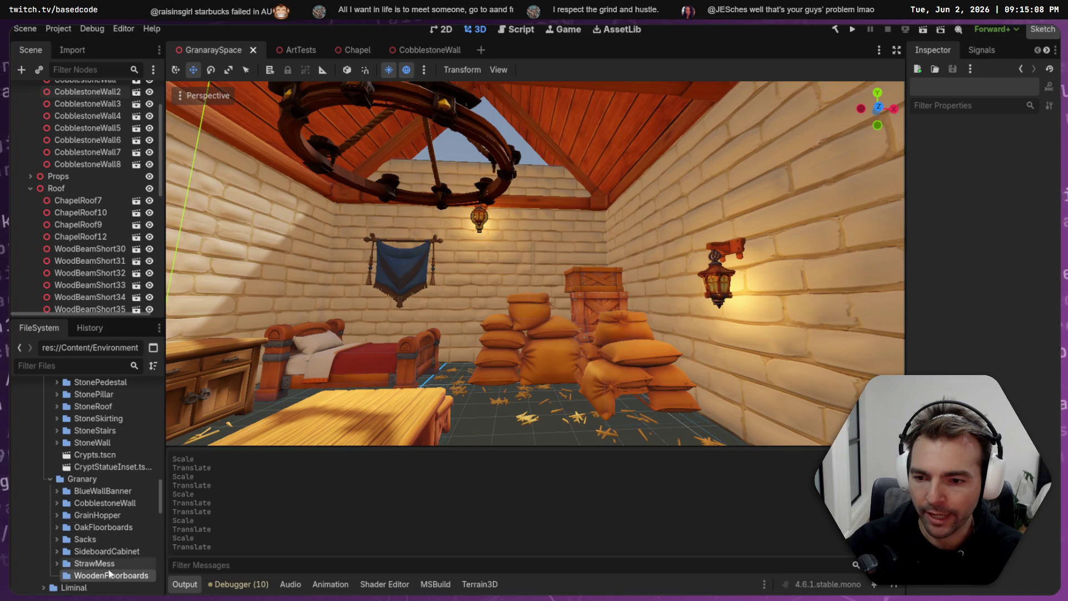
key(Delete)
click(452, 354)
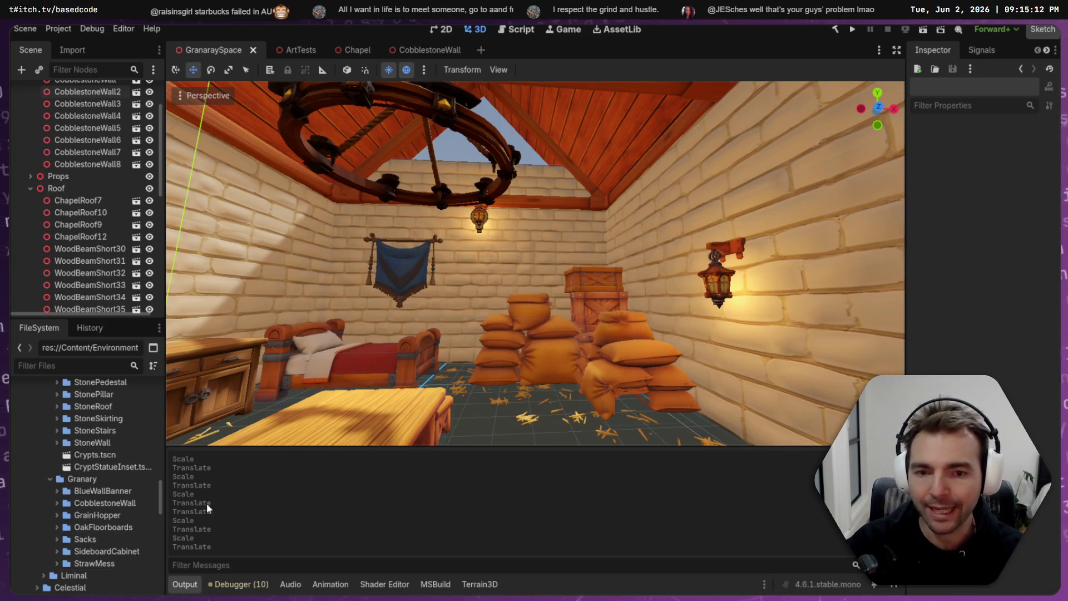
key(alt+Tab)
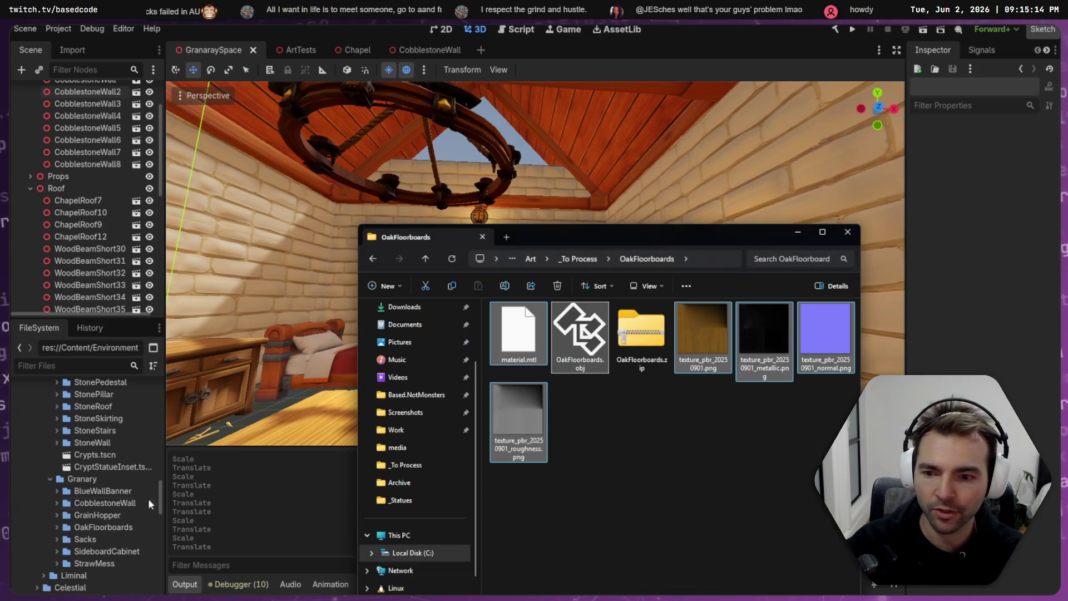
click(57, 527)
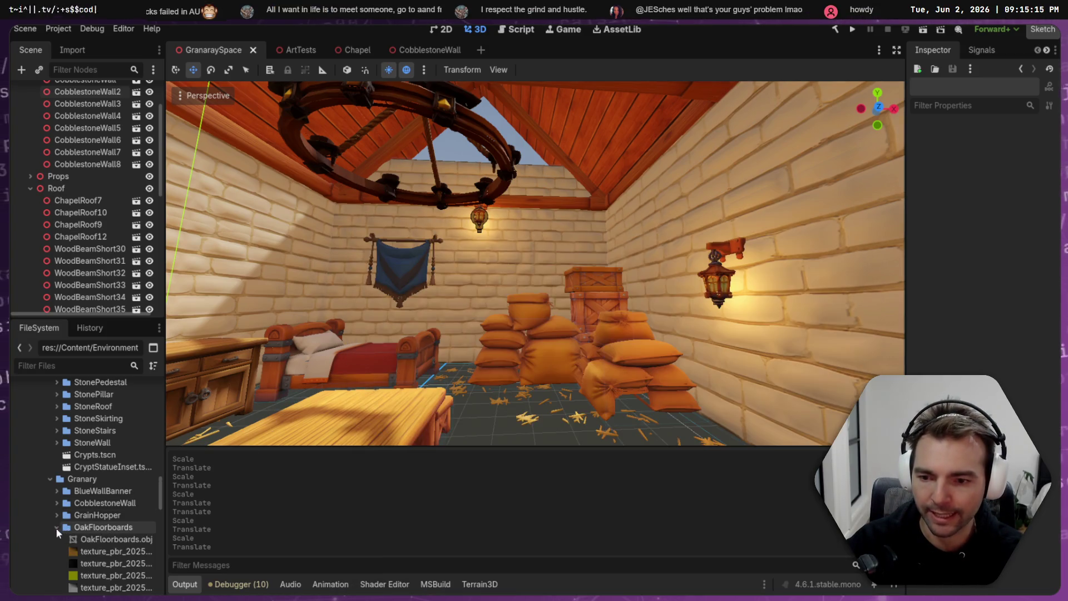
- Create a new scene named OakFloorboards in the OakFloorboards folder
right_click(91, 528)
mouse_move(165, 401)
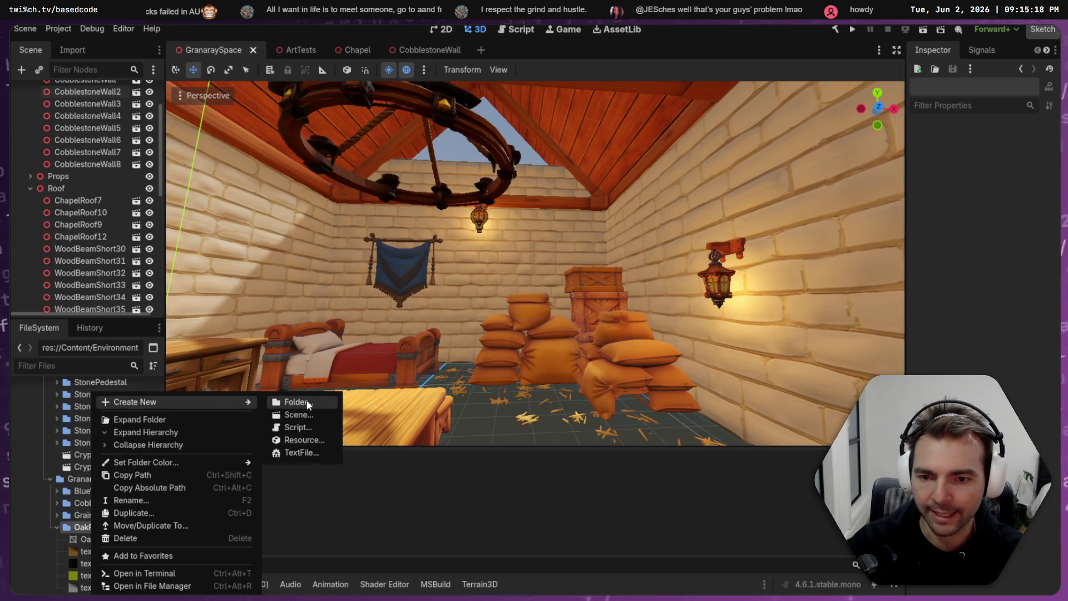
click(320, 413)
text(O)
text(G)
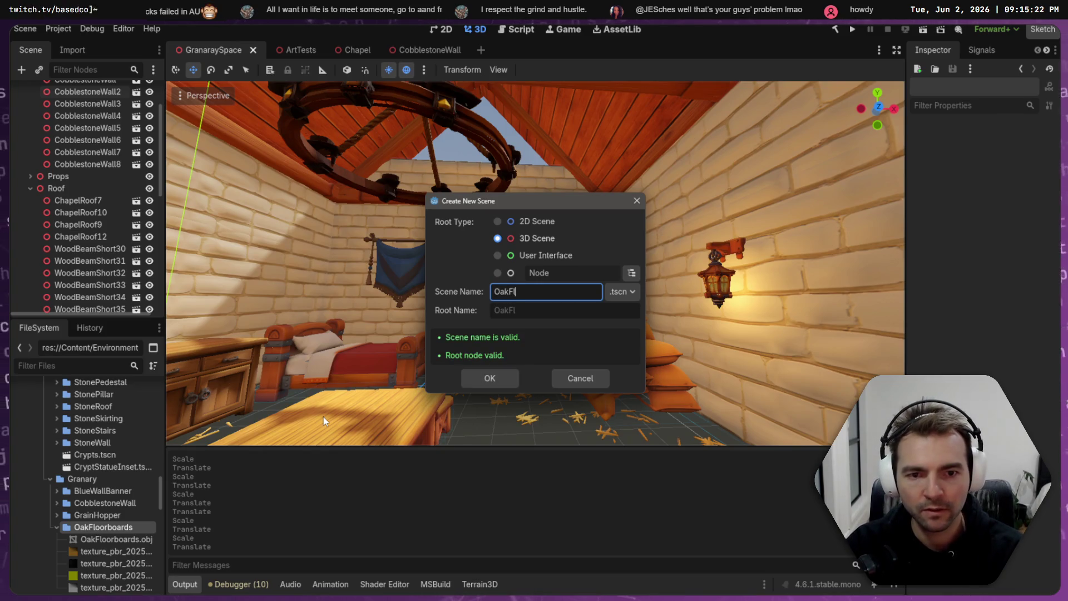
text(s)
key(Return)
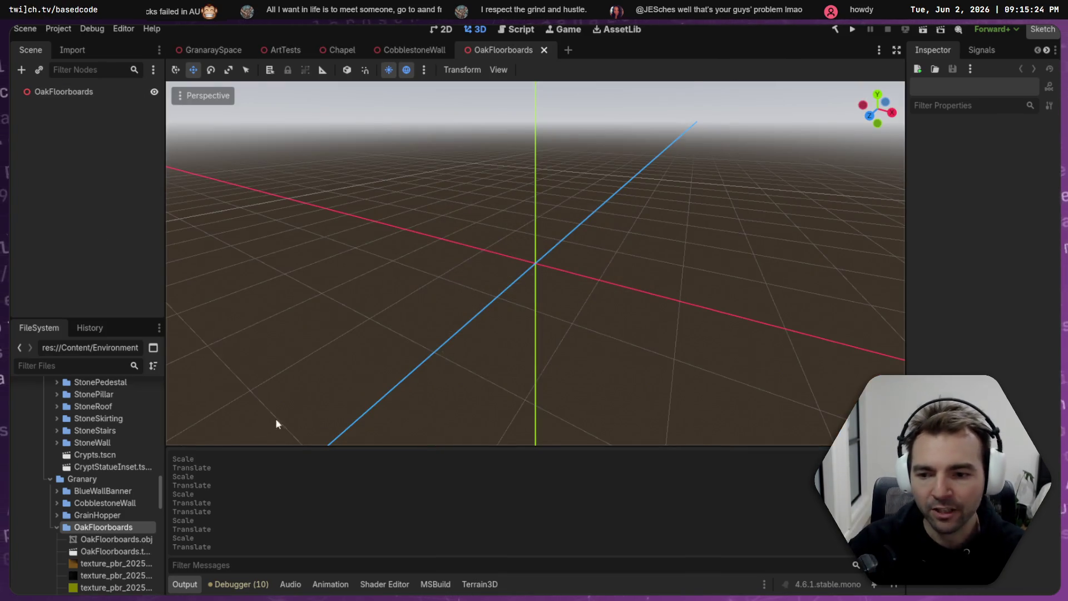
- Place OakFloorboards.obj in the scene, reset its position to the origin, and scale it into a floor slab
mouse_move(142, 538)
mouse_down()
mouse_move(461, 348)
mouse_move(527, 266)
mouse_up()
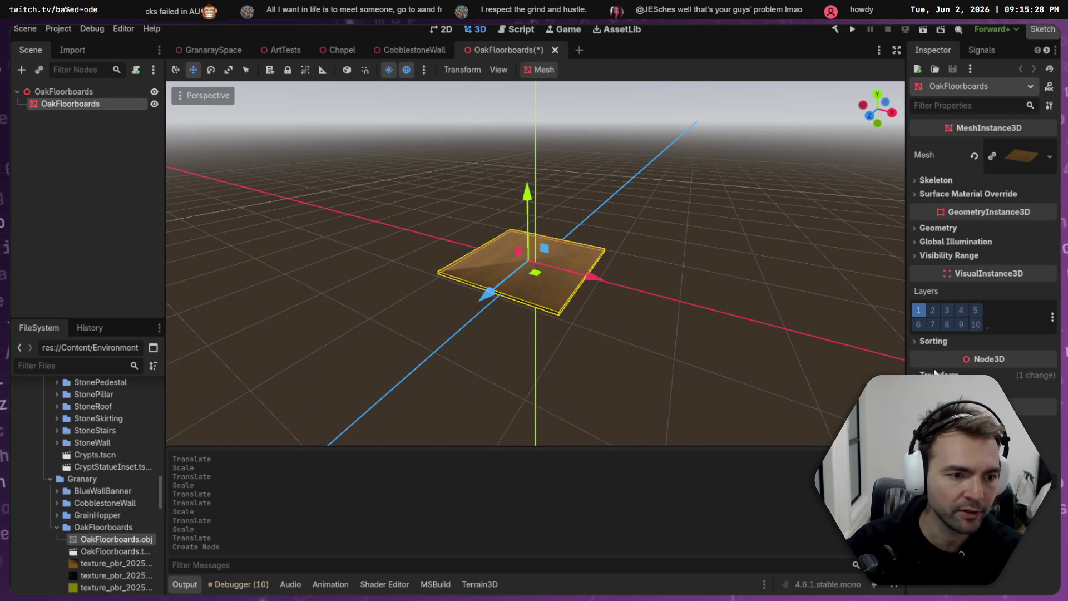
click(1042, 390)
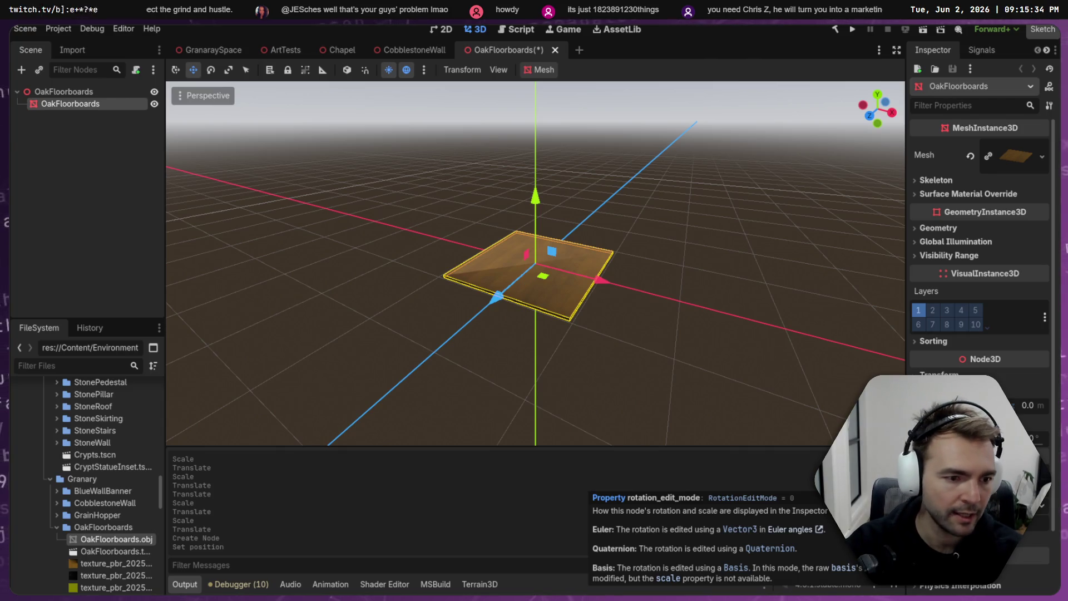
key(Return)
key(Return)
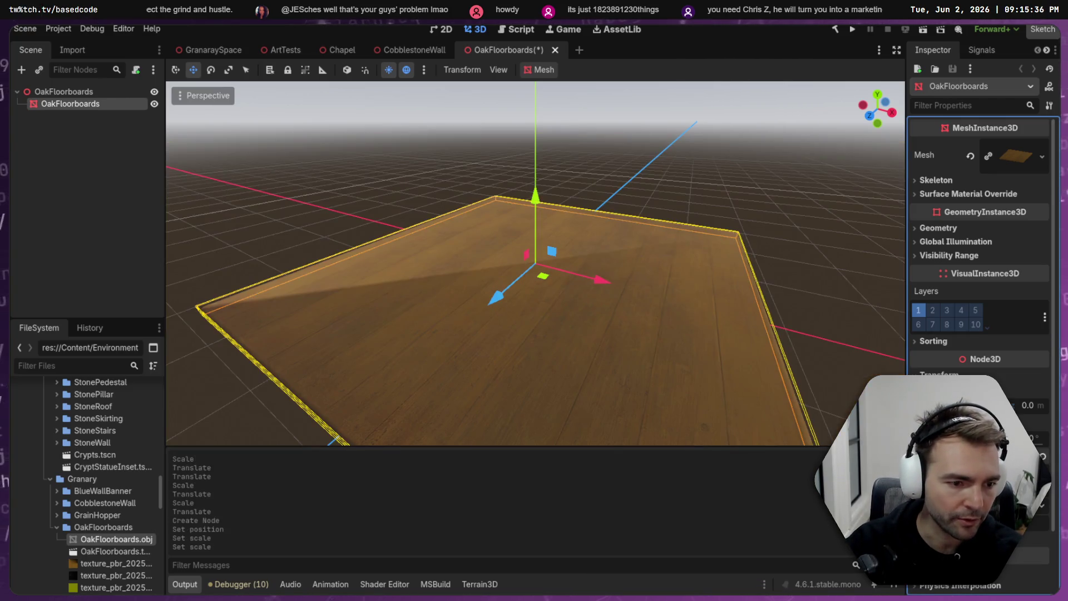
scroll(624, 350, down, 5)
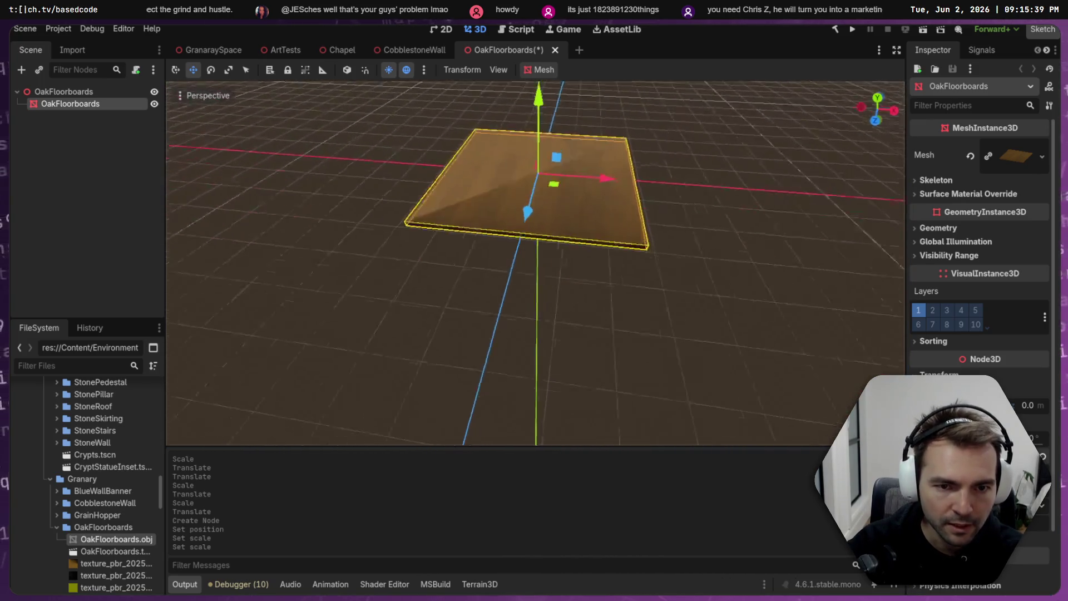
- Save the OakFloorboards scene with Ctrl+S
scroll(648, 304, up, 3)
key(ctrl+s)
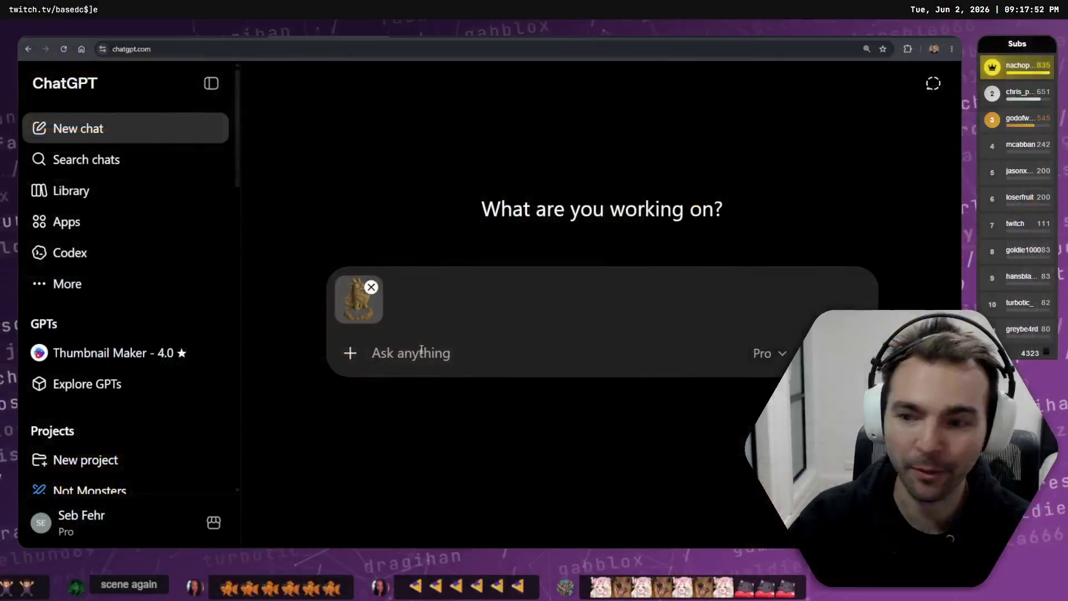
- Dictate and send the prompt asking ChatGPT to turn the attached character into a Twitch emote
key(super+h)
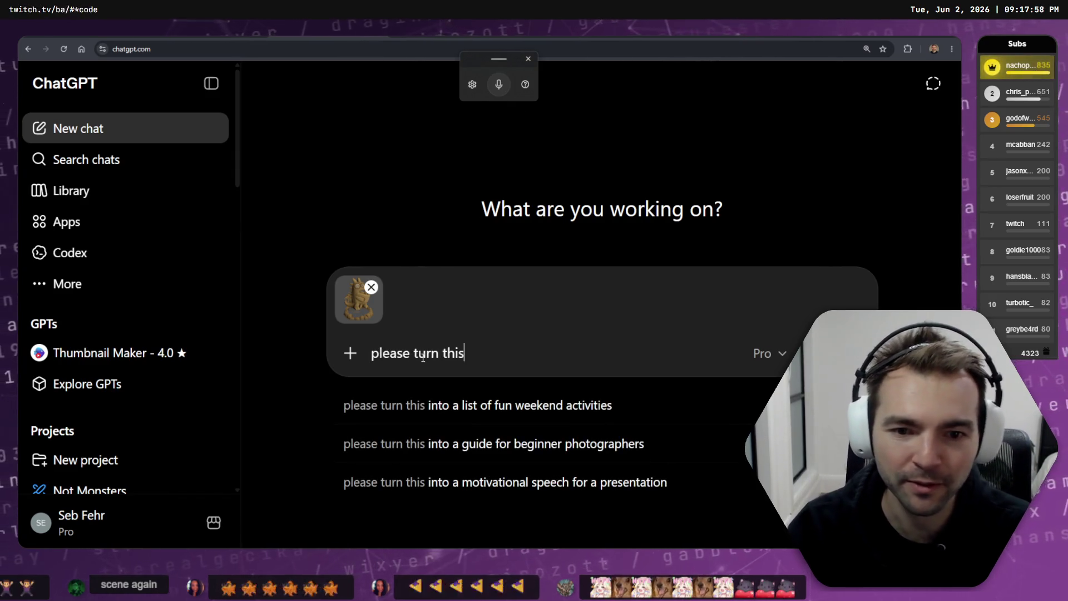
key(super+h)
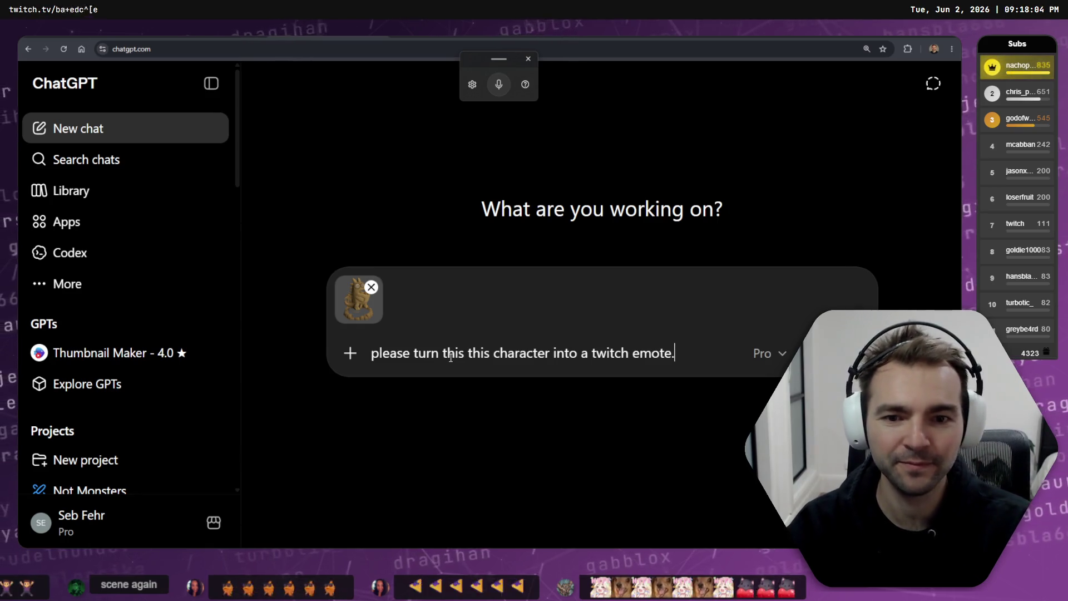
key(Return)
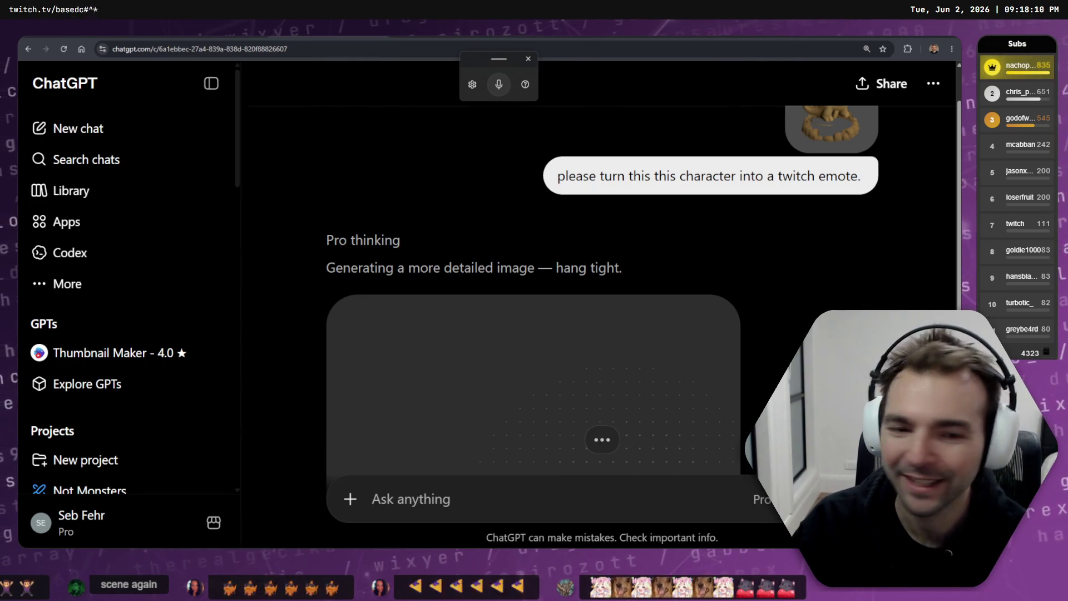
- Enlarge the uploaded character image, then close the image viewer
scroll(432, 217, down, 3)
scroll(433, 216, up, 5)
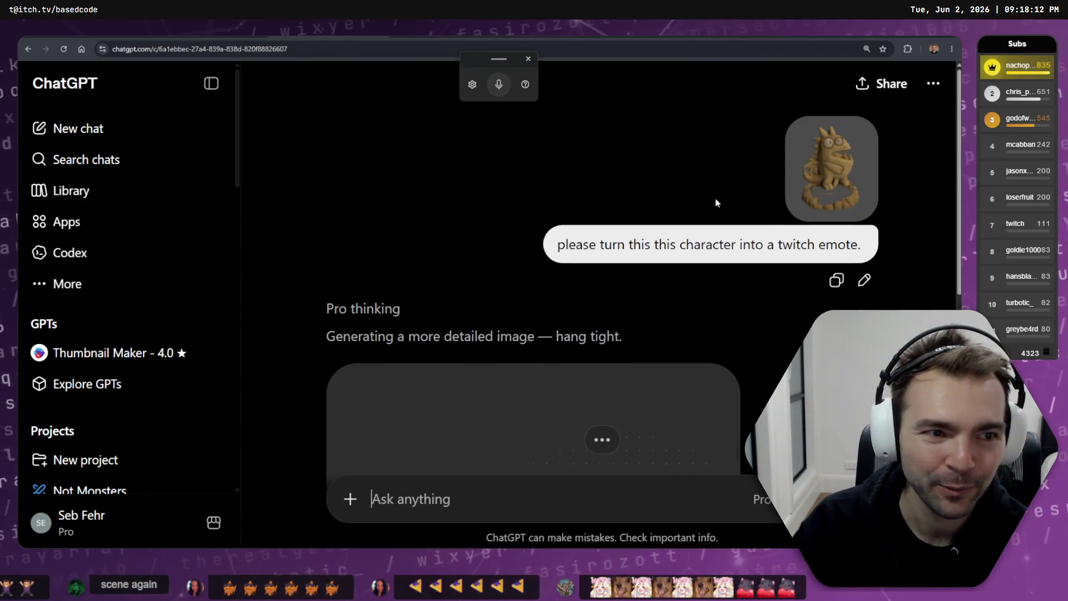
click(815, 173)
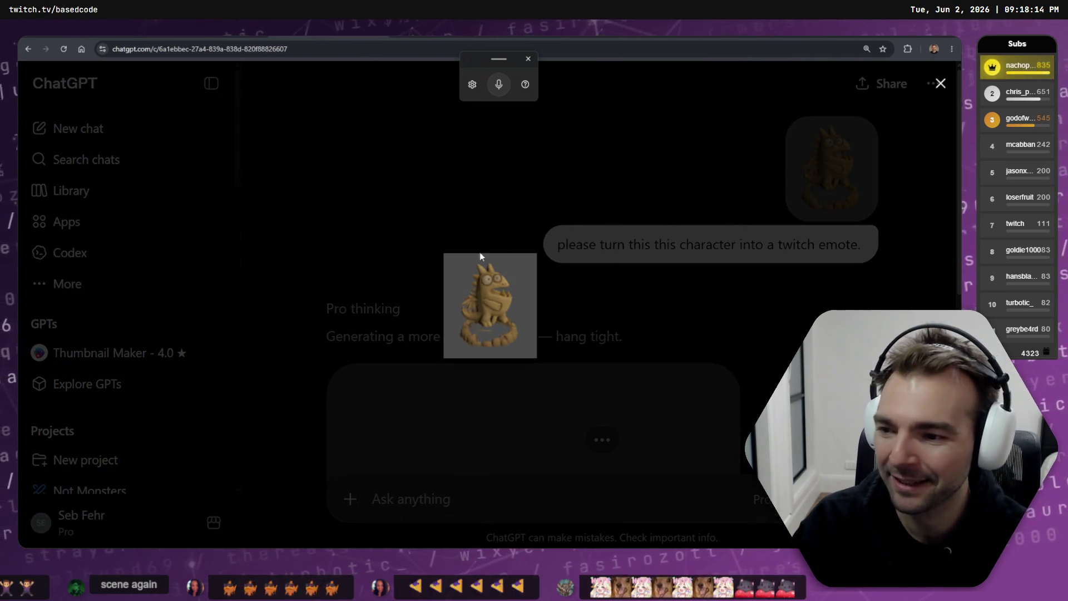
click(462, 195)
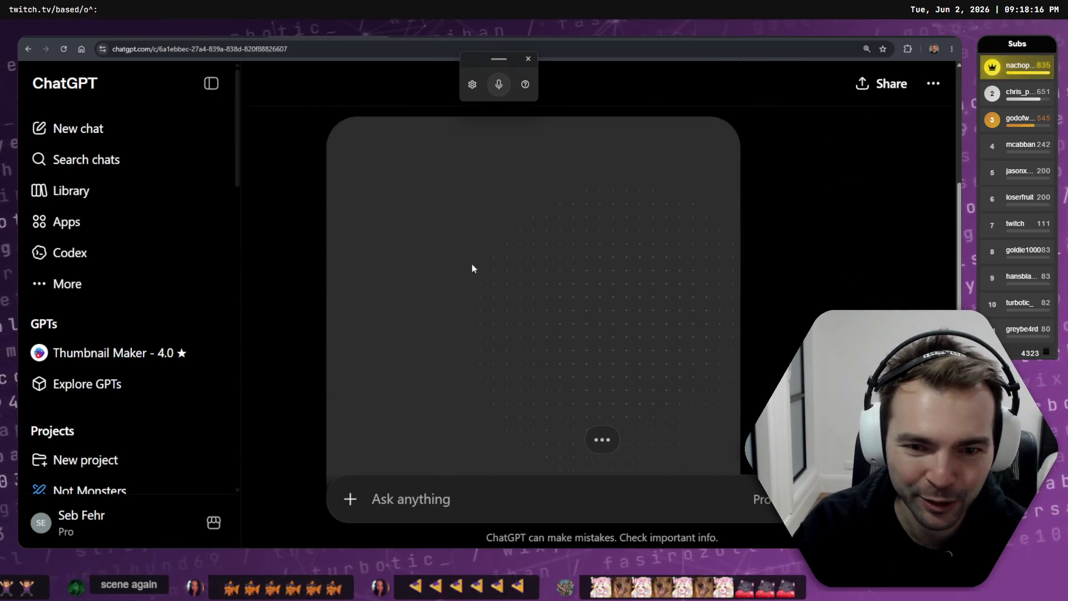
- Scroll down to the generated tan dragon emote and begin a follow-up asking to recolour it green
scroll(640, 226, down, 3)
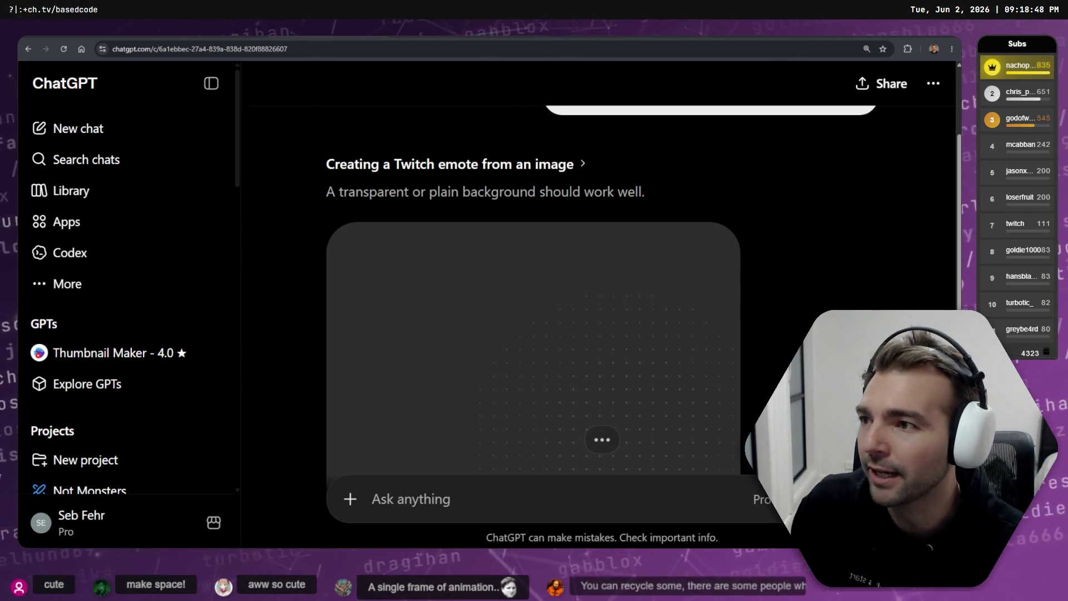
scroll(379, 262, down, 2)
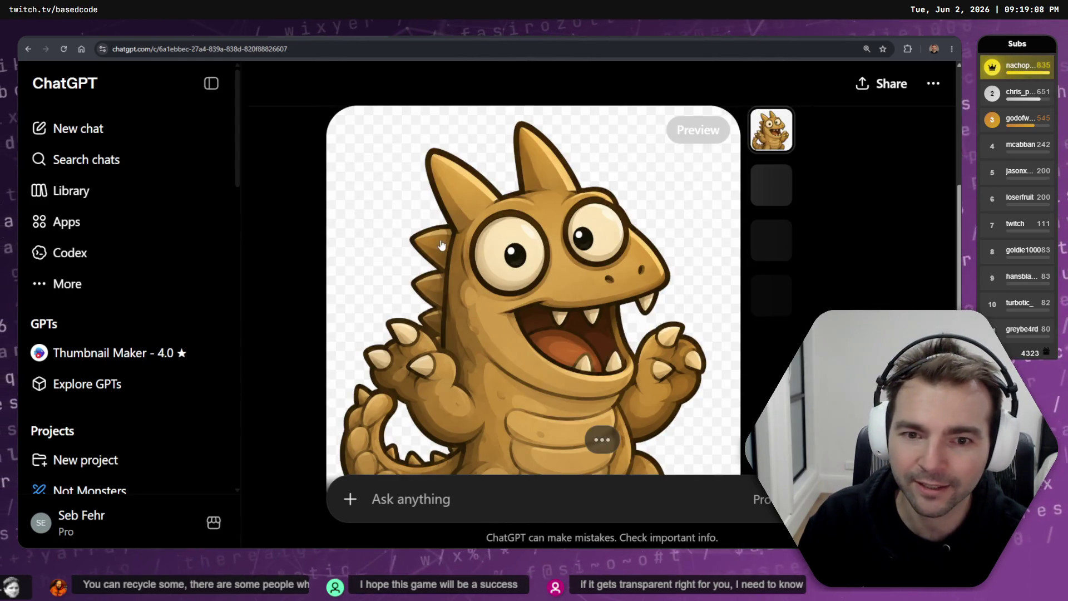
text(change the colour of the dragon to green and be a bit more faithful to the design.)
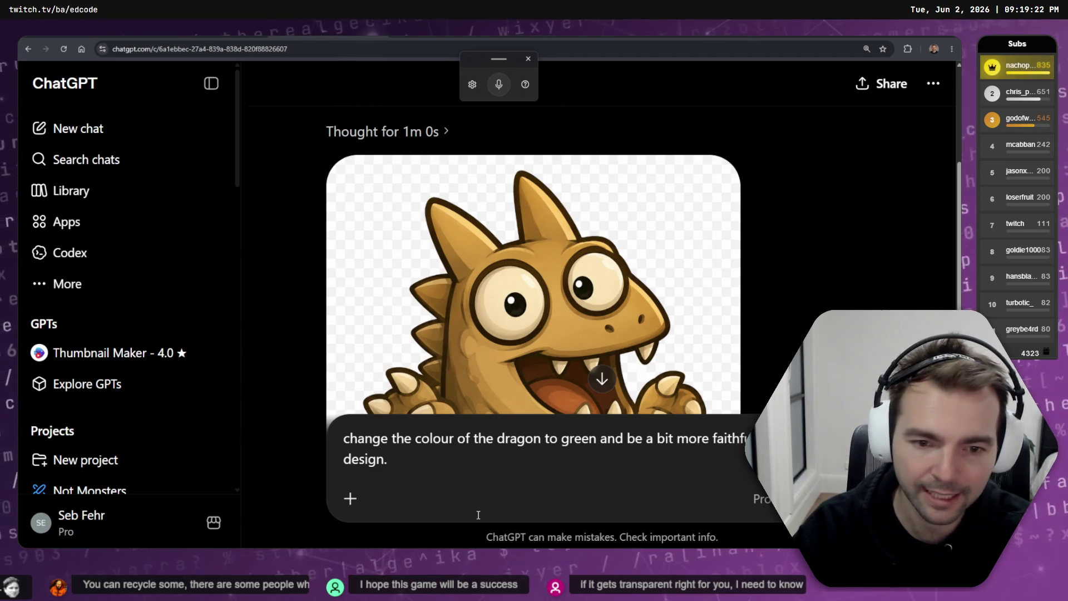
- Finish the follow-up by dictation, add ** before 'make sure', attach the dragon image and send it
key(ctrl+space)
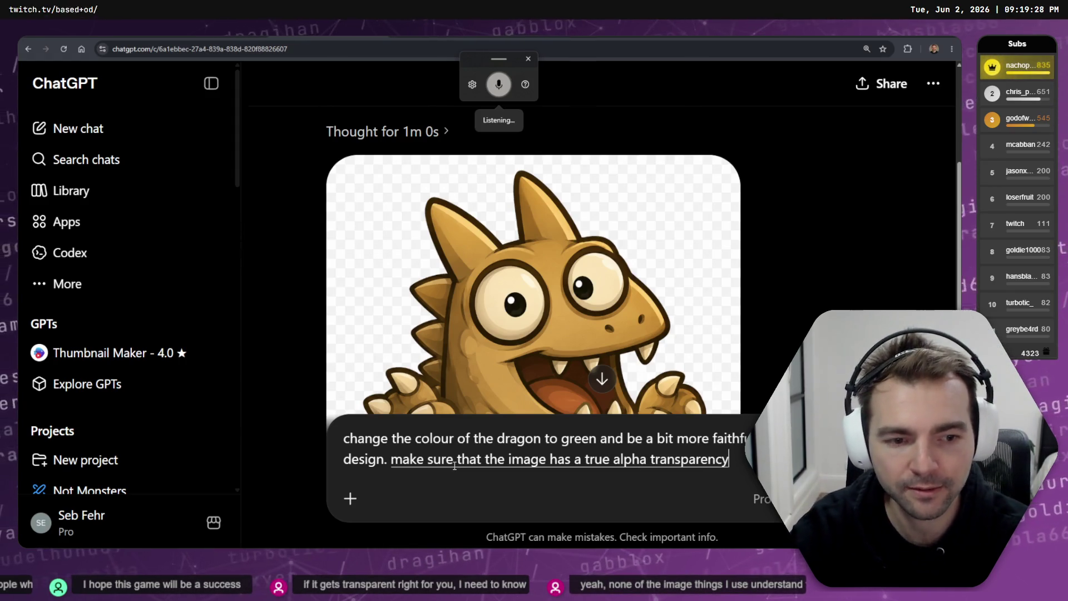
key(ctrl+space)
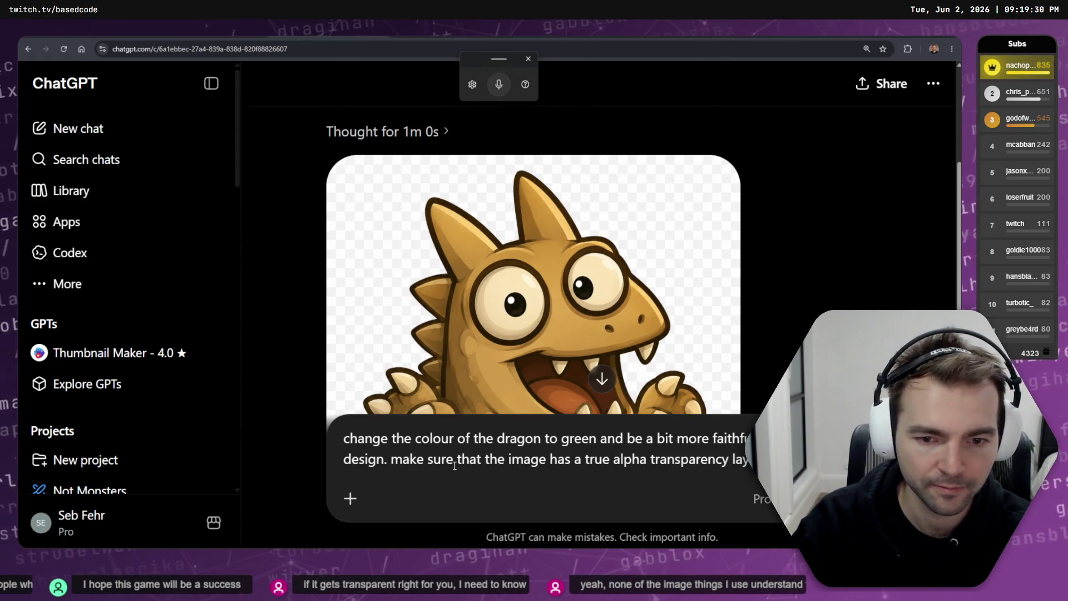
click(454, 464)
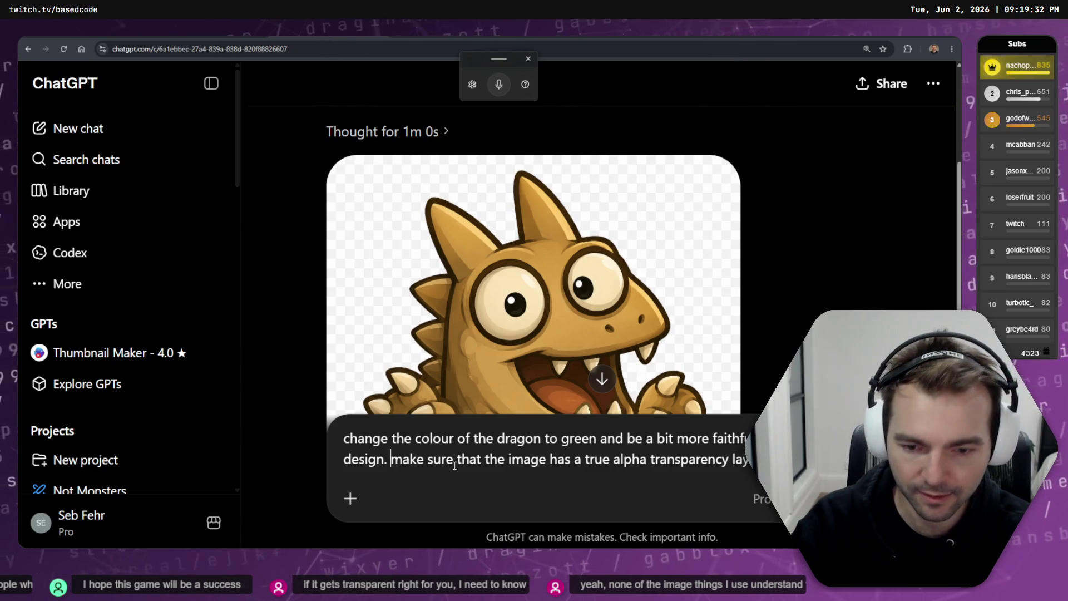
text(**)
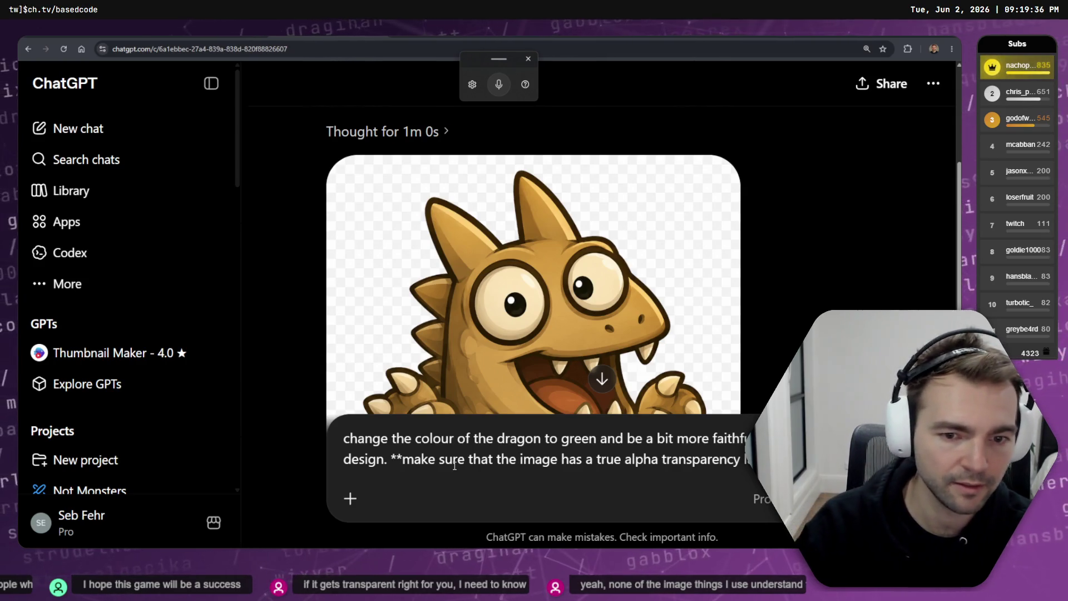
key(ctrl+v)
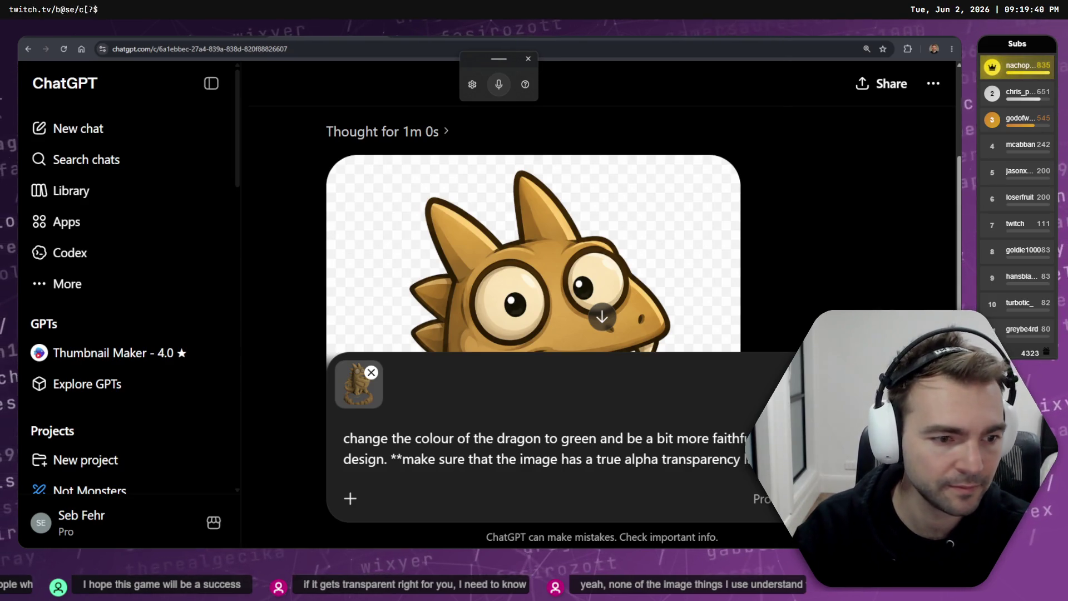
key(Return)
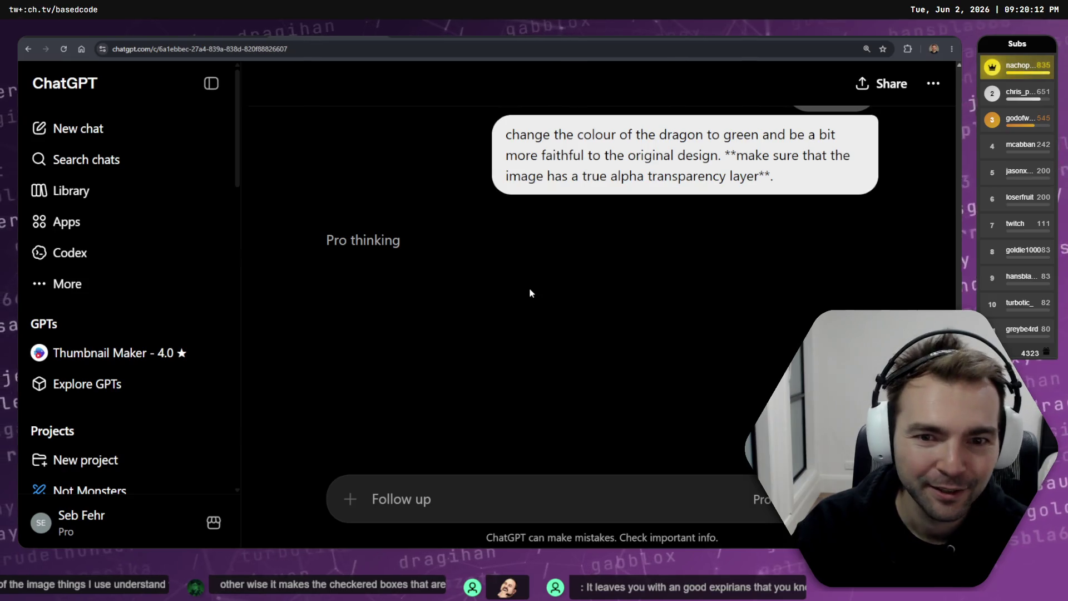
- Collapse the ChatGPT sidebar, shrink the page zoom, then orbit around the floorboard mesh in Godot
scroll(523, 293, up, 5)
scroll(556, 281, down, 5)
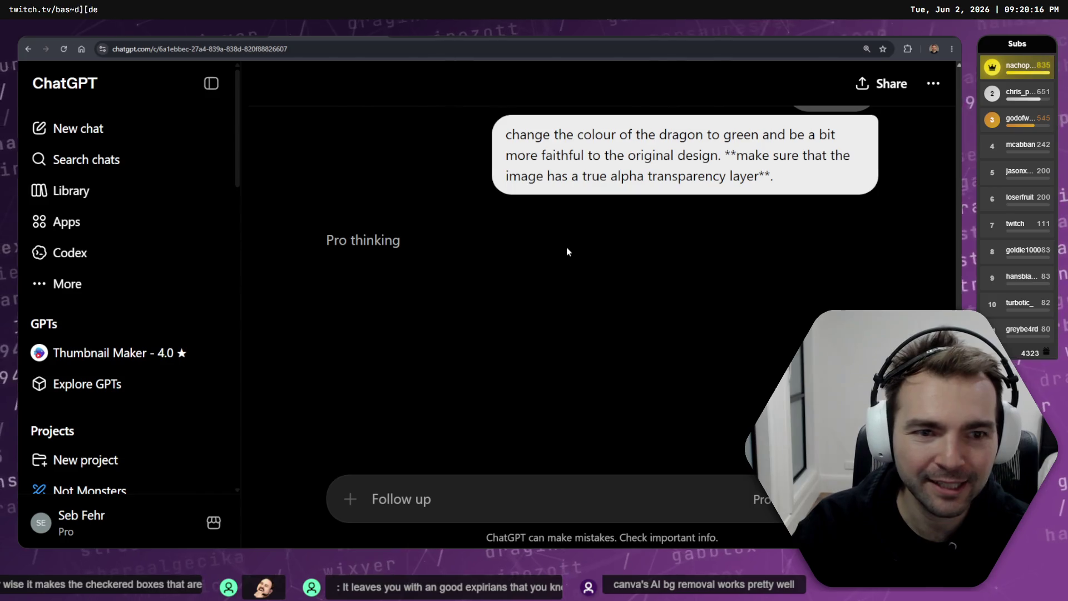
click(211, 83)
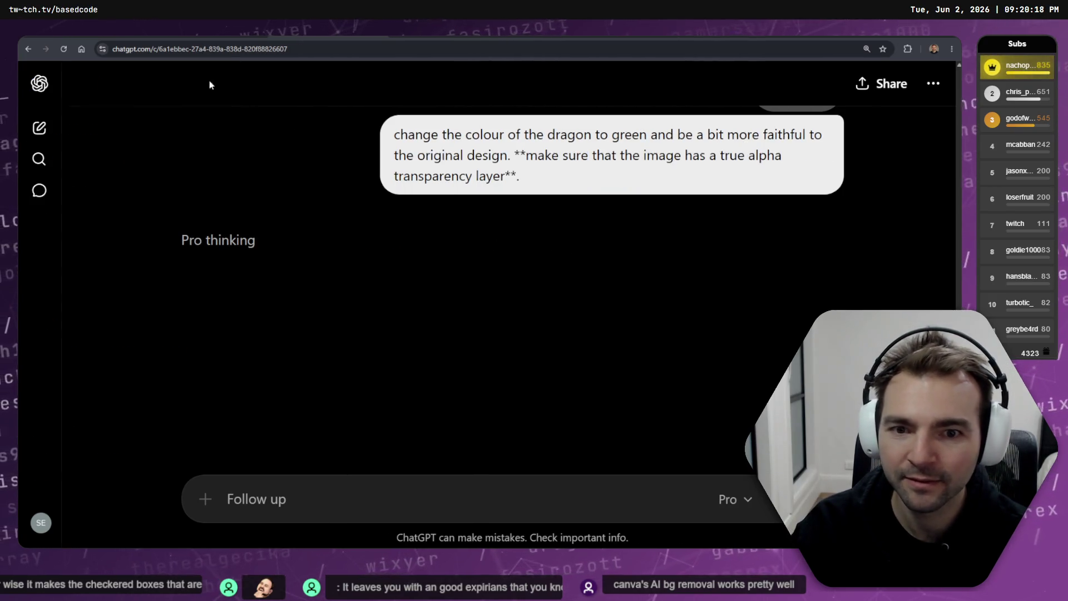
key(ctrl+minus)
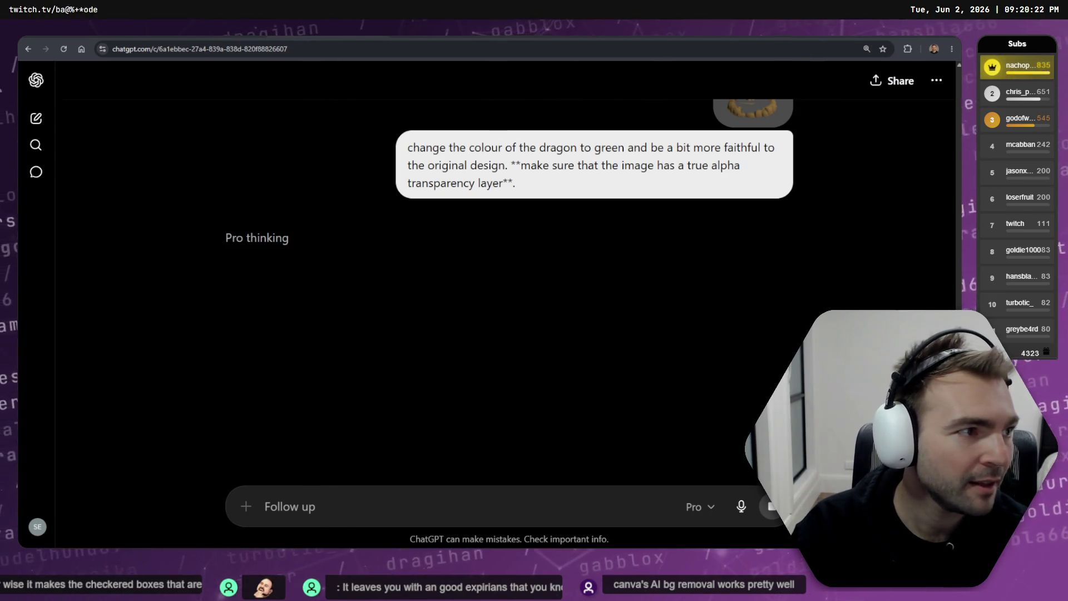
key(alt+Tab)
mouse_move(353, 215)
mouse_down()
mouse_move(428, 180)
mouse_move(833, 183)
mouse_up()
- In the GranaraySpace scene, widen the scene tree, collapse PlaceholderArt and Roof, and select Floor
click(643, 220)
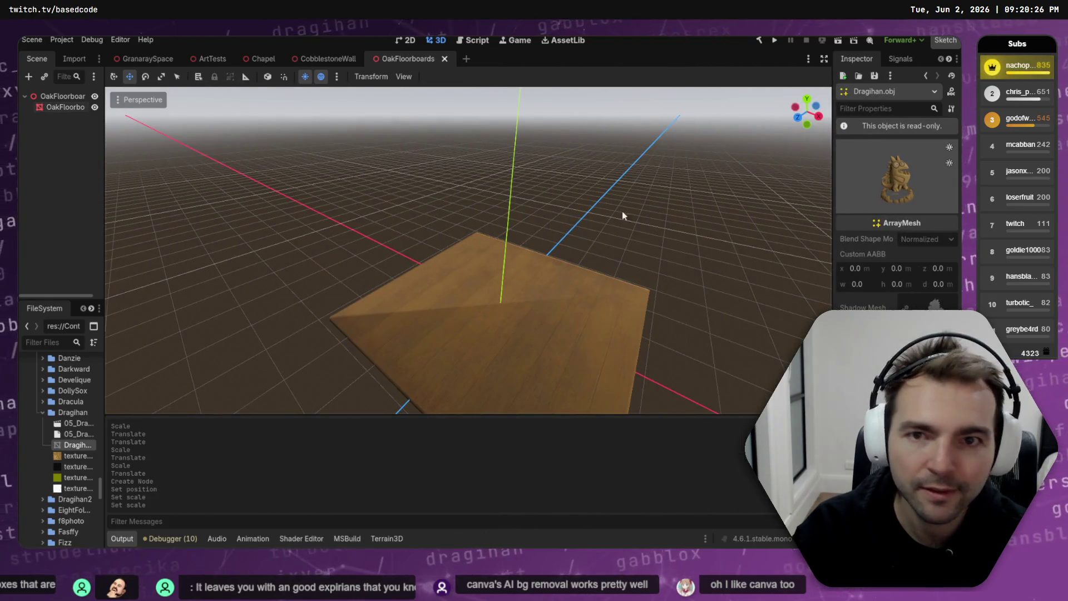
click(336, 59)
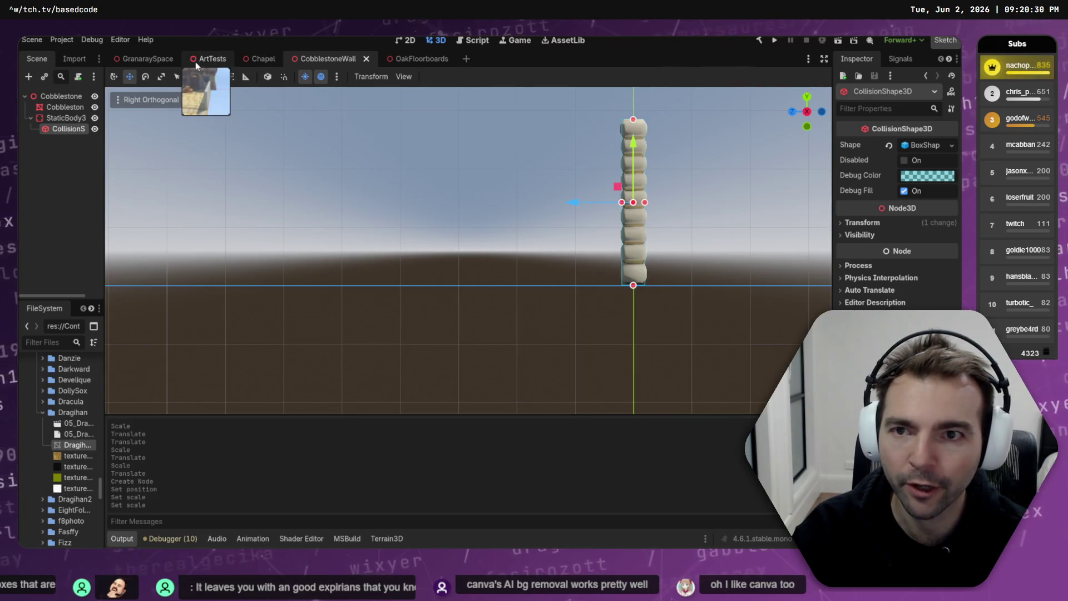
click(155, 60)
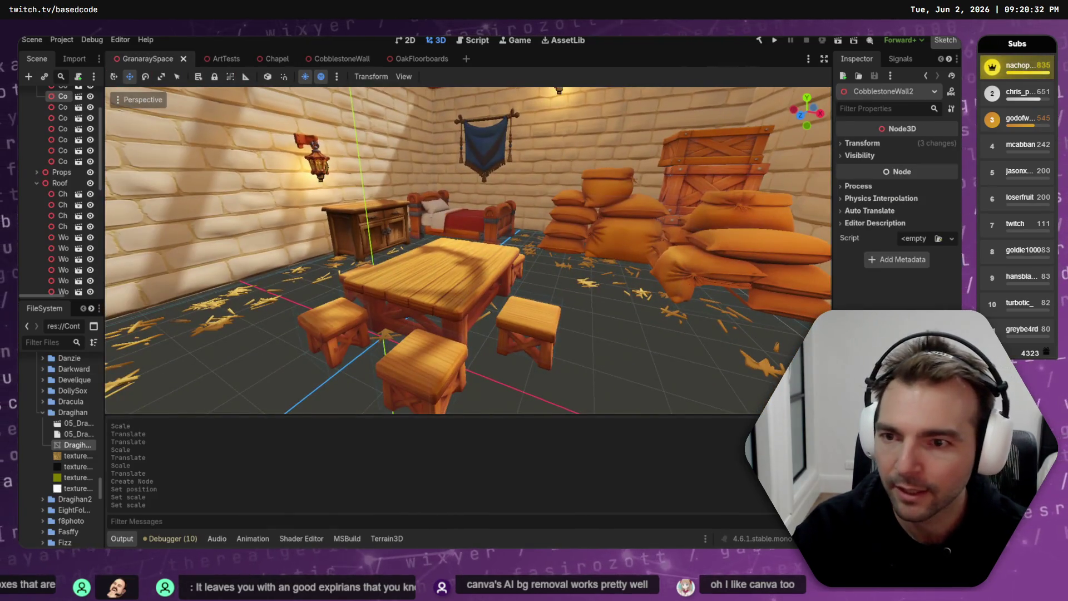
scroll(44, 154, up, 1)
click(128, 184)
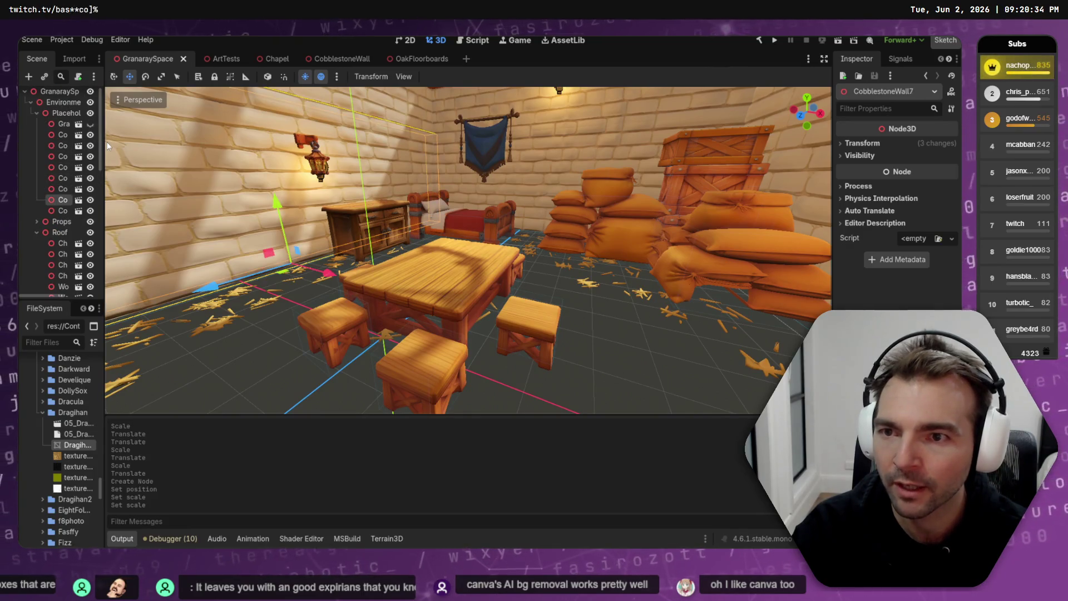
drag(103, 167, 203, 167)
click(34, 113)
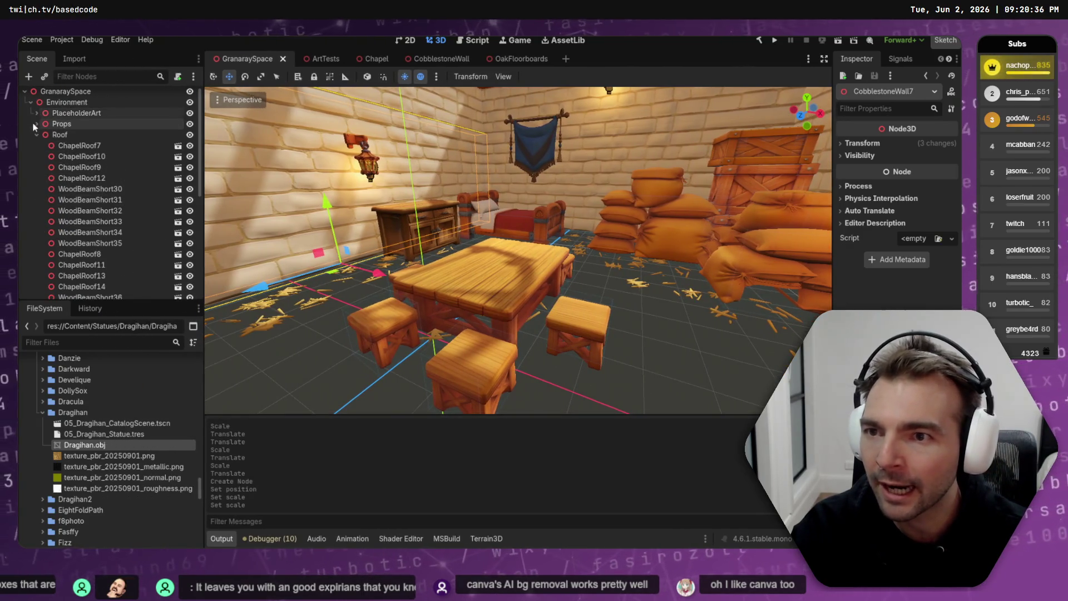
click(37, 135)
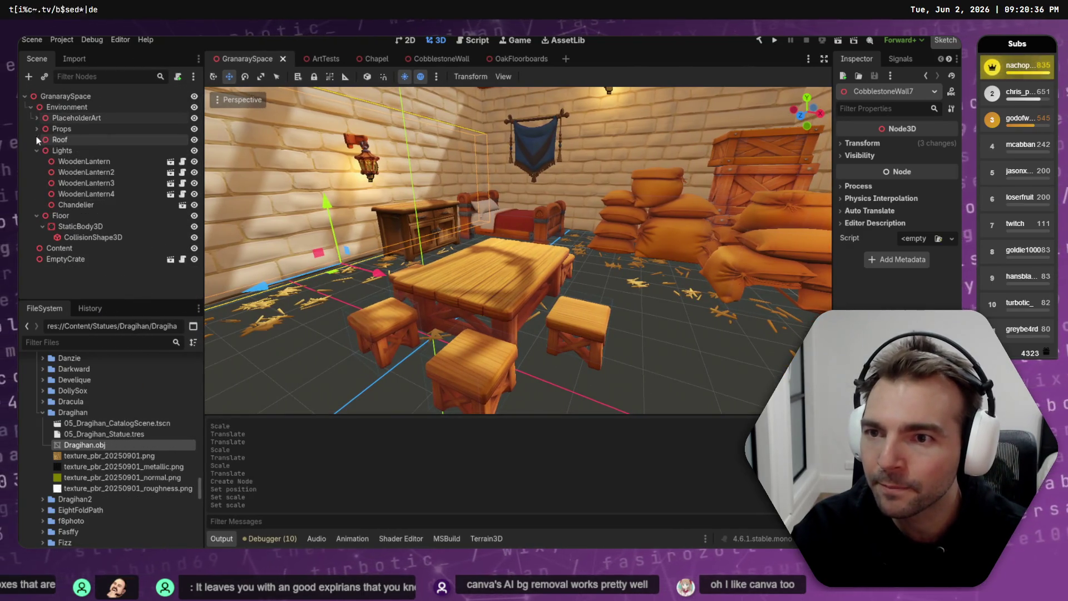
click(62, 216)
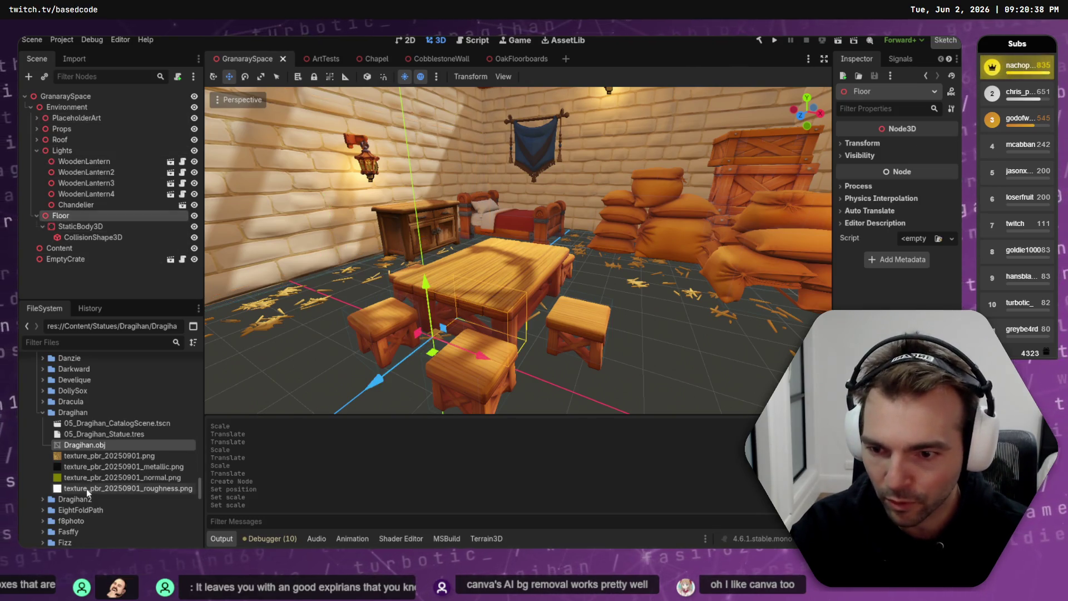
- Filter the FileSystem for 'Oak' and instance OakFloorboards.tscn under the Floor node
click(120, 341)
text(Oak)
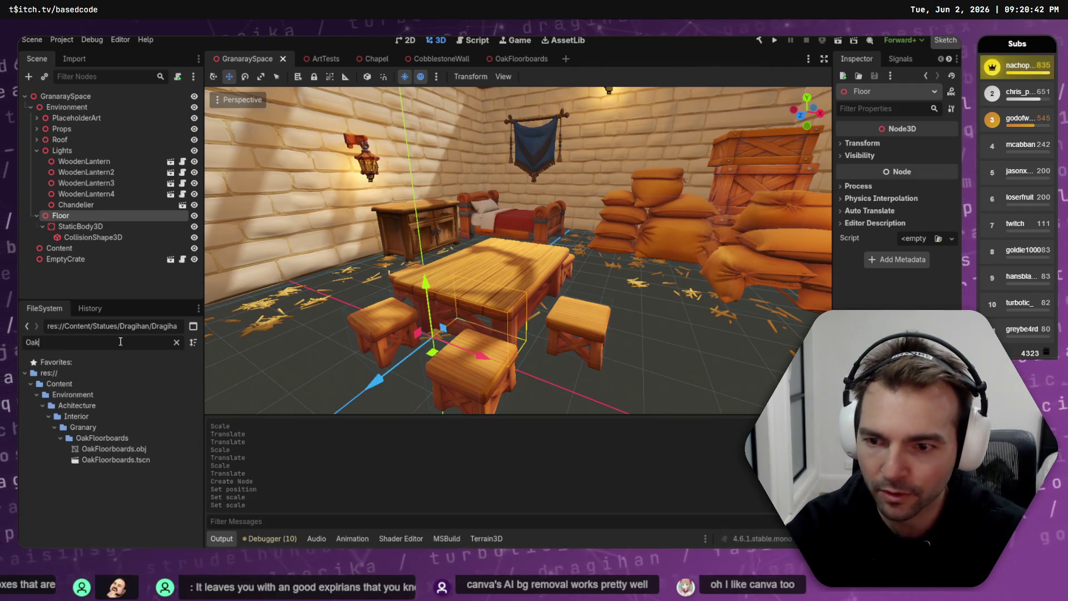
mouse_move(117, 460)
mouse_down()
mouse_move(128, 459)
mouse_move(112, 215)
mouse_up()
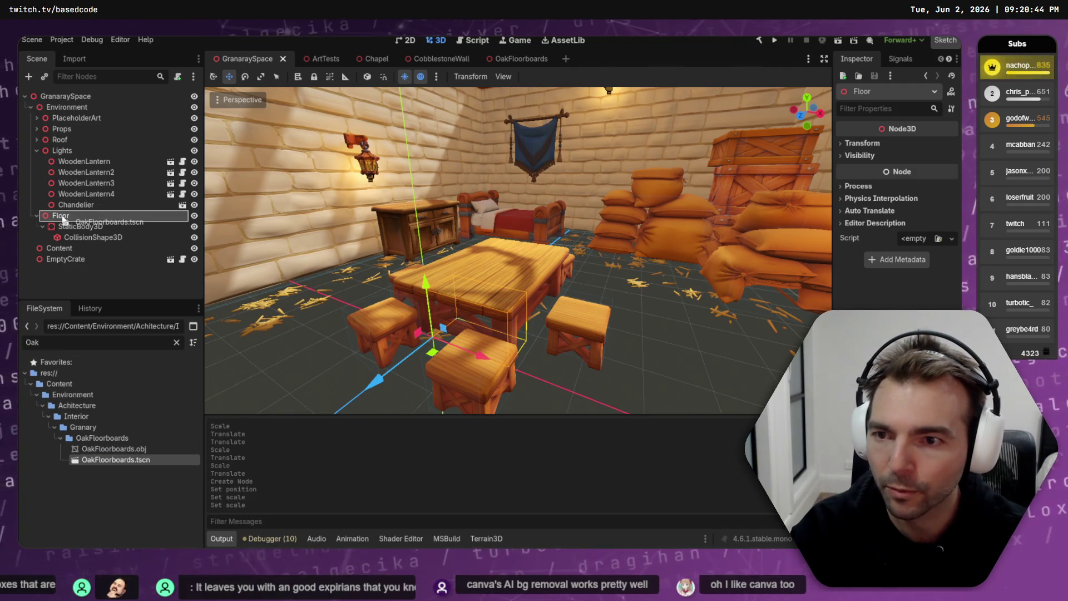
key(f)
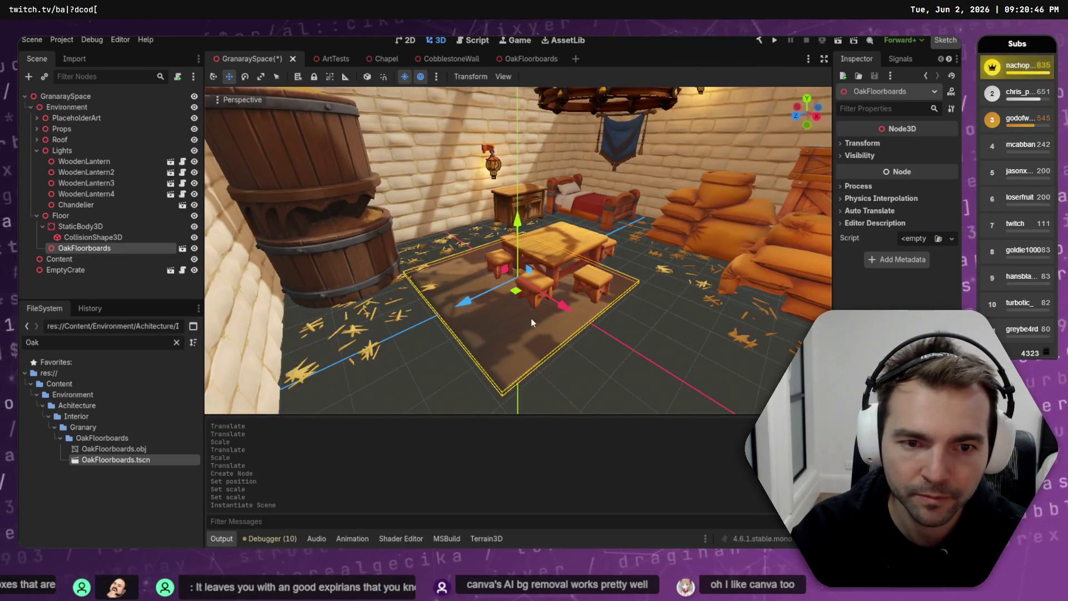
- Move the floorboards about 3.3 along Z and raise them about 1.28 along Y
drag(464, 301, 339, 363)
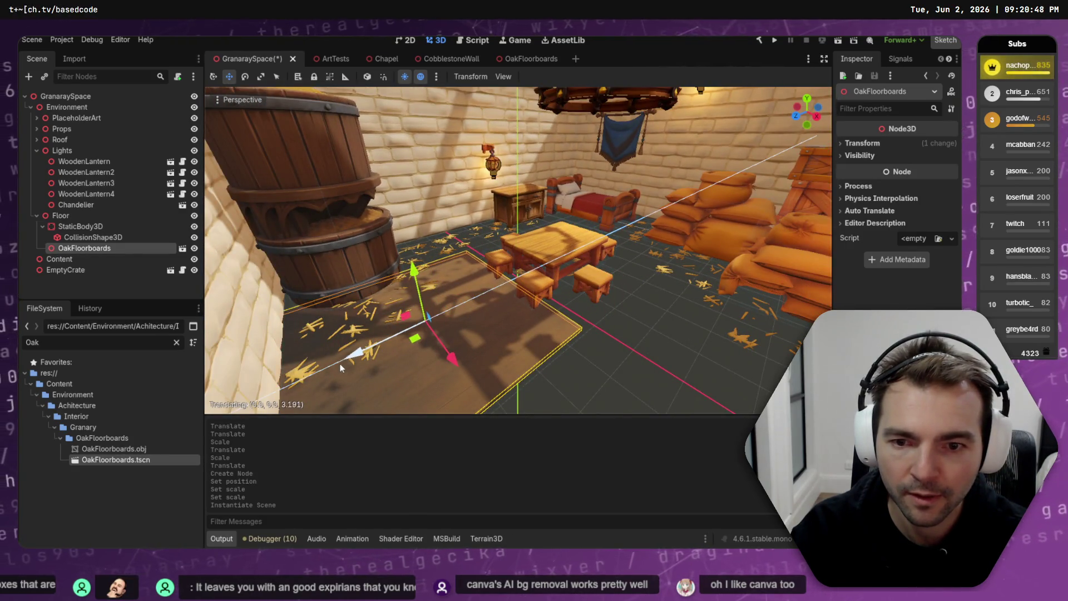
scroll(339, 363, up, 5)
scroll(513, 276, down, 5)
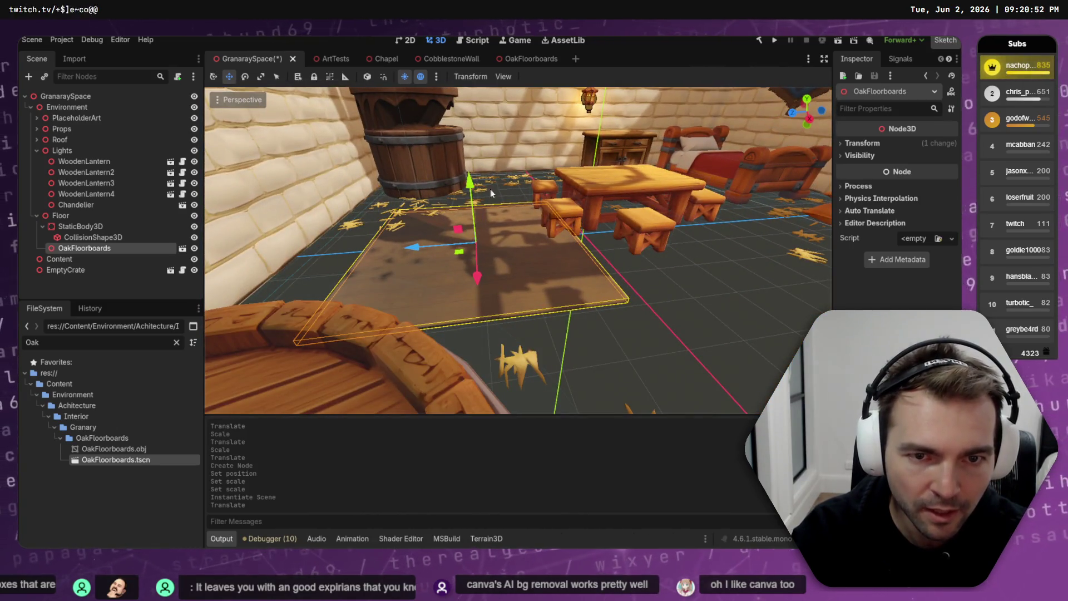
mouse_move(470, 184)
mouse_down()
mouse_move(474, 100)
mouse_move(480, 122)
mouse_up()
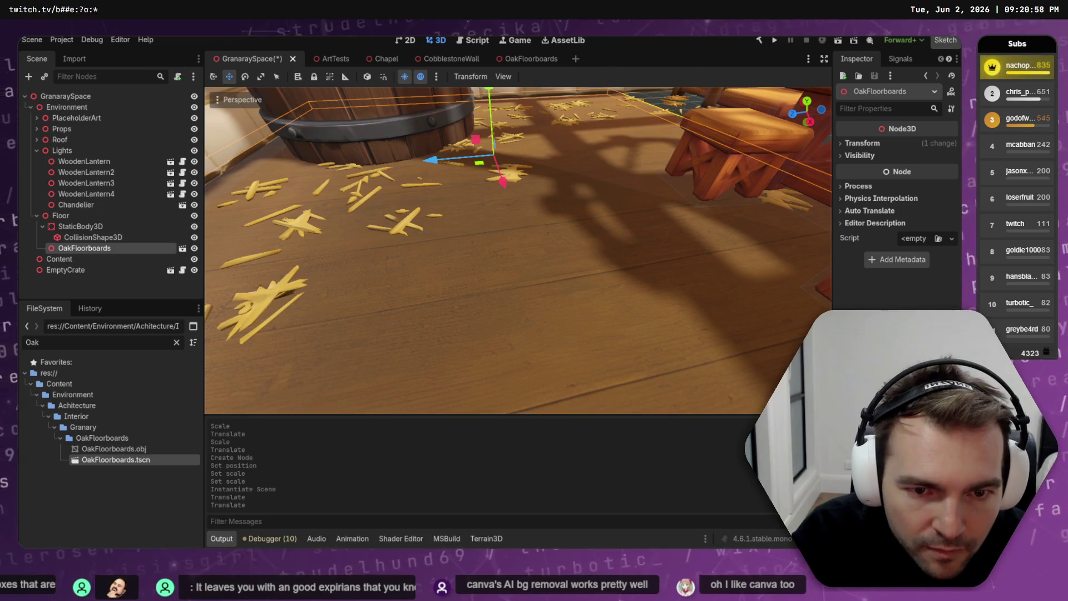
scroll(518, 250, down, 5)
click(531, 58)
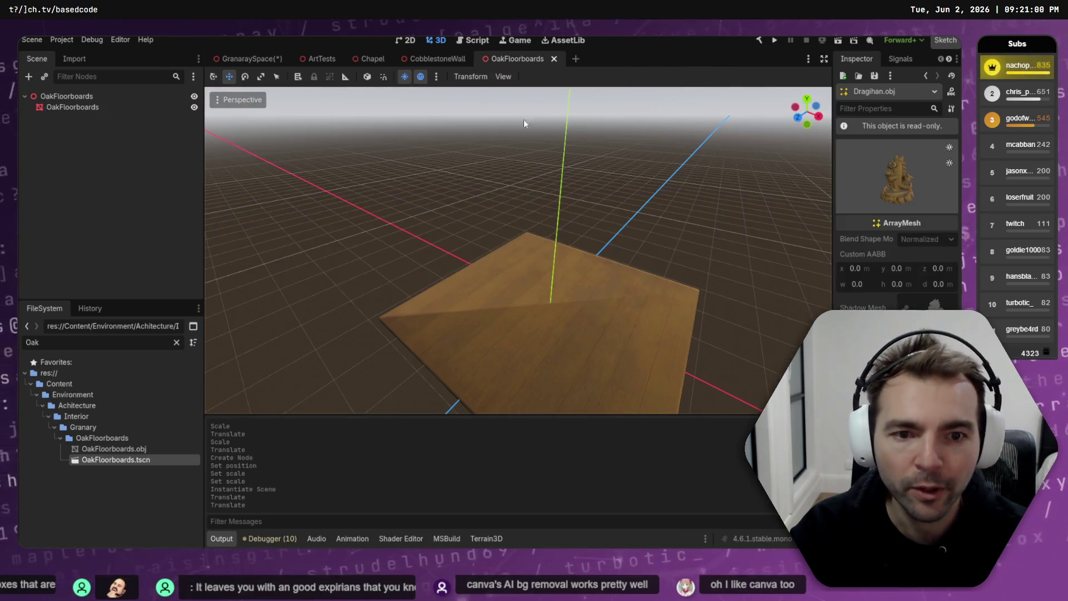
- Add a StaticBody3D child to the OakFloorboards root node, then return to ChatGPT
click(94, 96)
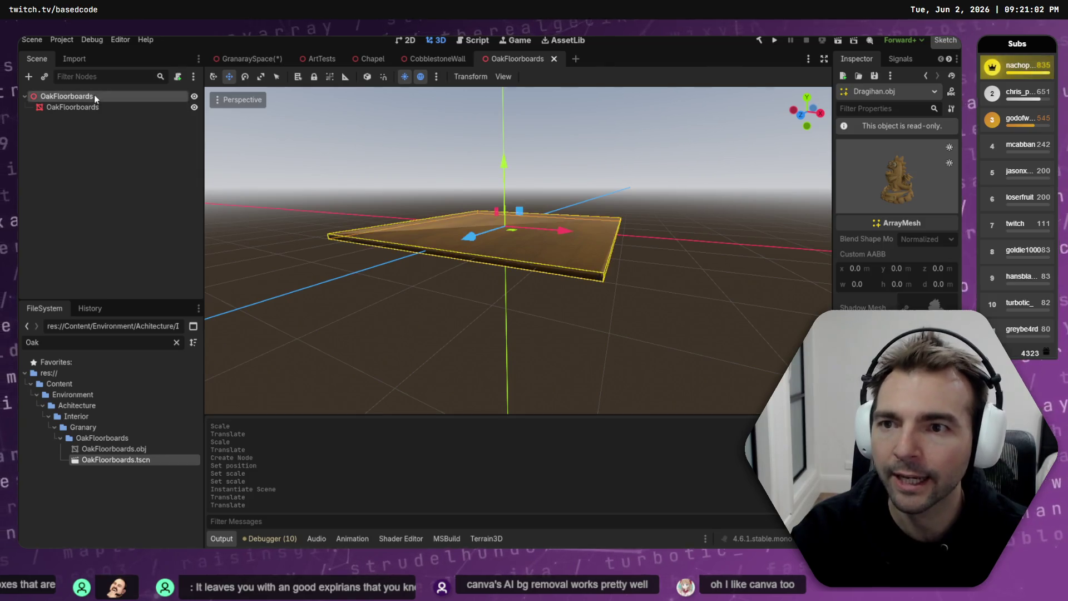
right_click(94, 96)
click(139, 102)
text(Static)
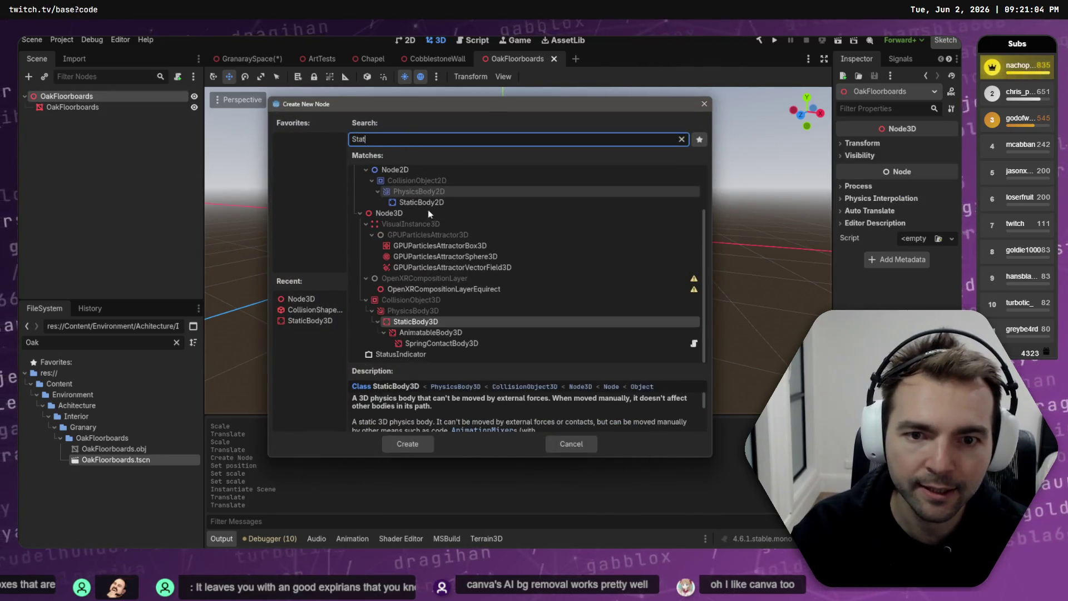
key(Return)
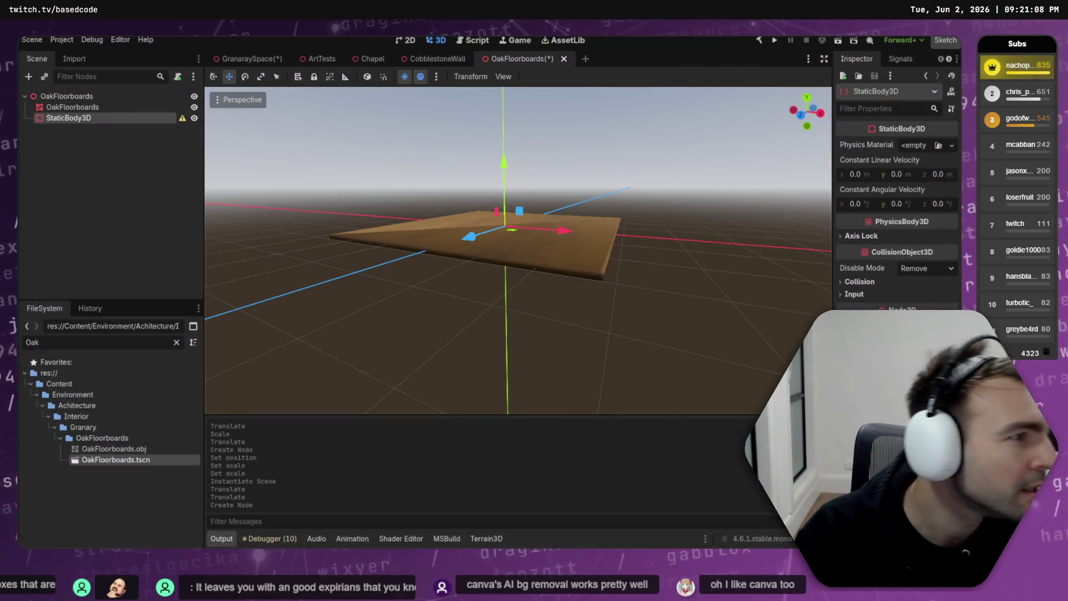
key(alt+Tab)
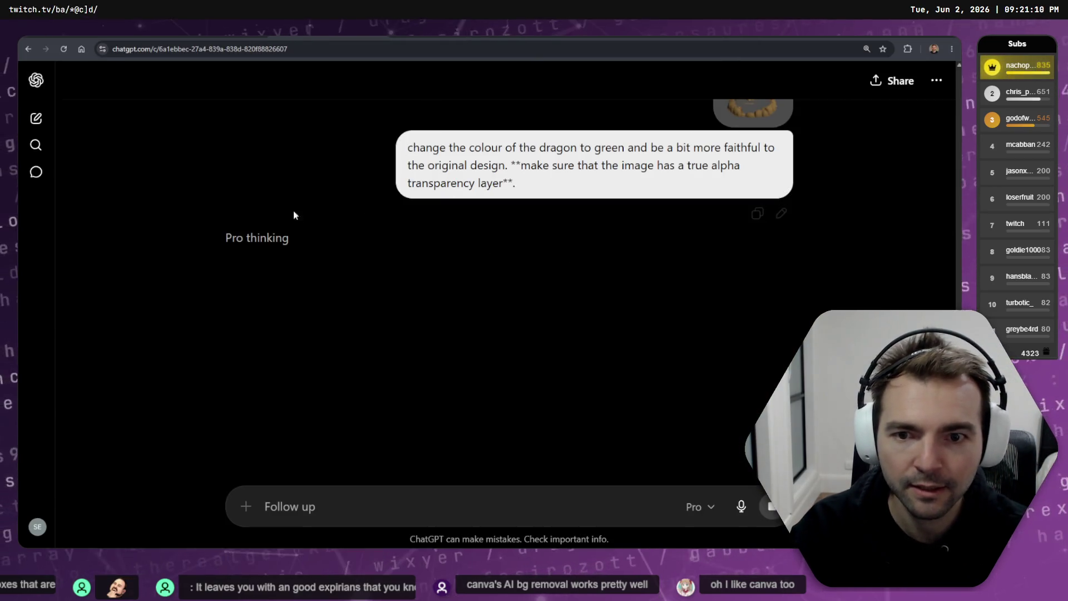
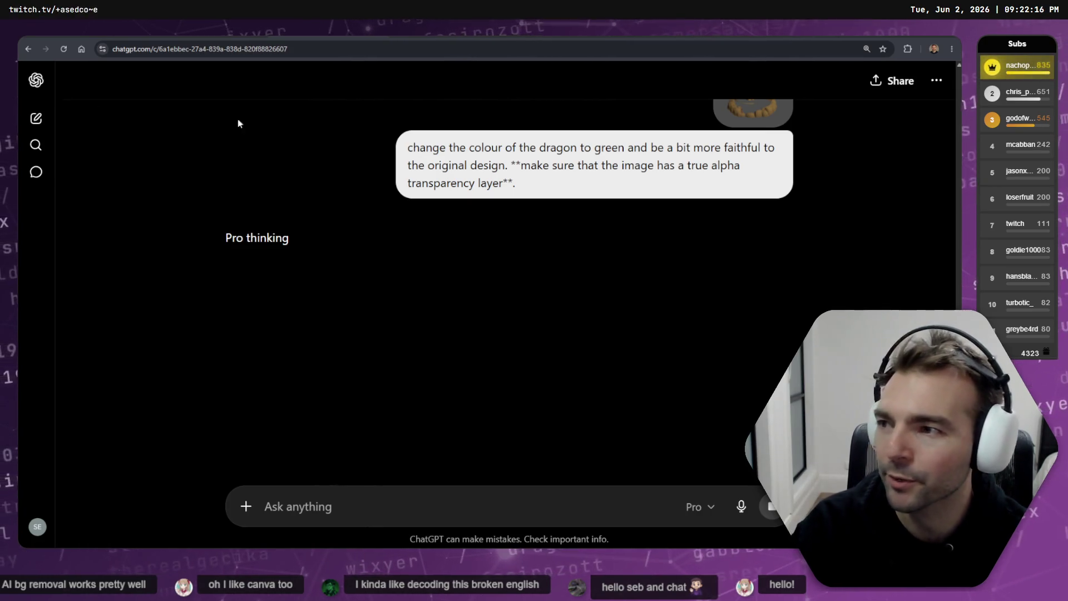
- Scroll up through the ChatGPT conversation to the earlier dragon image, then return to Godot
scroll(359, 170, up, 5)
scroll(382, 187, up, 5)
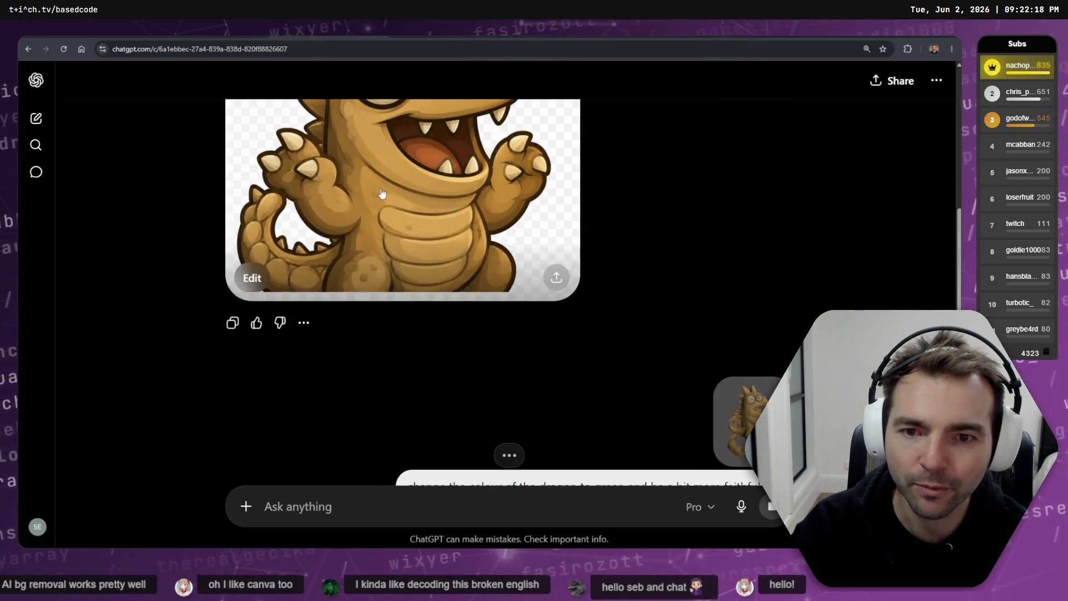
scroll(378, 195, up, 5)
scroll(372, 196, up, 3)
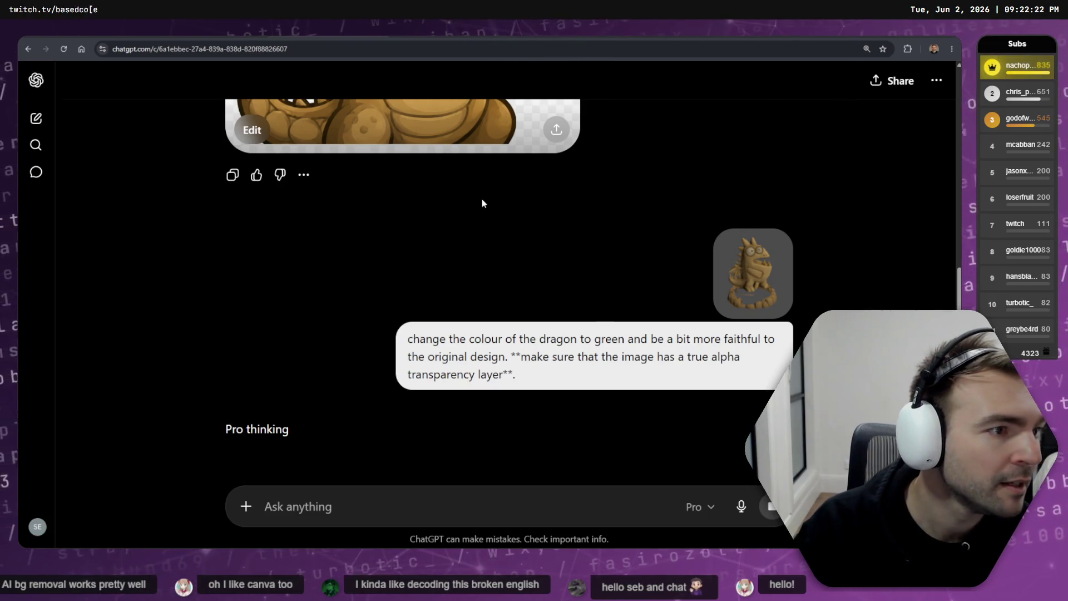
key(alt+Tab)
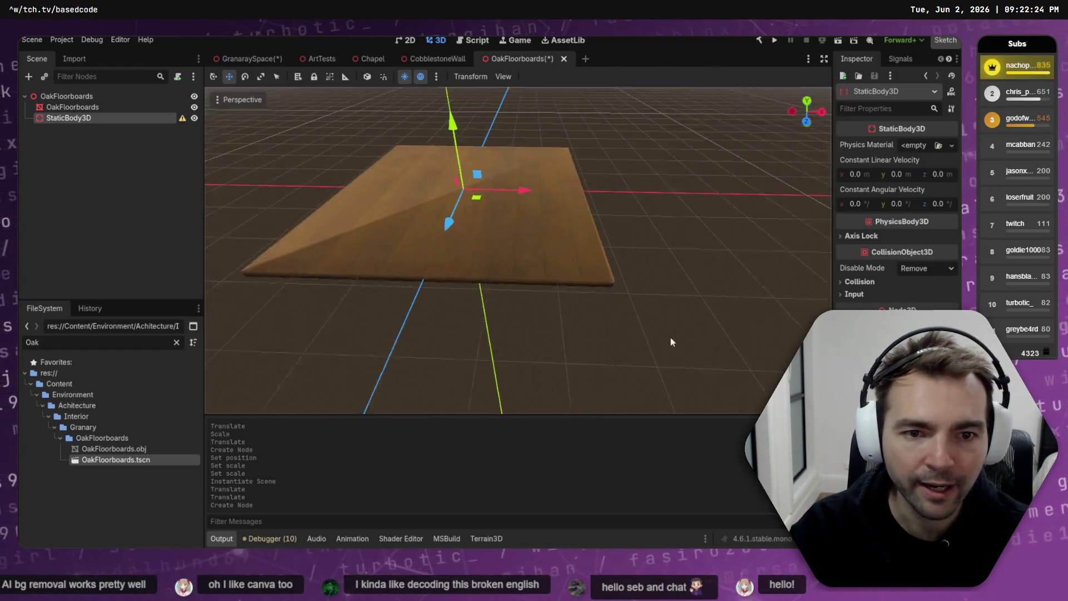
- Save the OakFloorboards scene and add a CollisionShape3D child under its StaticBody3D
click(572, 260)
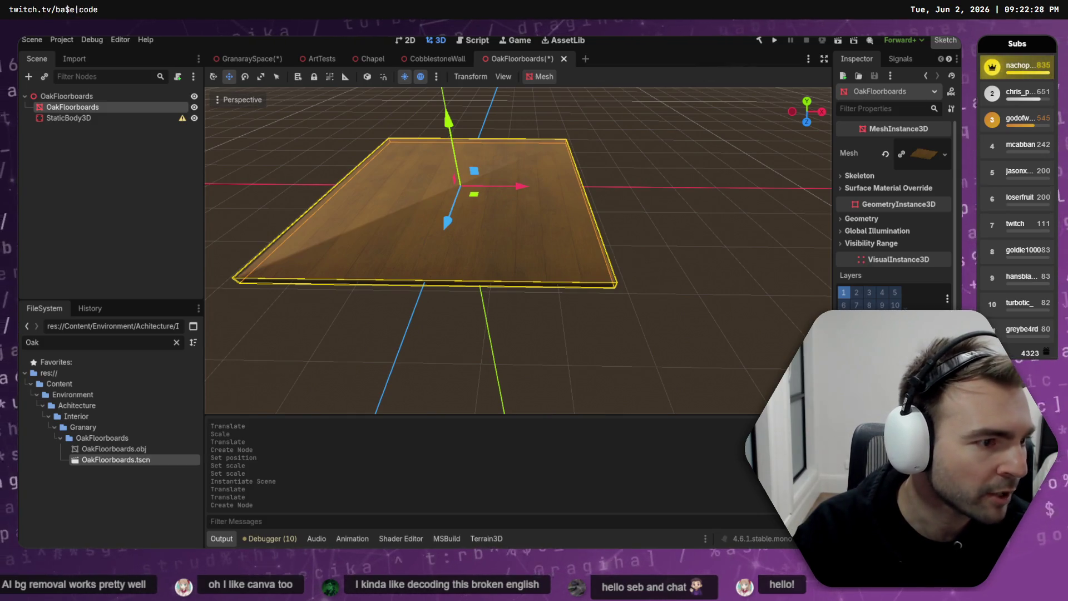
key(ctrl+s)
click(64, 118)
right_click(62, 120)
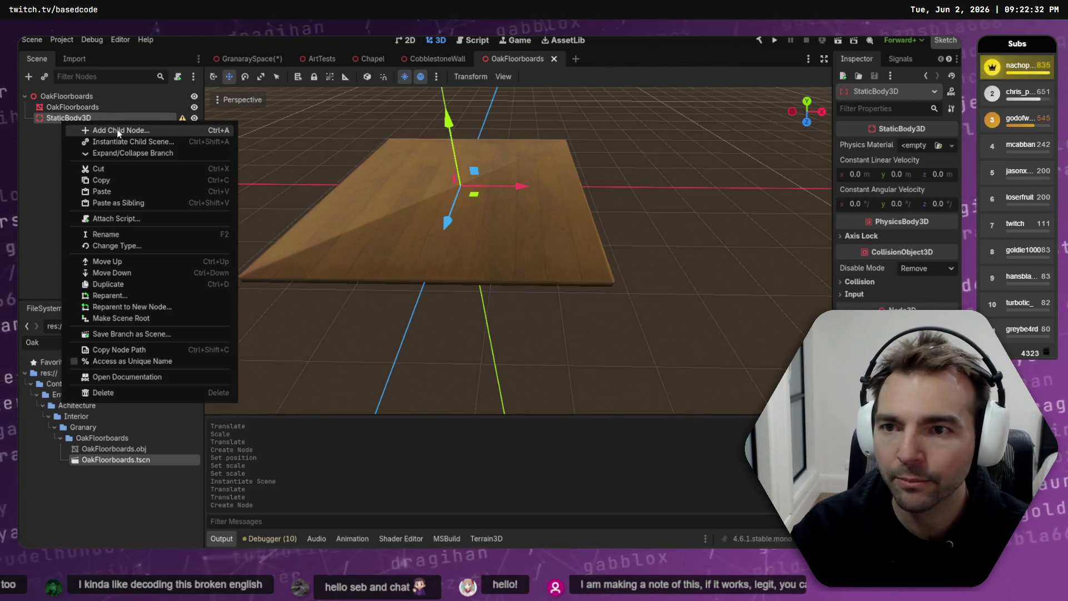
click(117, 130)
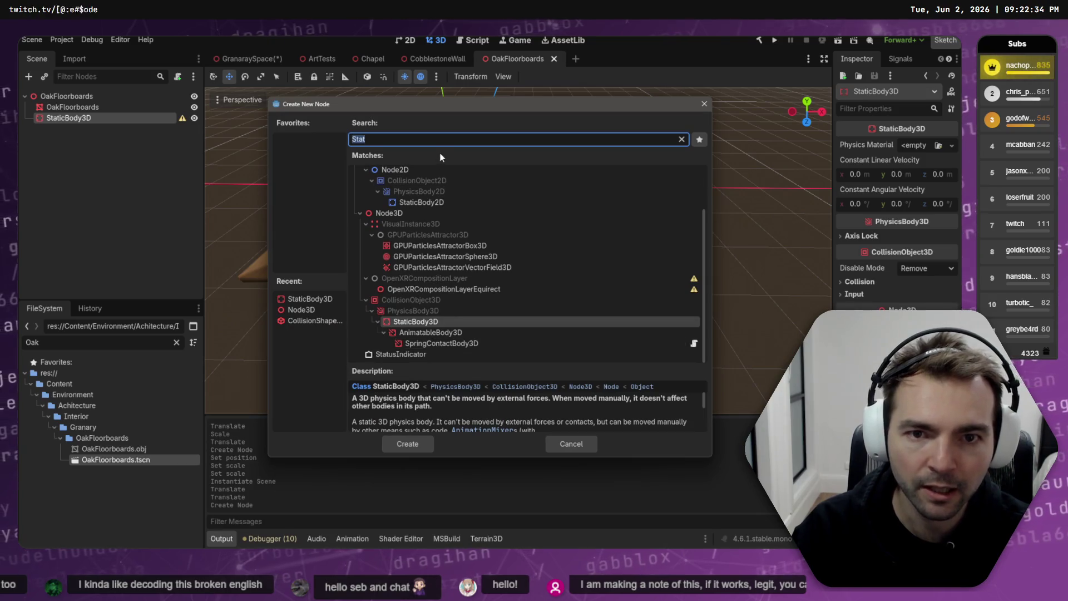
text(Collied)
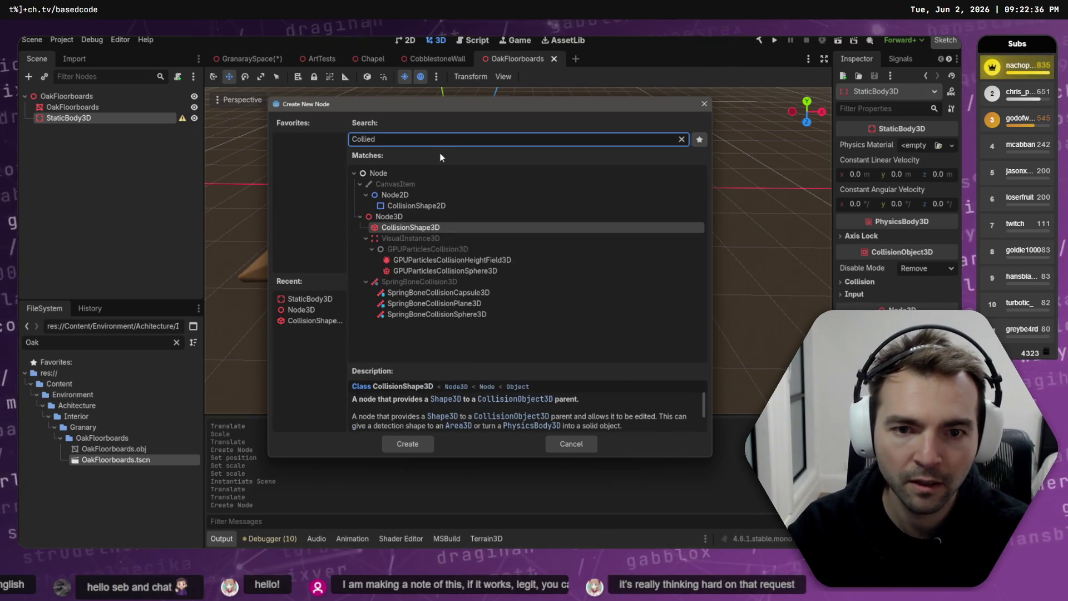
key(Return)
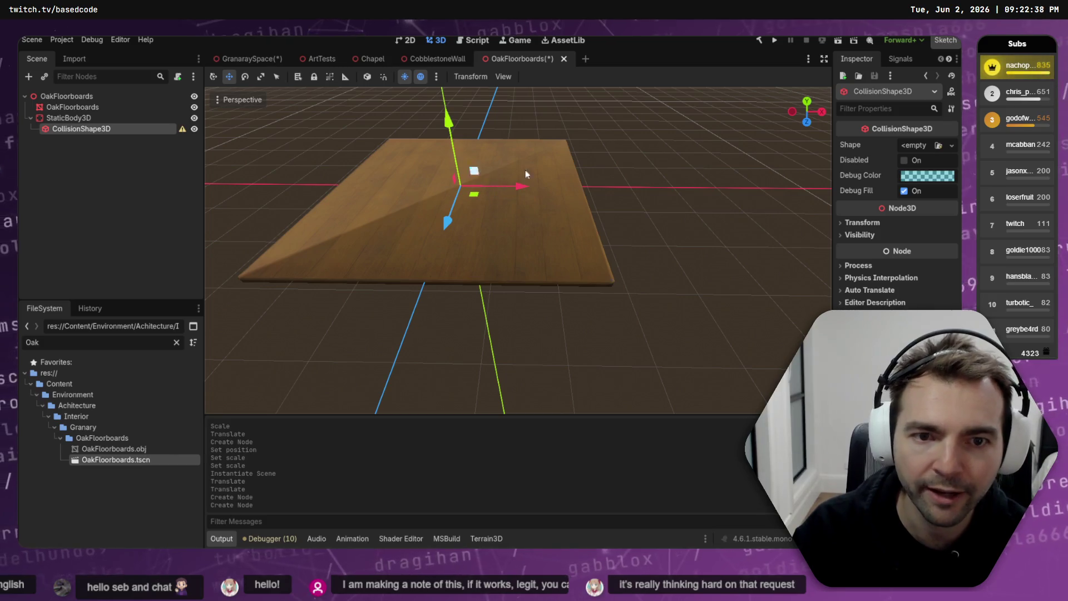
click(807, 122)
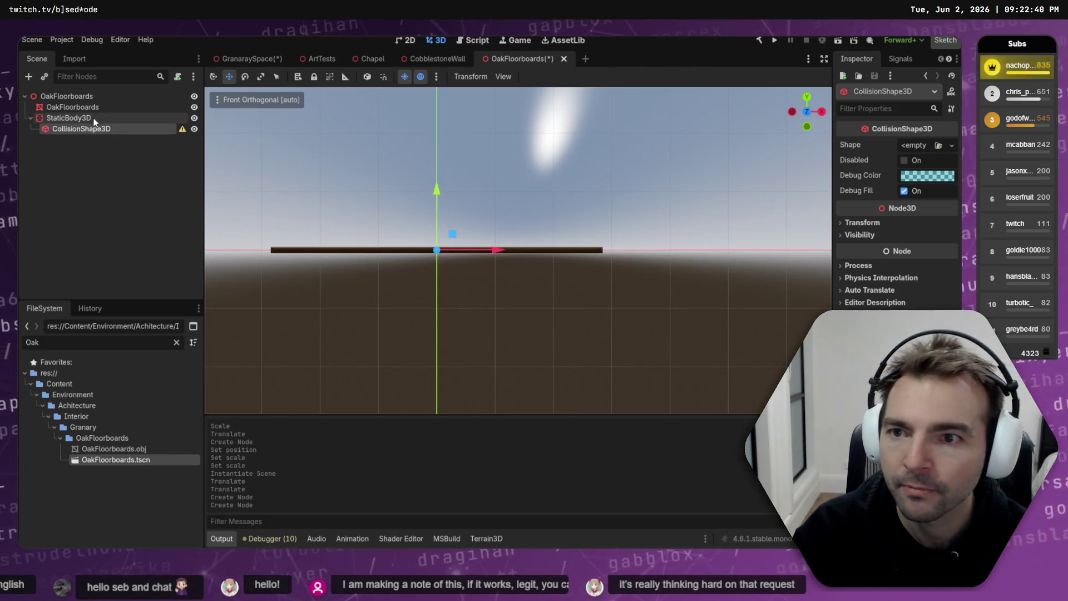
- Give the CollisionShape3D a new BoxShape3D, fit its width and thickness in front view, and save
click(952, 145)
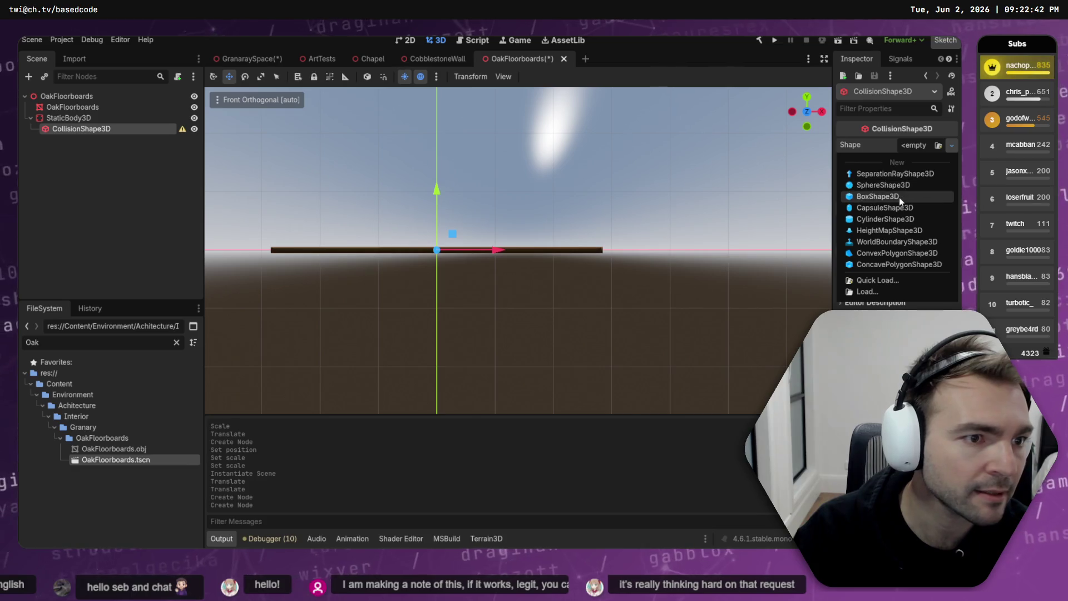
click(899, 196)
mouse_move(438, 232)
mouse_down()
mouse_move(445, 248)
mouse_move(271, 264)
mouse_up()
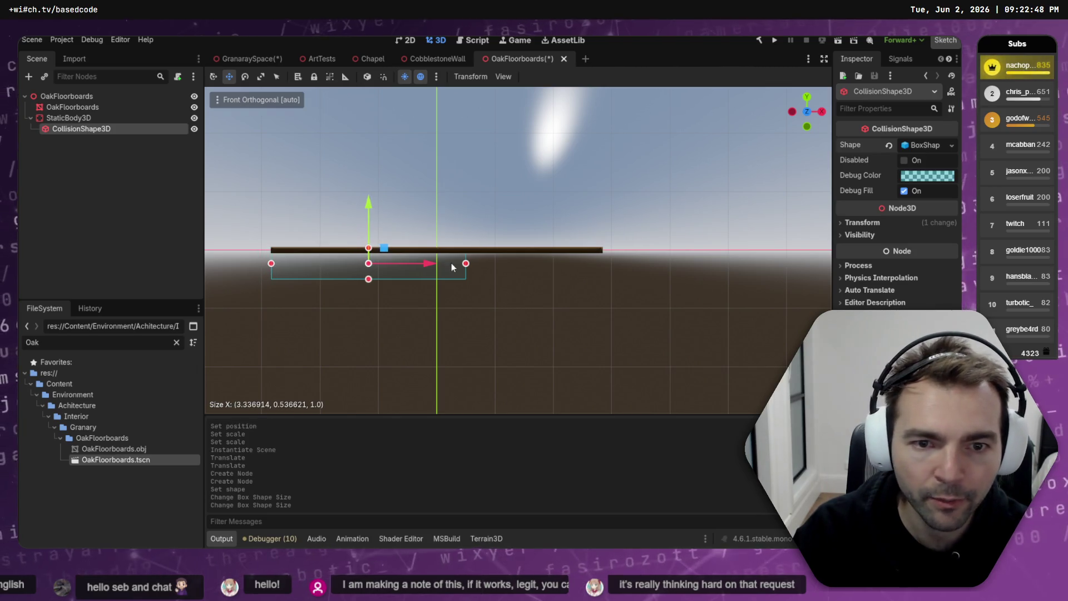
drag(466, 264, 603, 267)
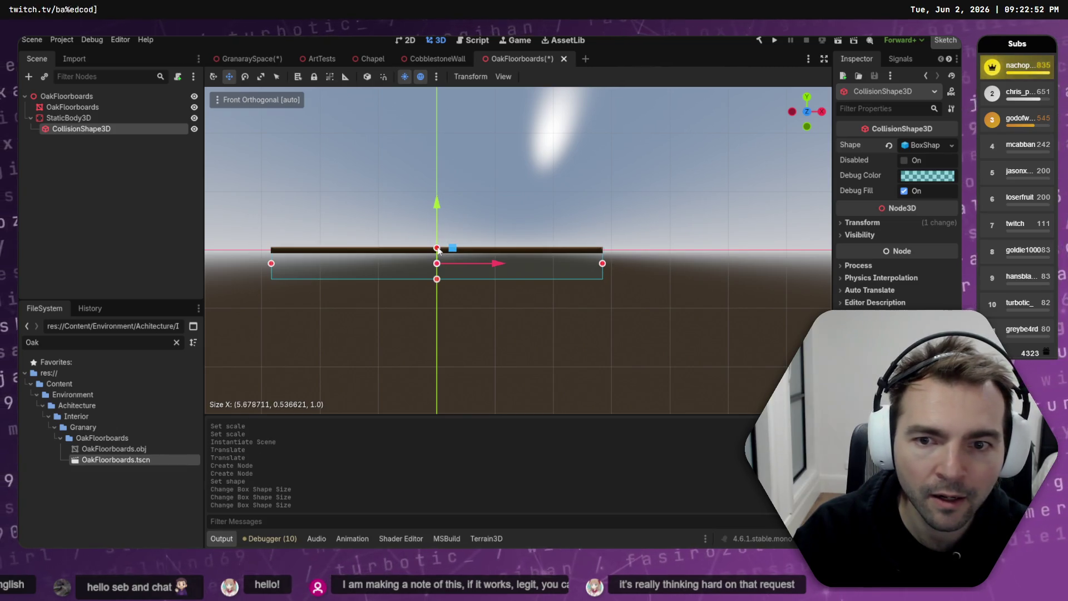
drag(438, 249, 437, 248)
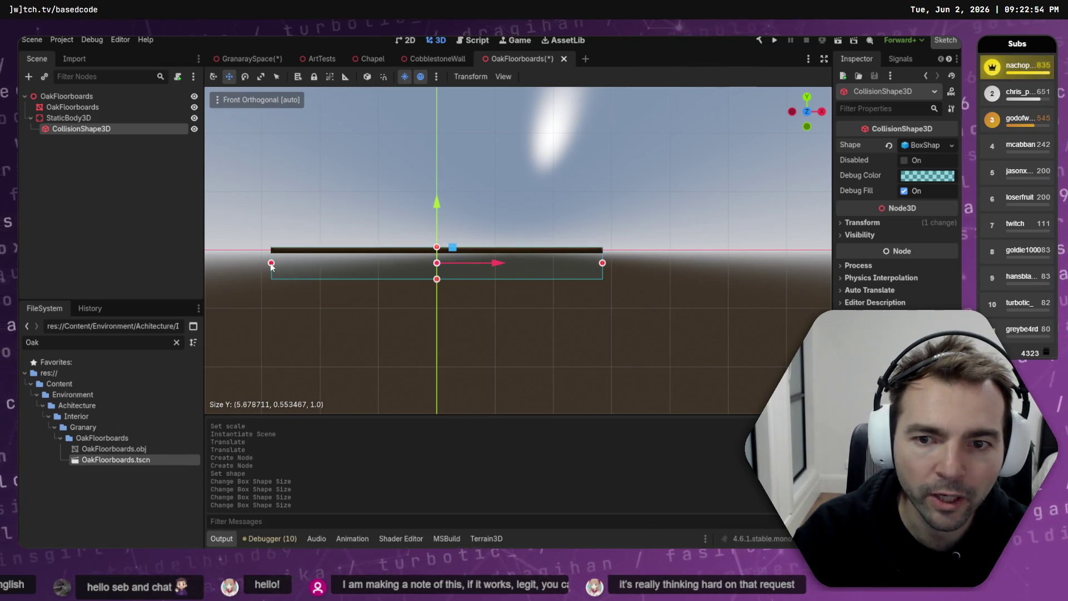
drag(272, 265, 271, 265)
drag(436, 279, 453, 253)
key(ctrl+s)
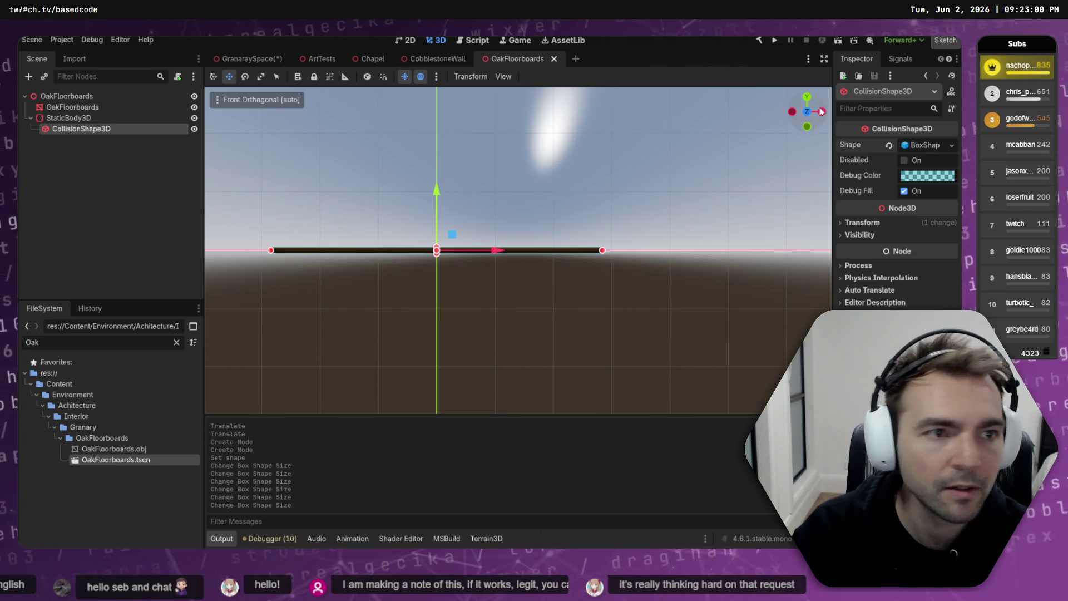
- In top view, stretch the collision box across the floorboard's full depth and save again
click(807, 97)
drag(439, 158, 450, 297)
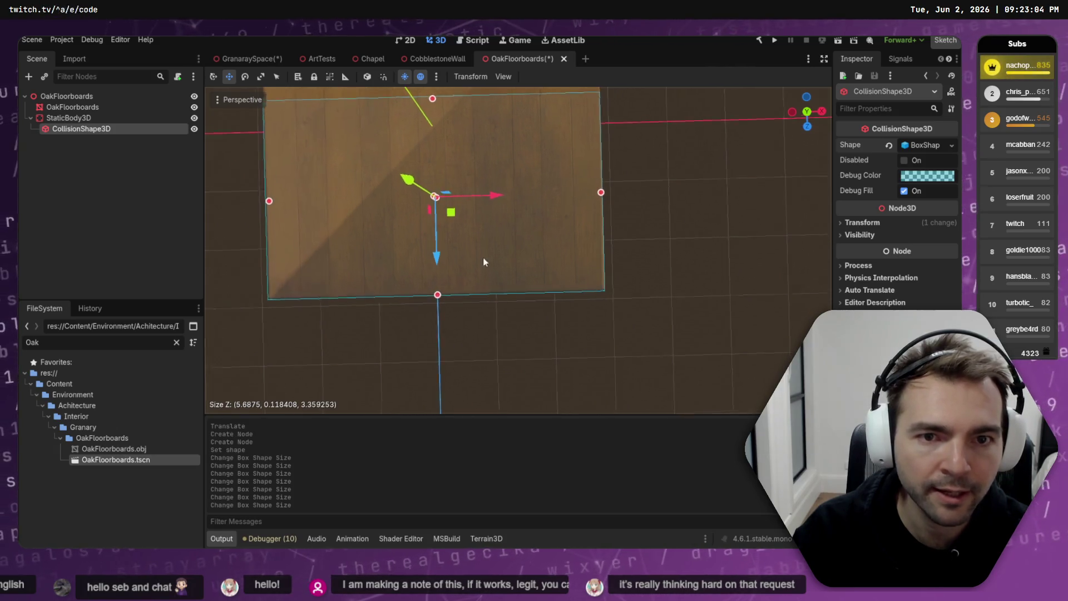
click(807, 110)
scroll(702, 282, up, 5)
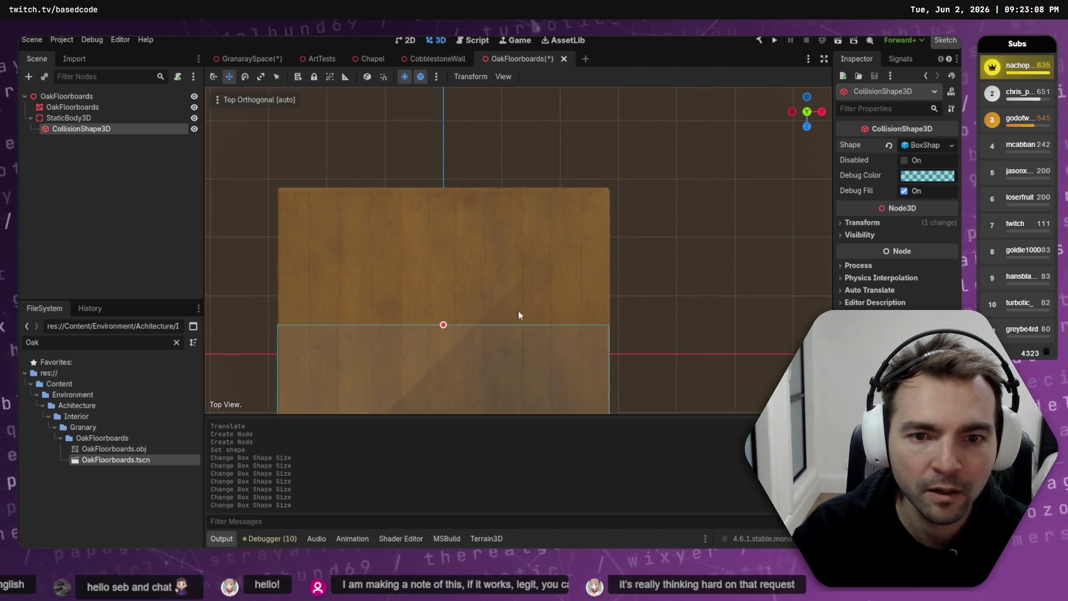
drag(443, 328, 439, 191)
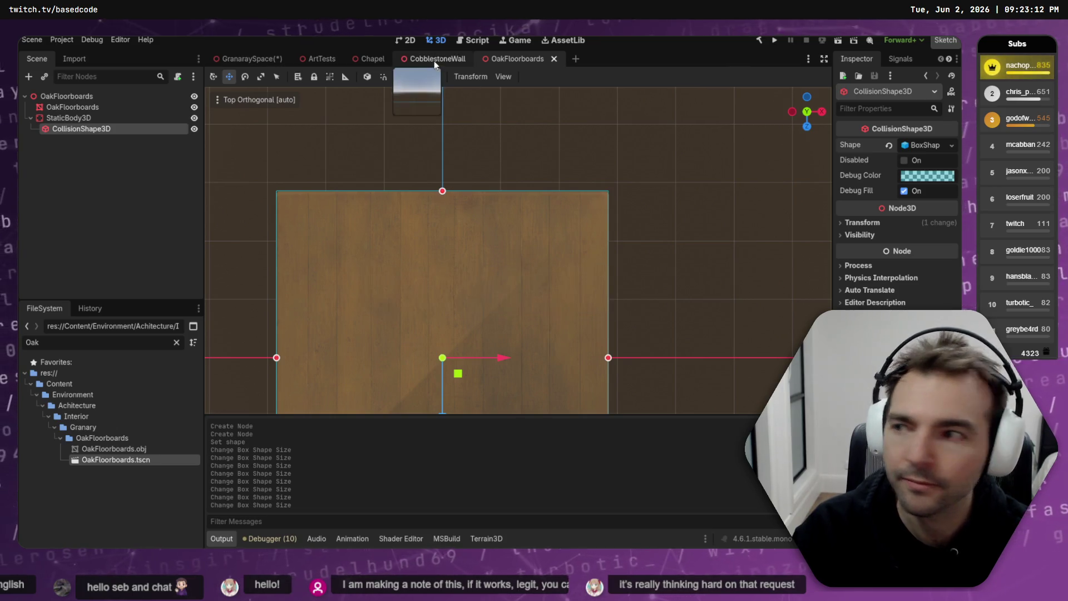
key(ctrl+s)
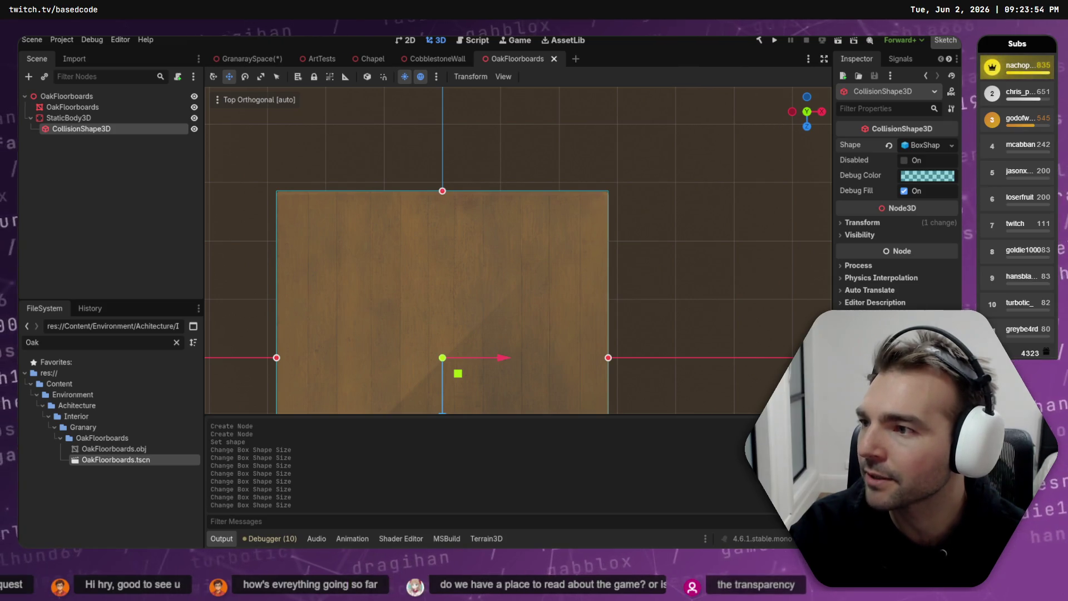
key(alt+Tab)
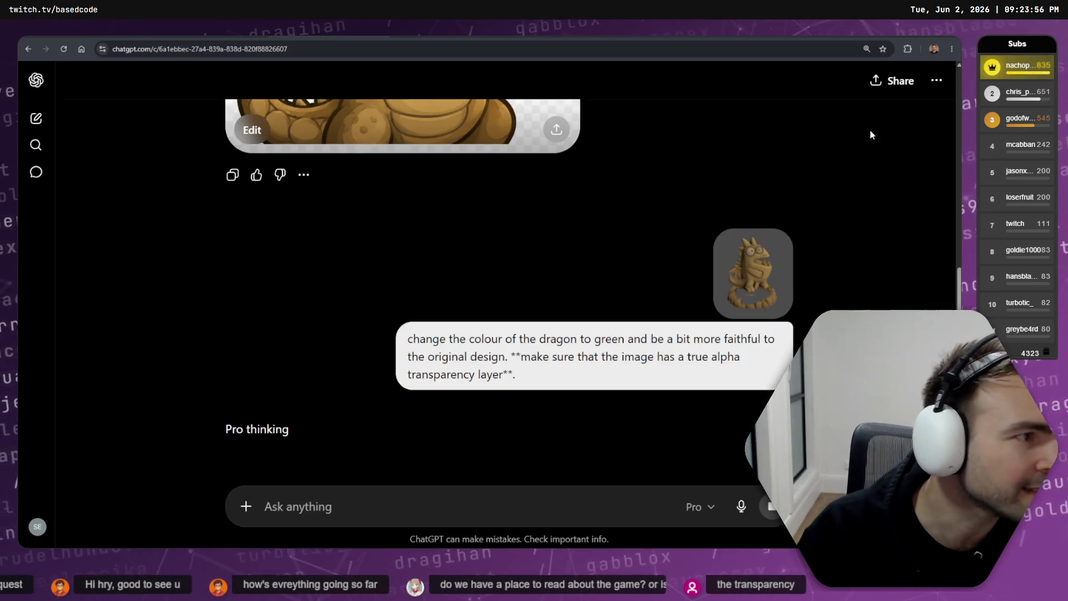
scroll(629, 210, down, 3)
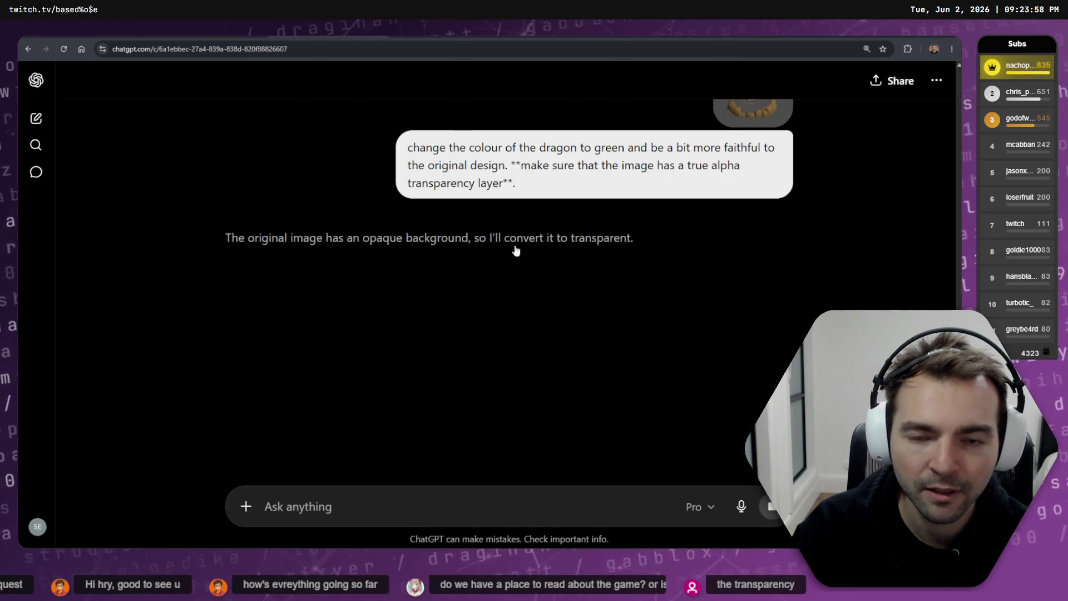
mouse_move(533, 250)
mouse_down()
mouse_move(531, 165)
mouse_move(516, 165)
mouse_up()
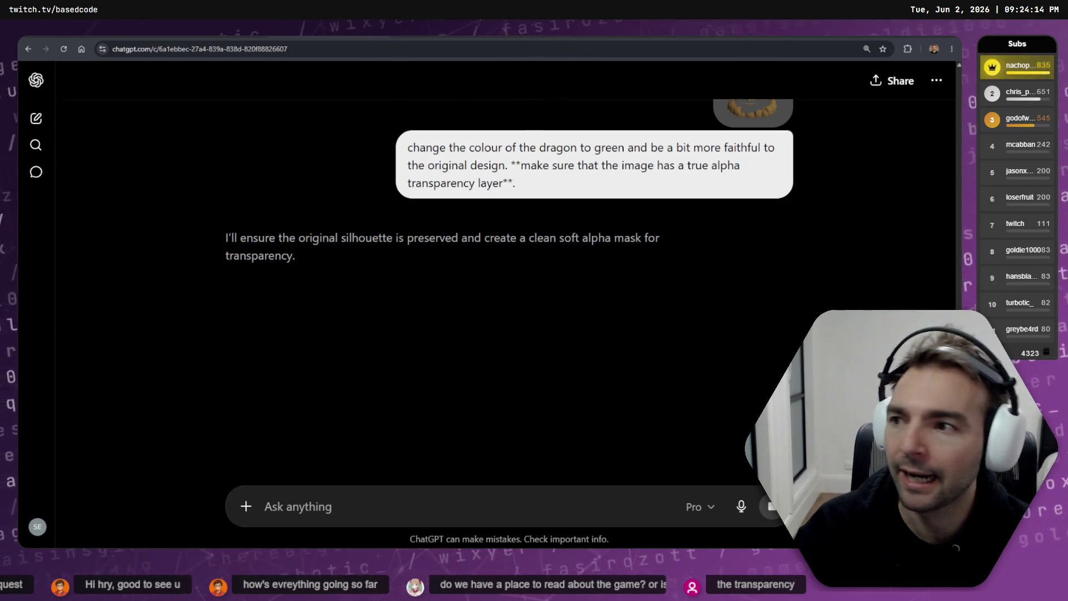
key(alt+Tab)
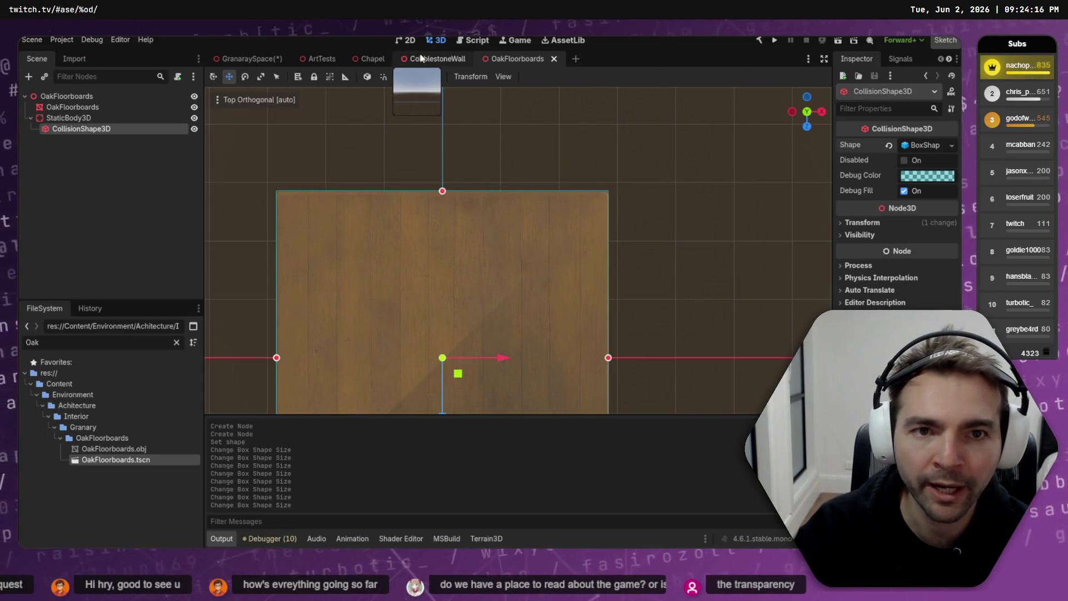
- In the GranaraySpace scene, slide the OakFloorboards sideways along the X axis
click(245, 58)
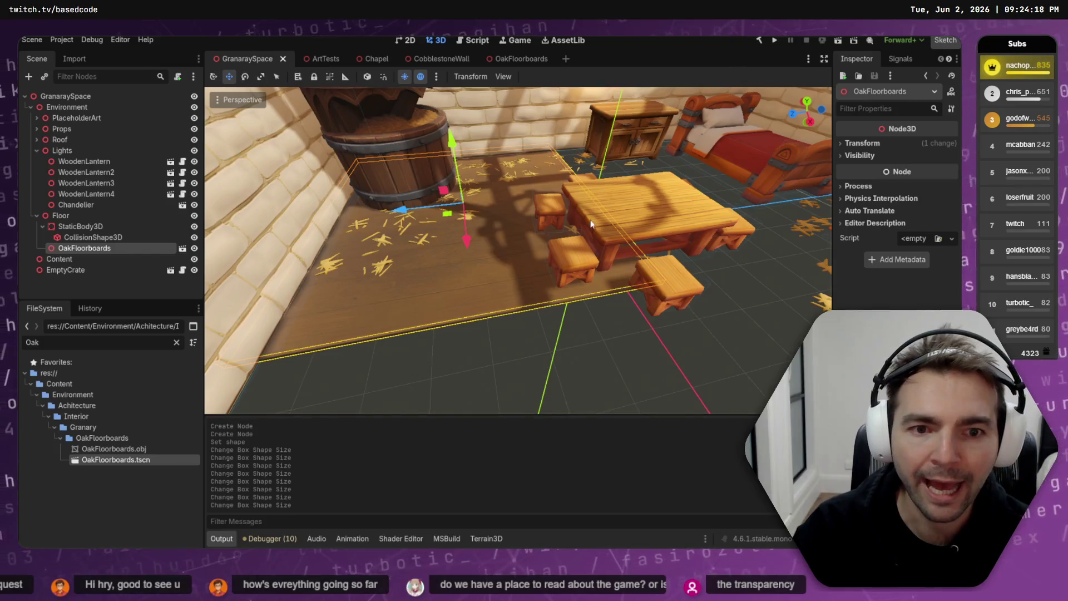
drag(409, 211, 426, 218)
mouse_move(482, 241)
mouse_down()
mouse_move(492, 274)
mouse_move(490, 261)
mouse_up()
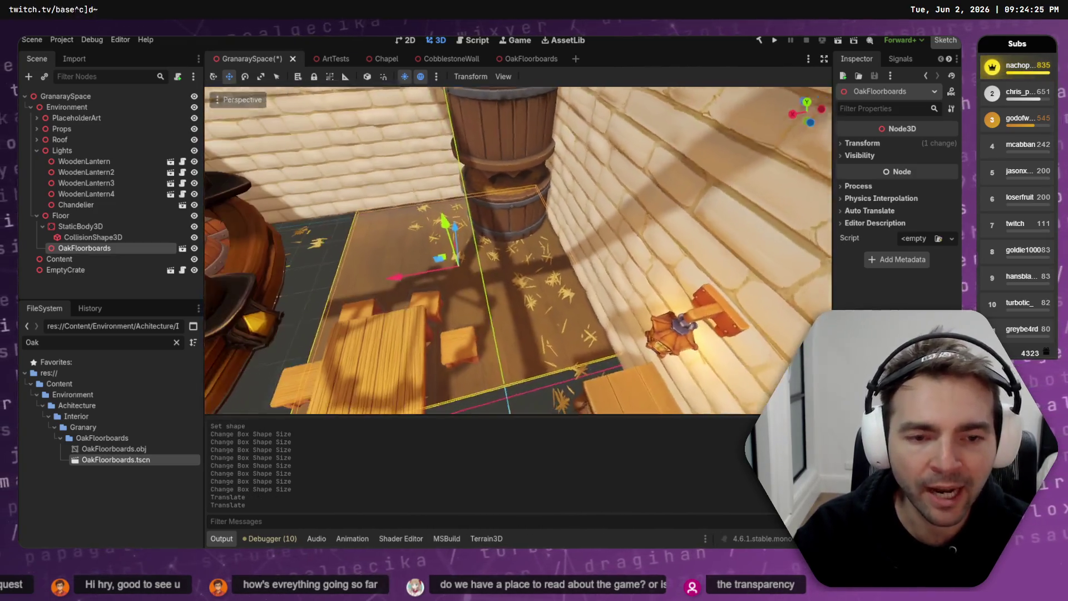
mouse_move(473, 195)
mouse_down()
mouse_move(489, 206)
mouse_move(472, 195)
mouse_move(463, 165)
mouse_move(298, 179)
mouse_up()
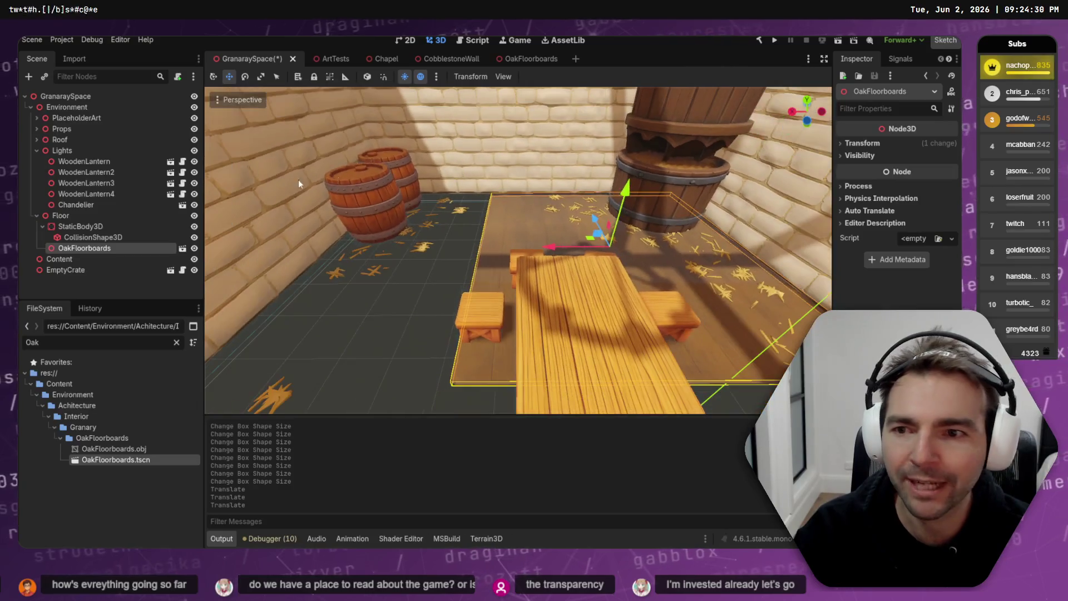
- Copy OakFloorboards under Floor as OakFloorboards2 and move it to the left floor area
click(92, 238)
click(84, 248)
key(ctrl+c)
click(60, 215)
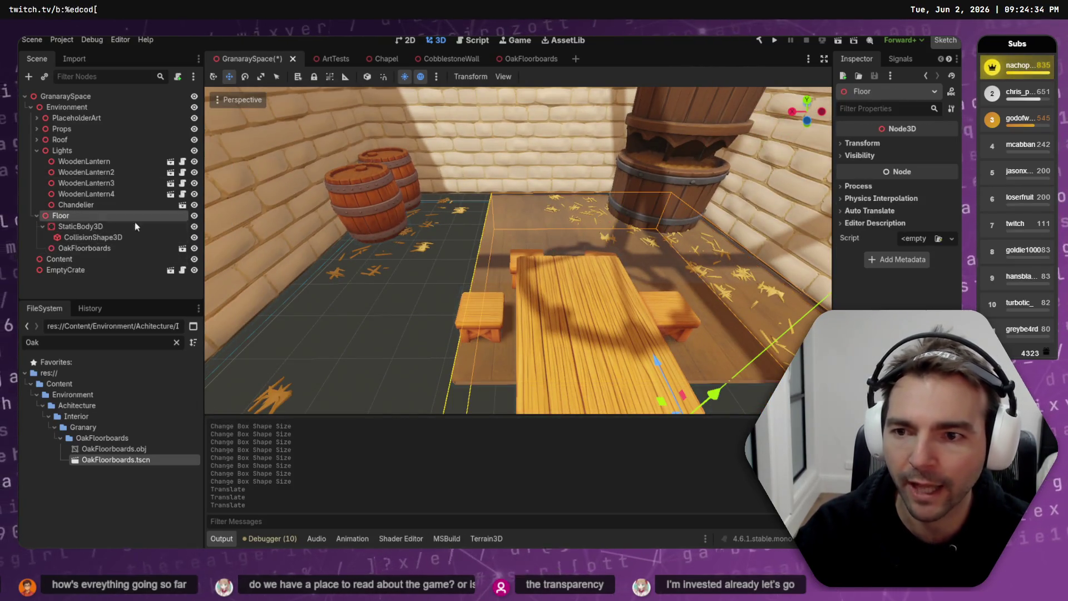
key(ctrl+v)
mouse_move(566, 250)
mouse_down()
mouse_move(282, 246)
mouse_move(299, 248)
mouse_up()
scroll(518, 251, down, 5)
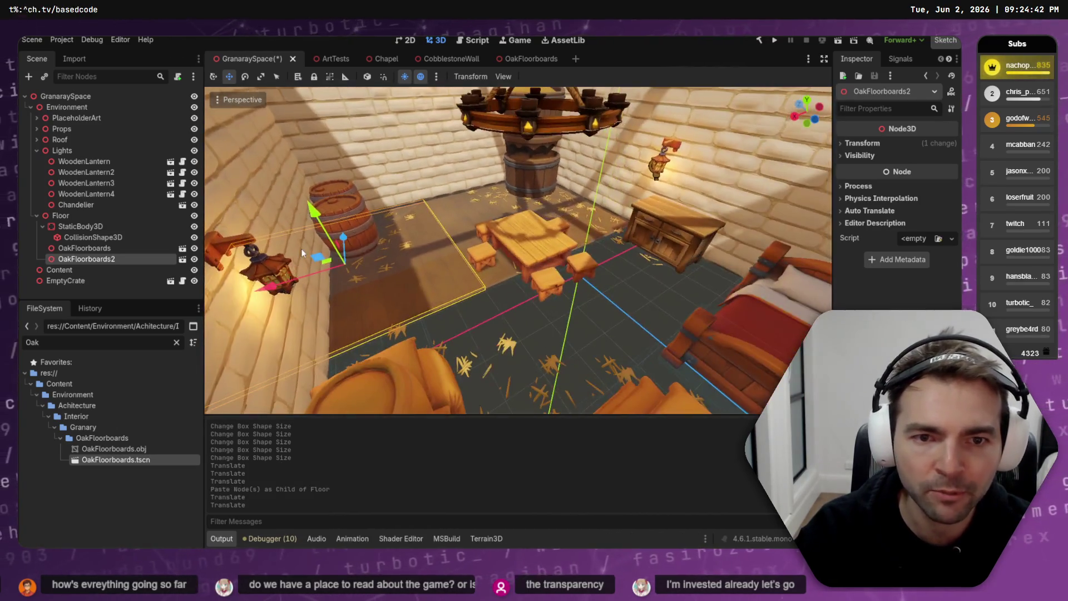
- Copy both floorboards, paste them as OakFloorboards3 and 4, and move them along the blue axis
shift+click(103, 249)
key(ctrl+c)
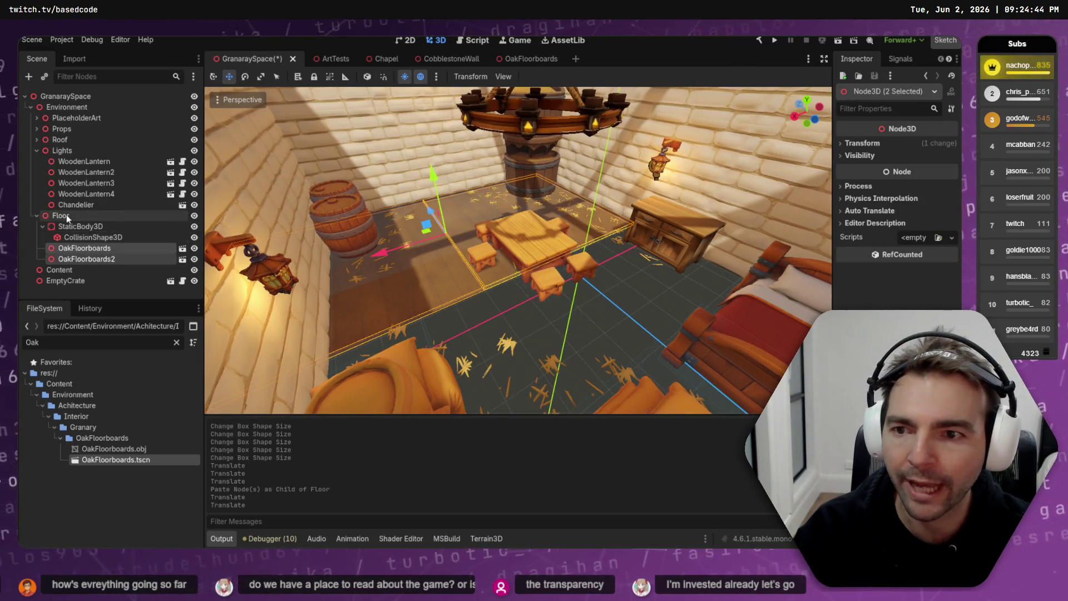
key(ctrl+v)
mouse_move(428, 212)
mouse_down()
mouse_move(533, 308)
mouse_move(518, 292)
mouse_up()
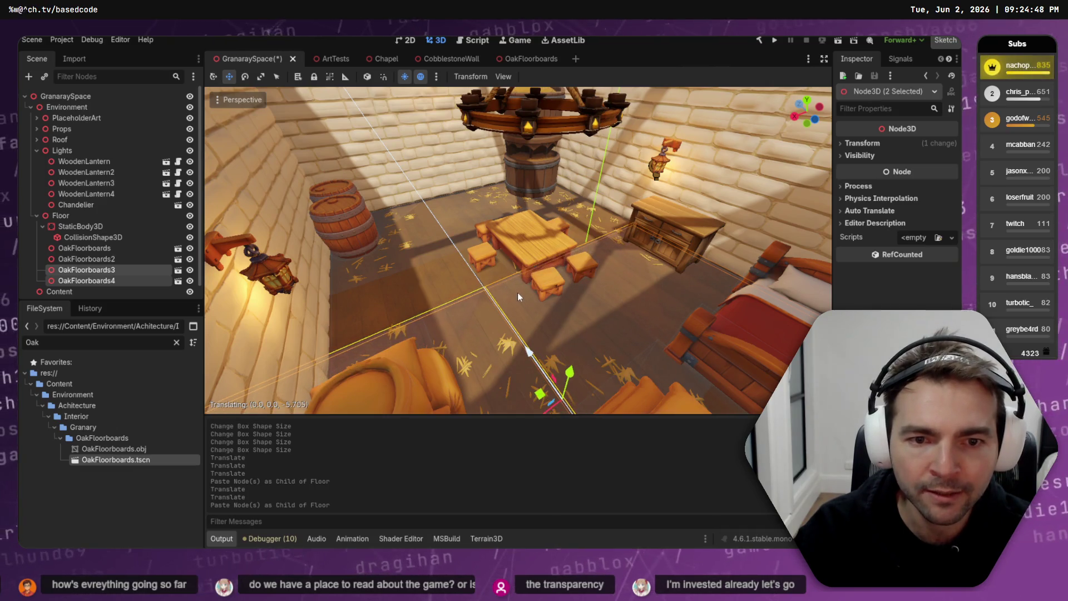
scroll(519, 293, up, 3)
scroll(524, 280, up, 1)
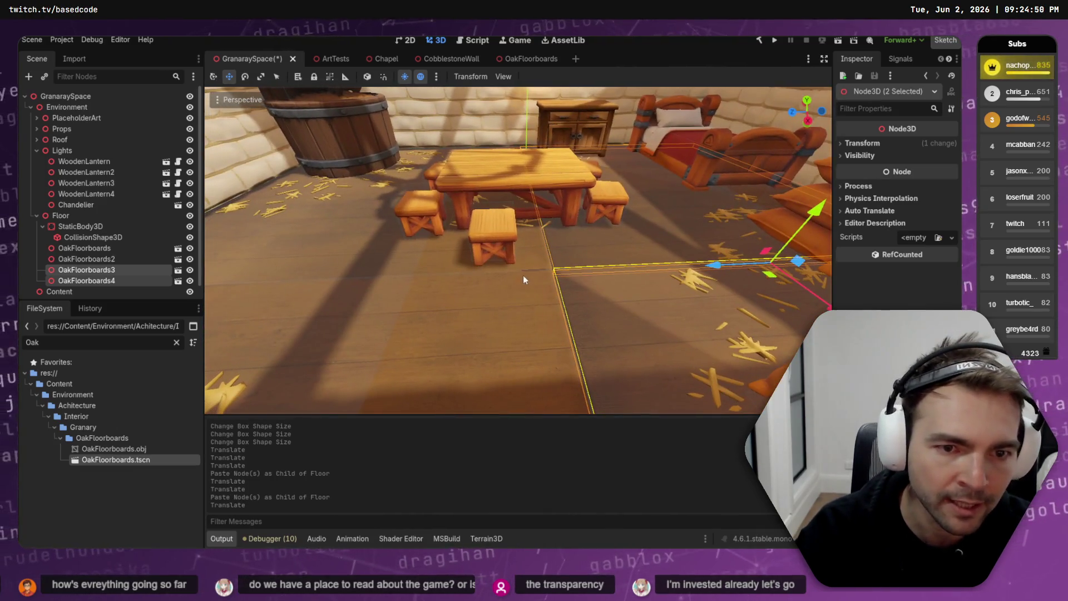
drag(731, 264, 711, 266)
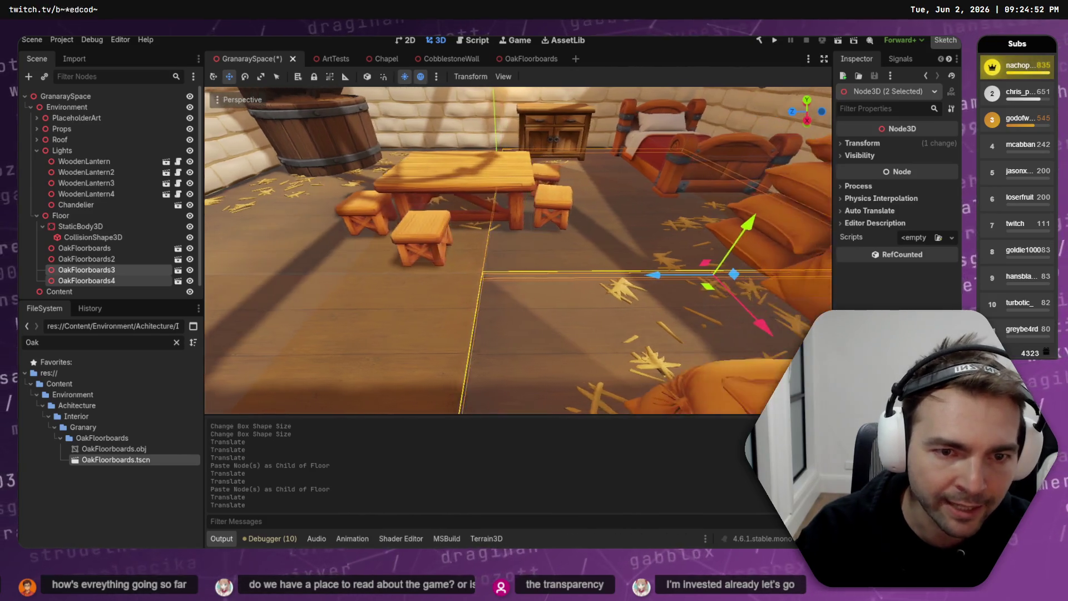
scroll(518, 250, up, 2)
drag(634, 184, 636, 258)
- Rotate the new floorboards about 180 degrees and shift them into place on the floor
key(e)
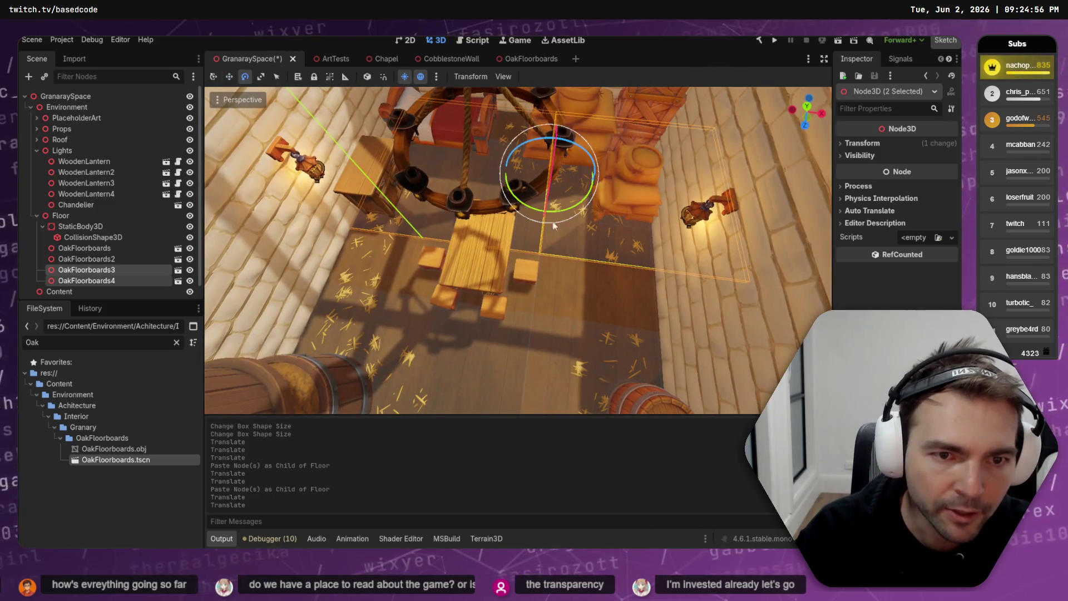
mouse_move(556, 217)
mouse_down()
mouse_move(598, 178)
mouse_move(535, 73)
mouse_move(509, 81)
mouse_move(501, 103)
mouse_up()
key(w)
drag(606, 180, 578, 223)
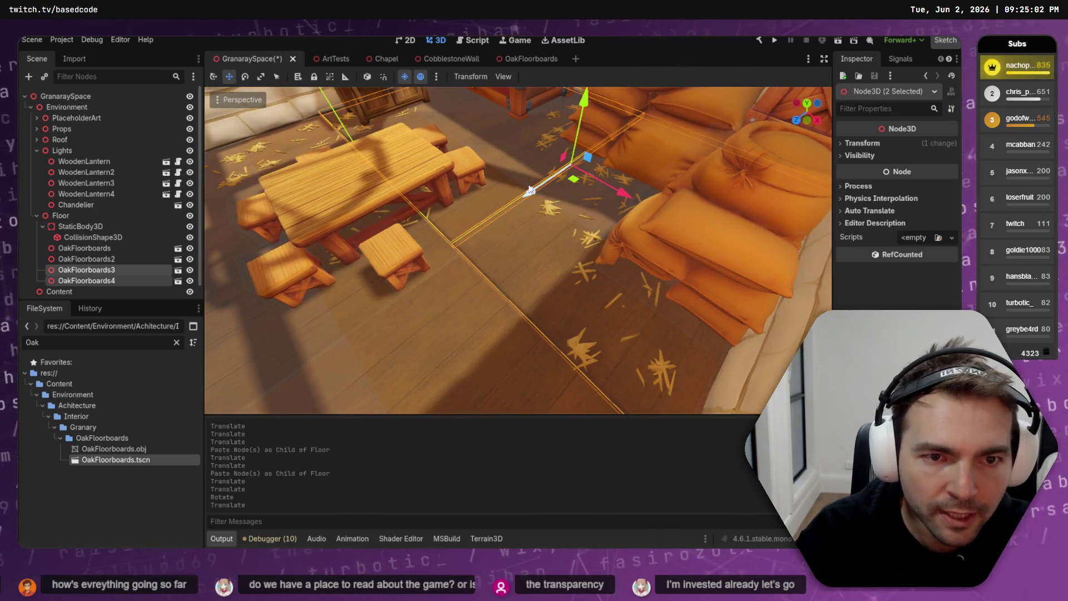
drag(530, 191, 530, 193)
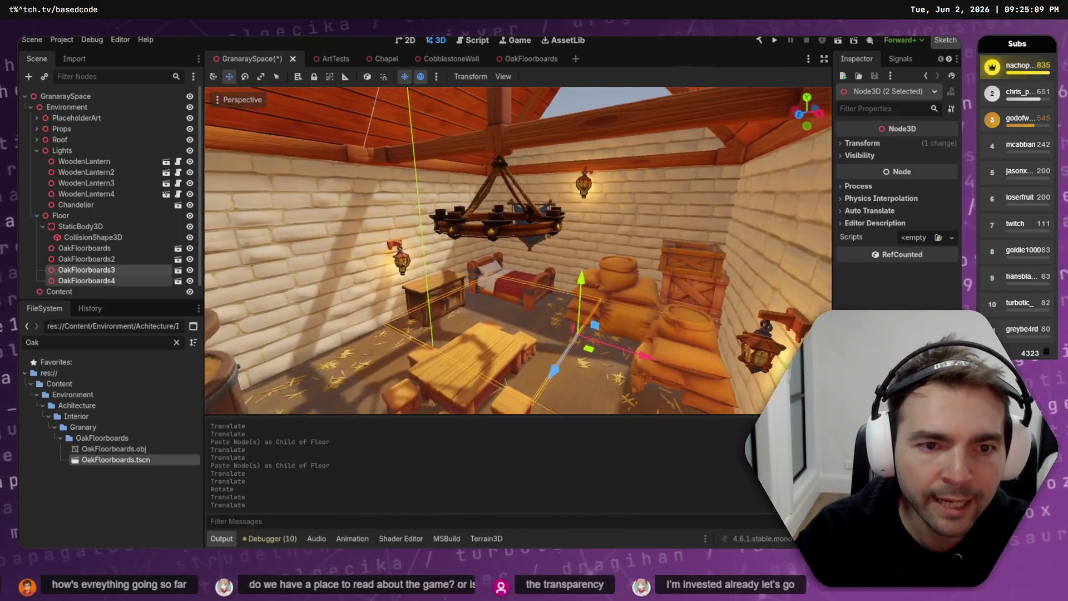
right_click(525, 191)
right_click(525, 191)
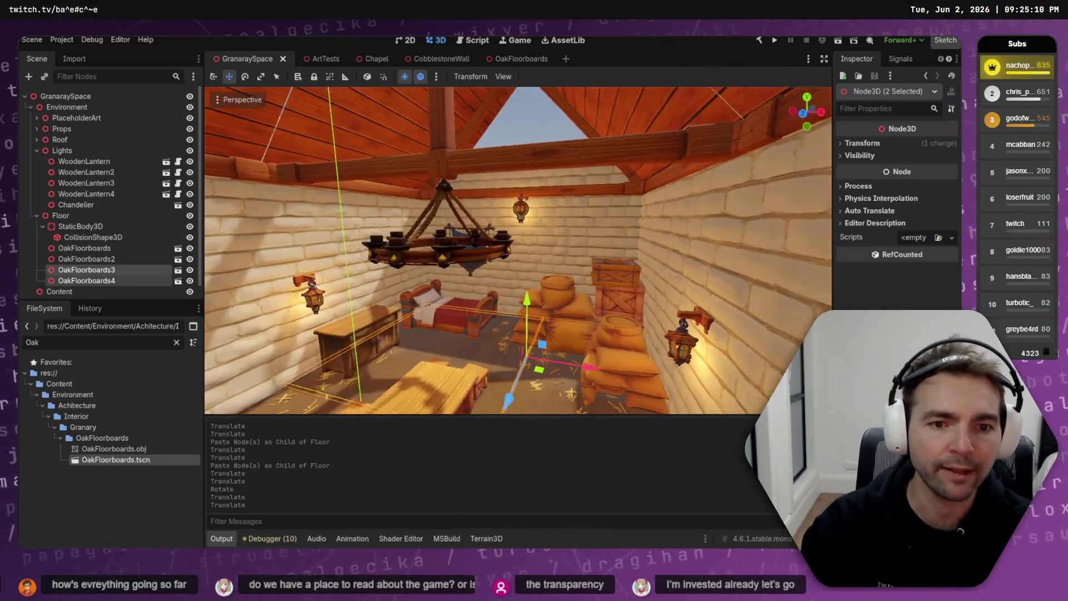
right_click(526, 192)
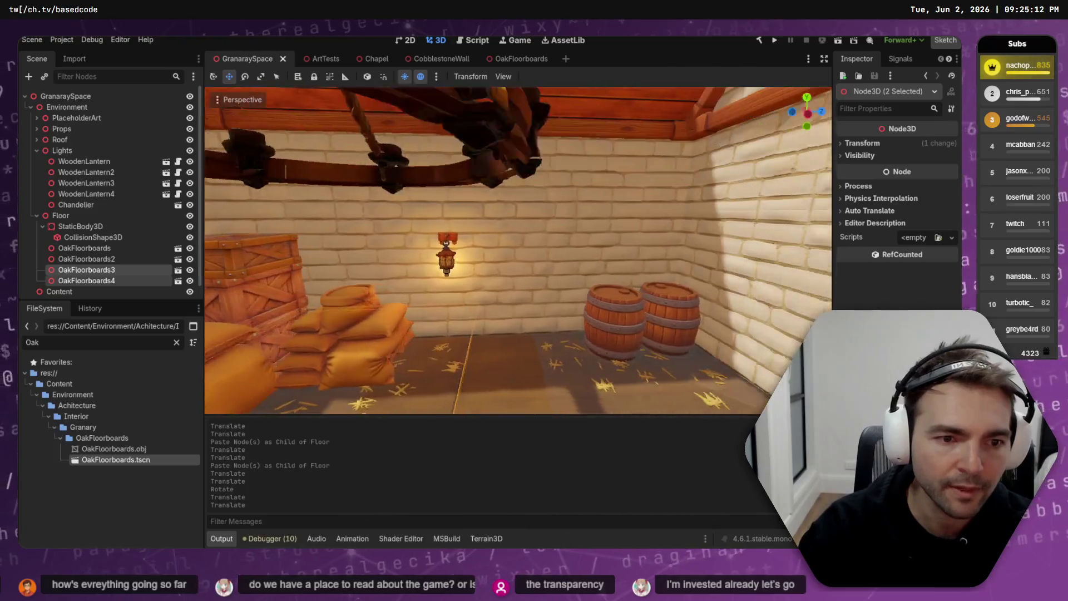
drag(86, 270, 106, 224)
- Delete the floor's StaticBody3D collision node and save the granary scene
key(Delete)
click(447, 295)
right_click(448, 295)
right_click(518, 251)
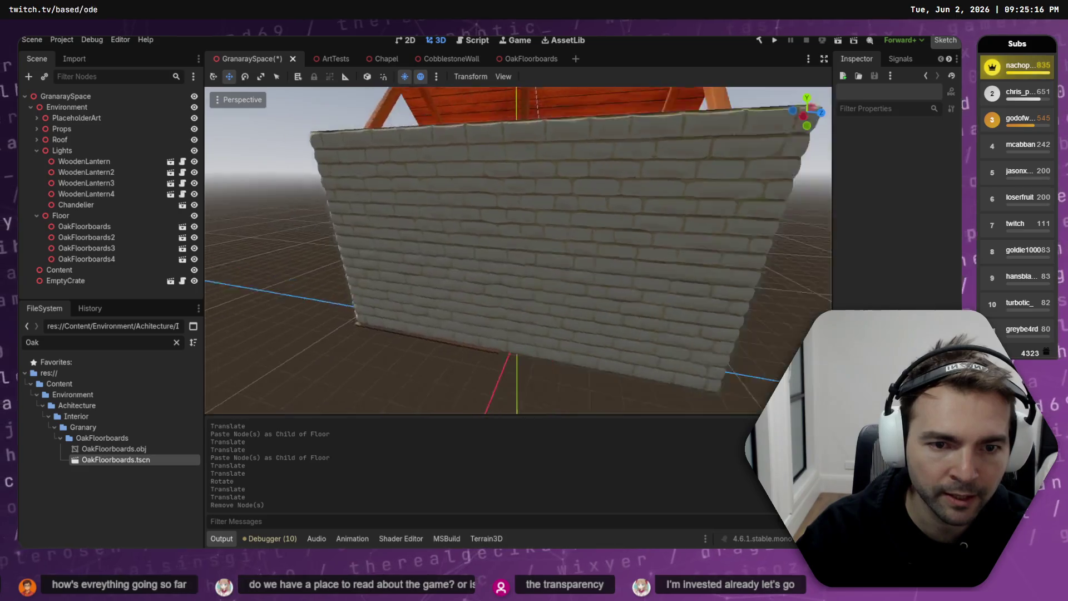
key(ctrl+s)
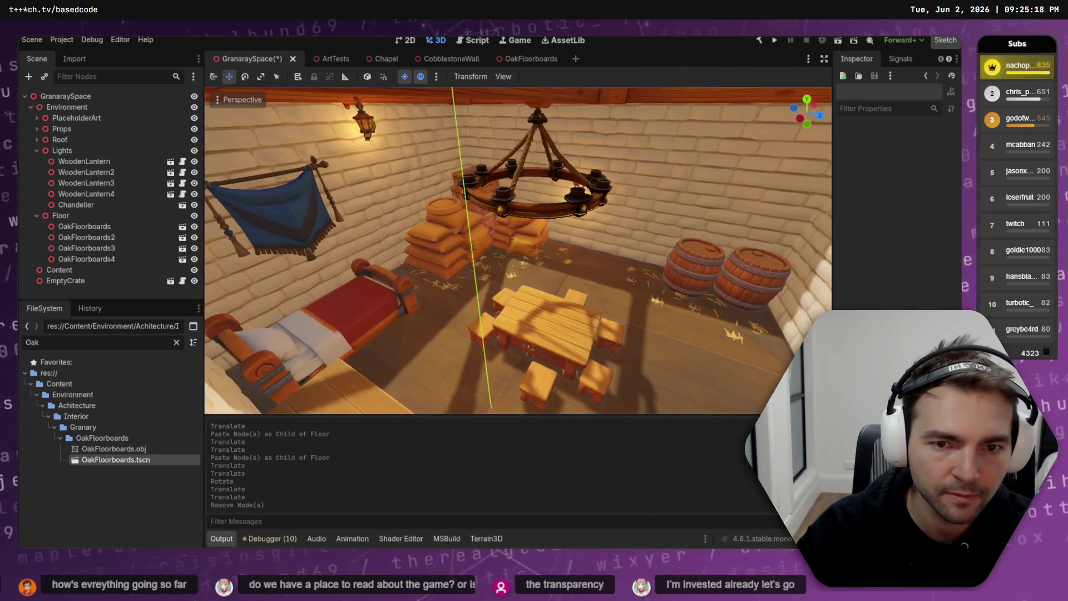
right_click(518, 250)
right_click(518, 250)
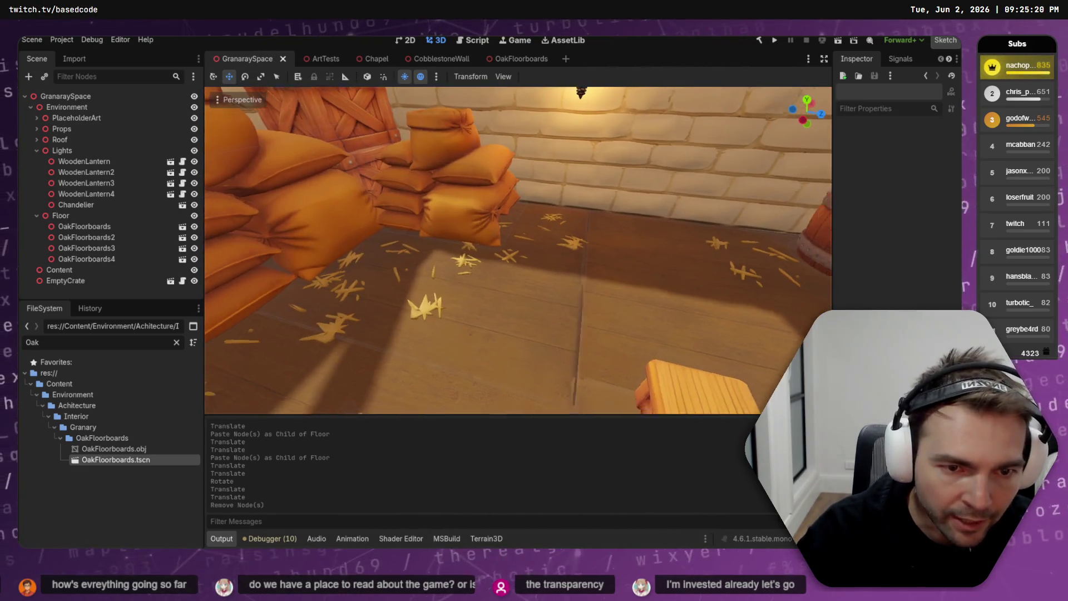
- Nudge OakFloorboards3 and OakFloorboards4 along the X axis into alignment
click(82, 259)
shift+click(117, 249)
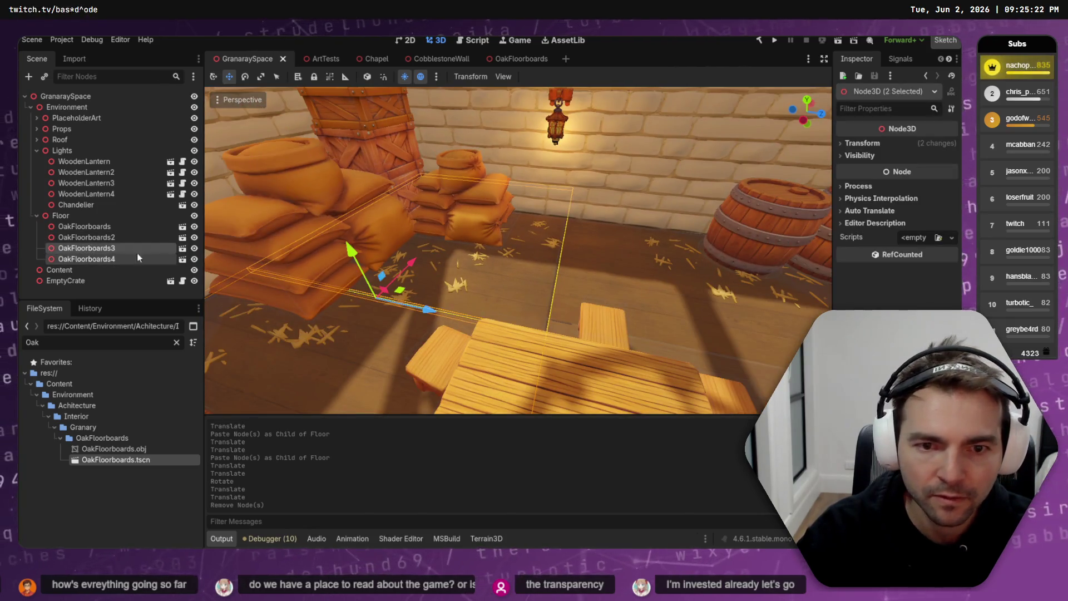
mouse_move(418, 302)
mouse_down()
mouse_move(440, 310)
mouse_move(429, 307)
mouse_up()
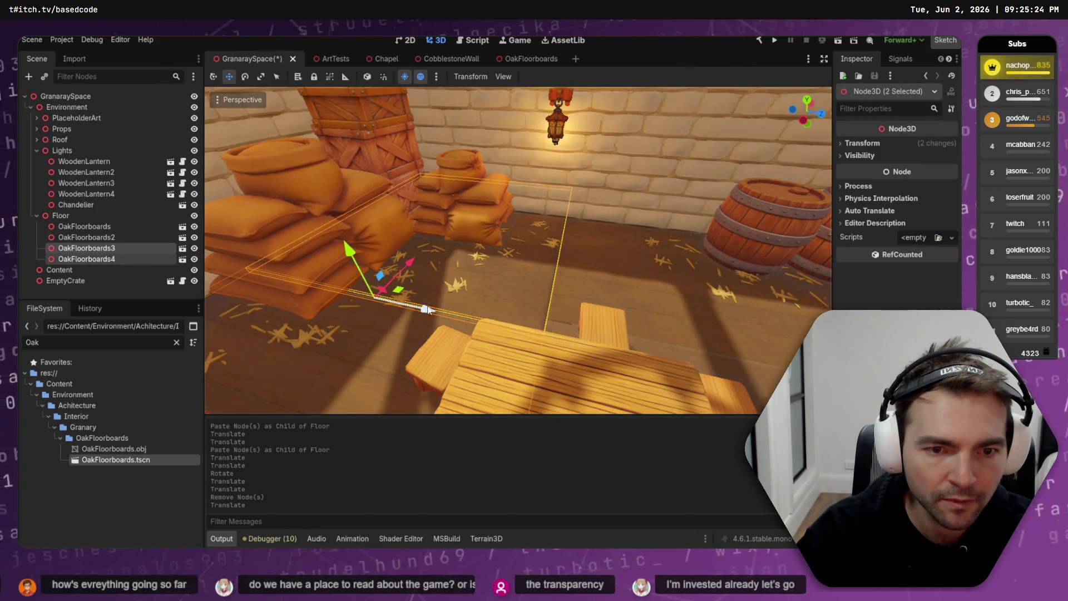
right_click(429, 307)
key(w)
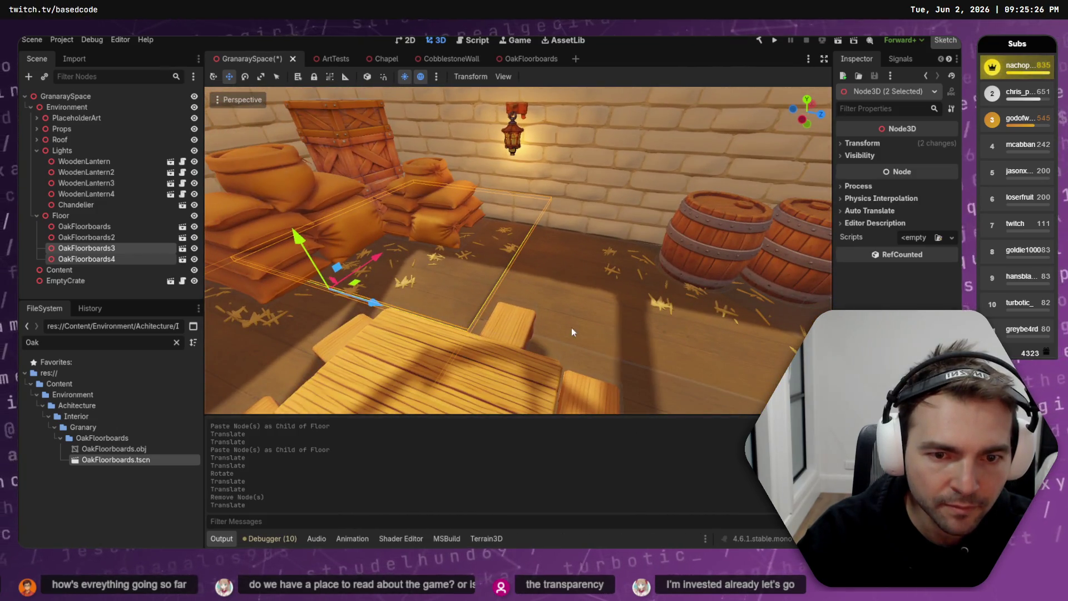
click(552, 330)
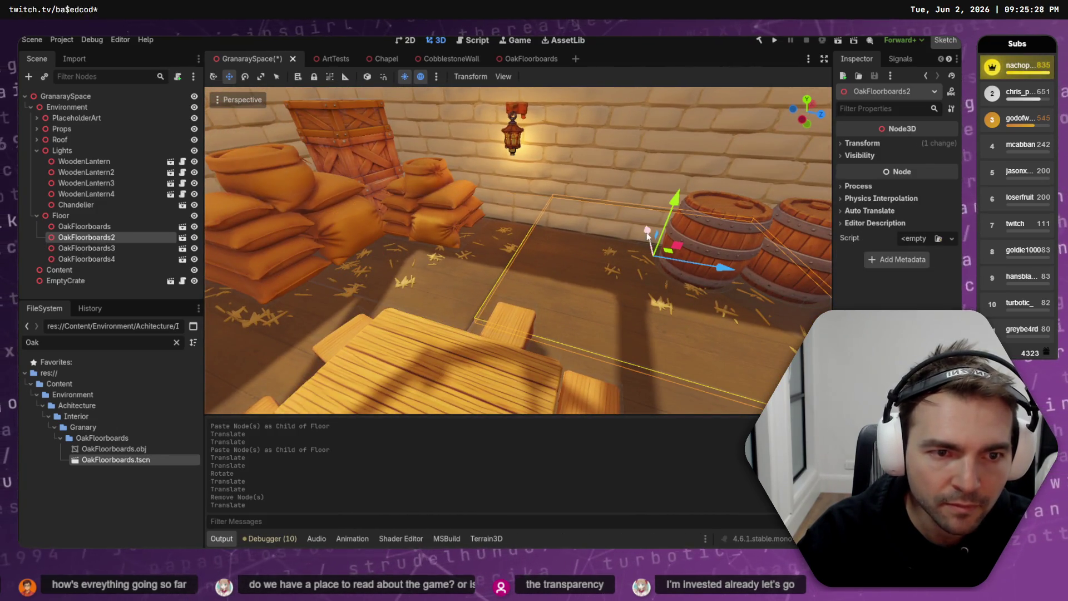
click(634, 183)
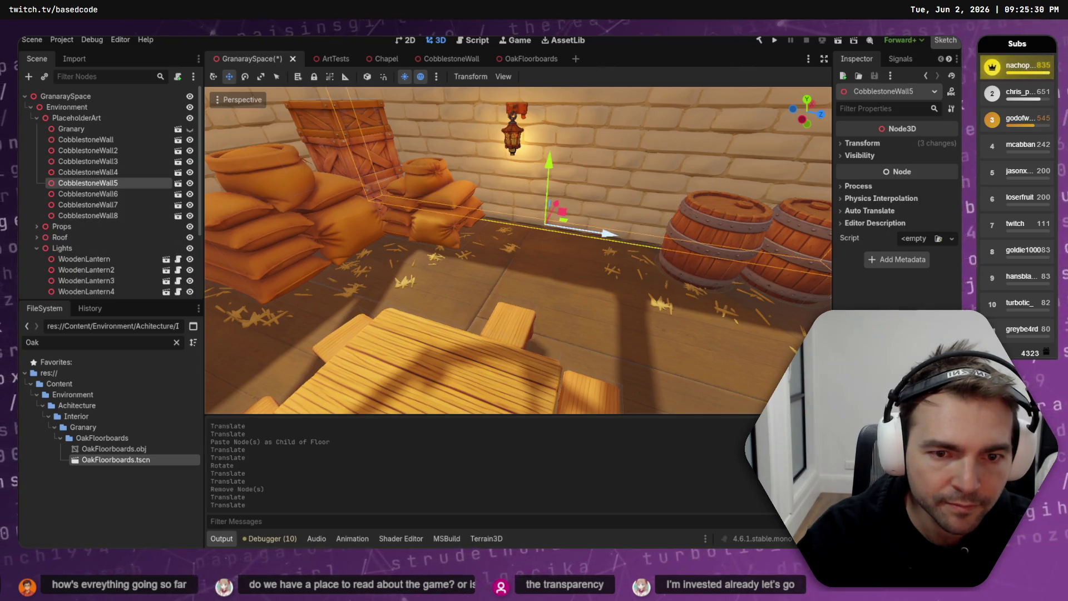
click(437, 222)
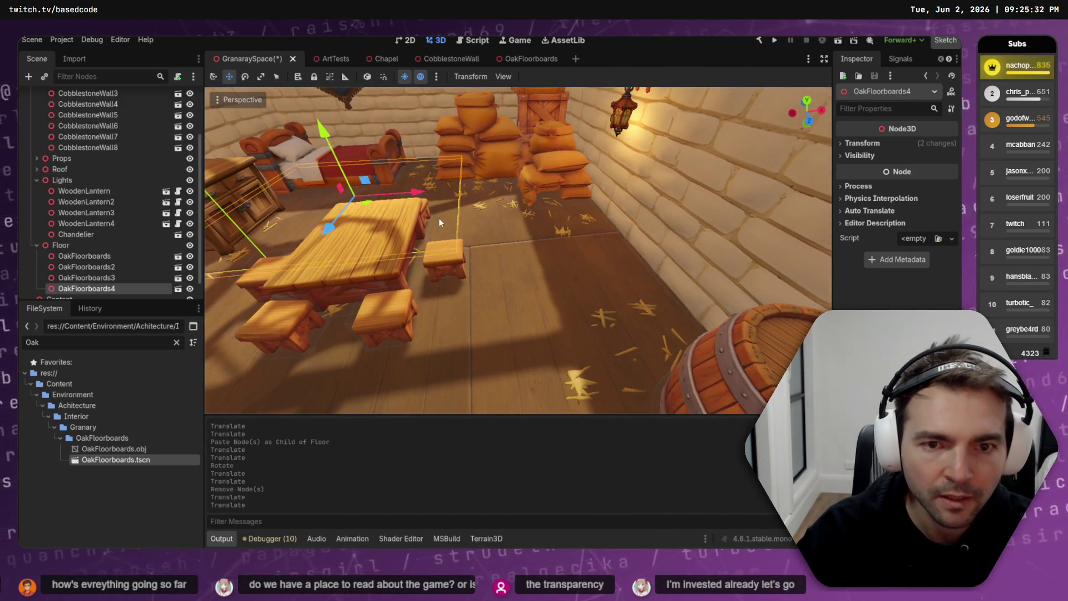
drag(413, 194, 411, 194)
scroll(563, 229, down, 6)
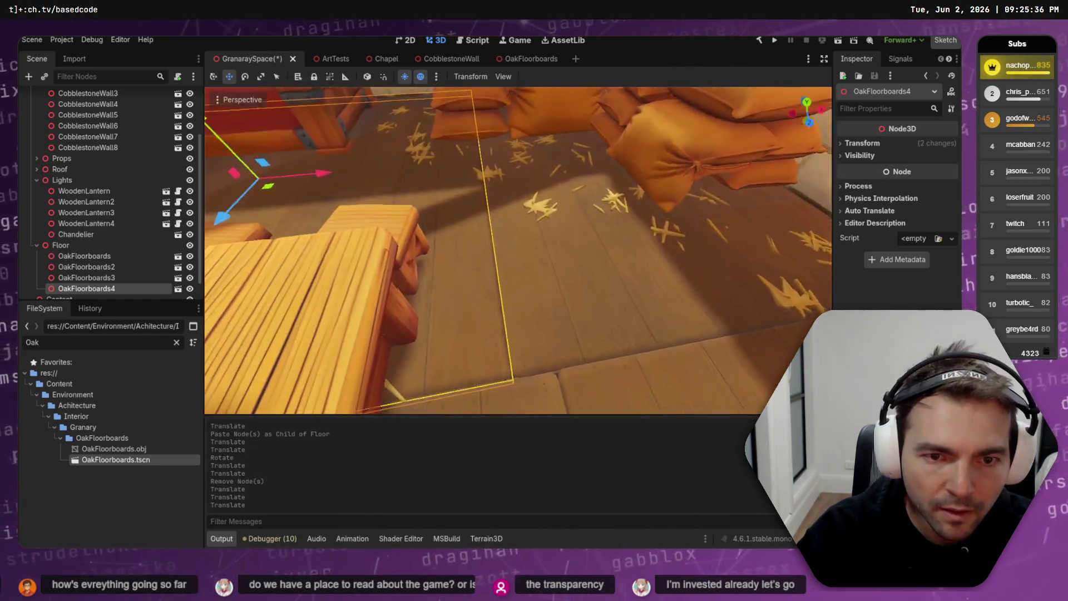
- Save the granary scene and build and run the game with F5
click(563, 229)
scroll(563, 229, down, 8)
key(ctrl+s)
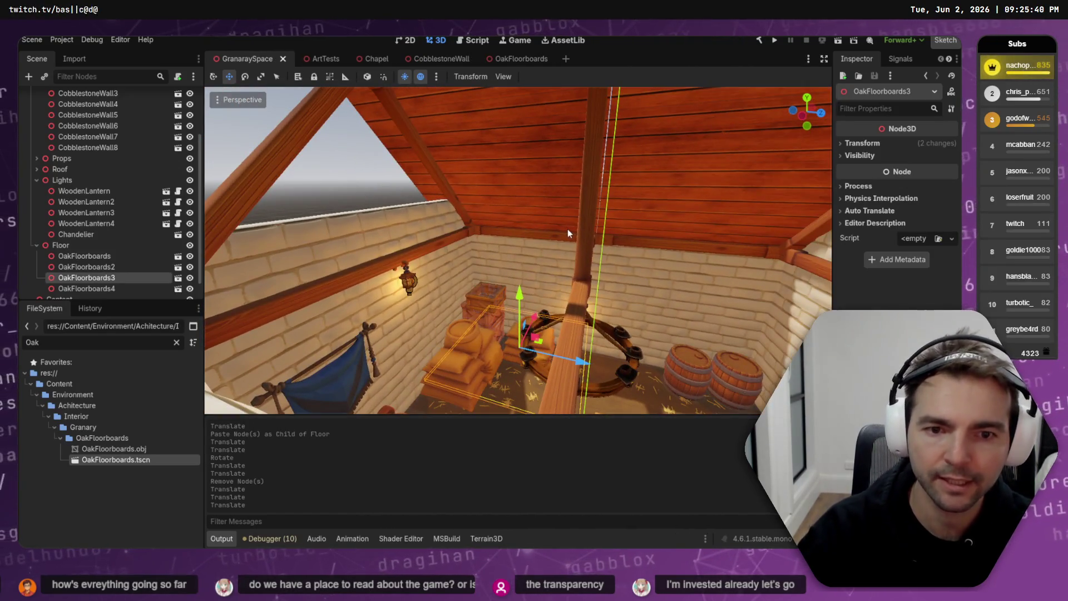
key(F5)
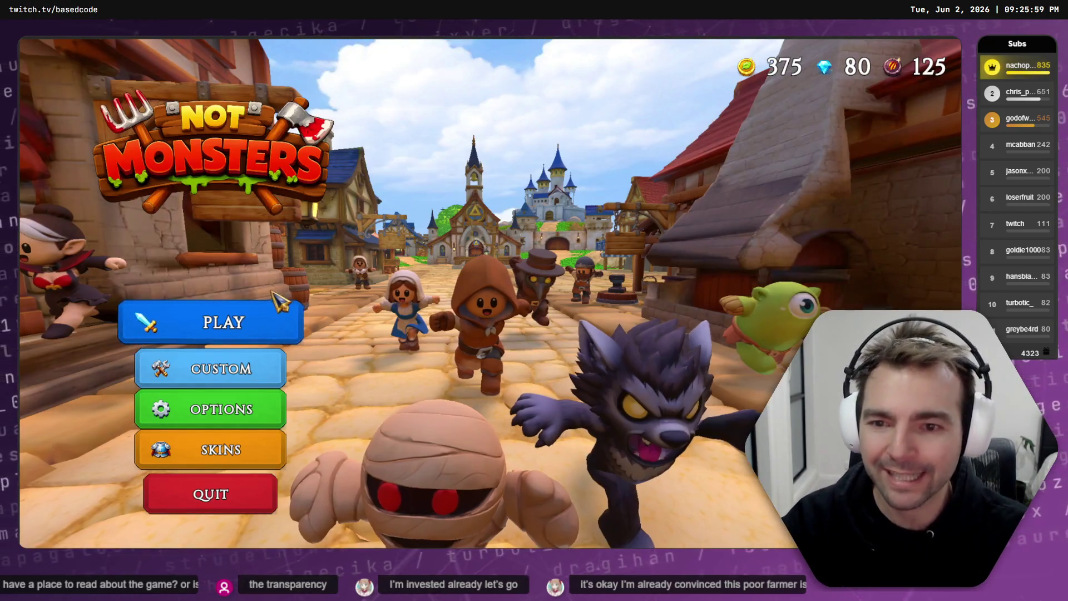
- Hit PLAY in Not Monsters to start searching for a match
click(285, 317)
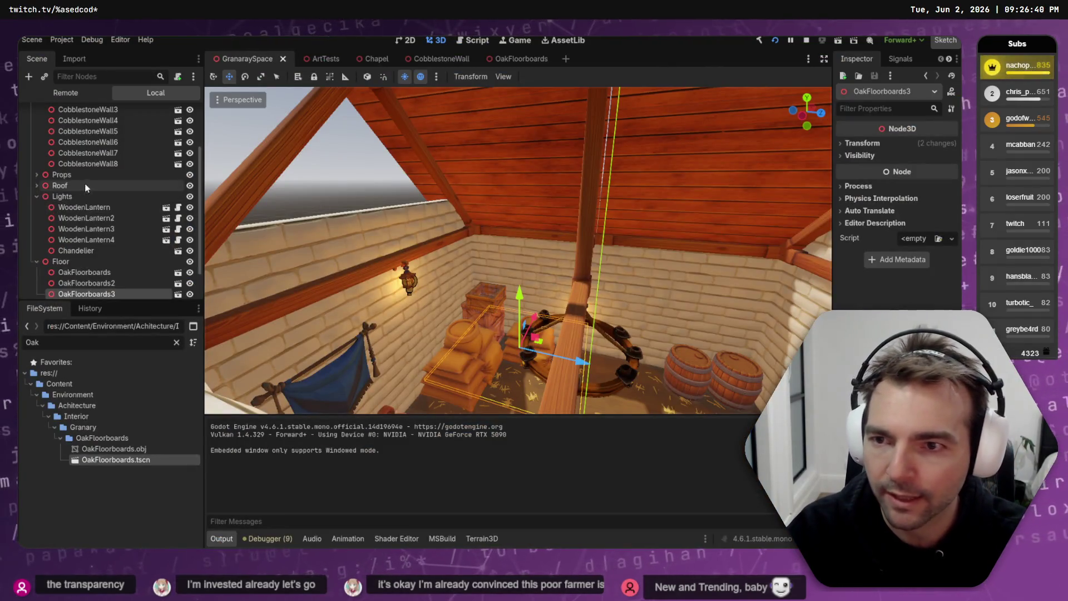
- Select CobblestoneWall through CobblestoneWall8 and shift them slightly downward together
scroll(84, 190, up, 3)
click(82, 159)
shift+click(119, 232)
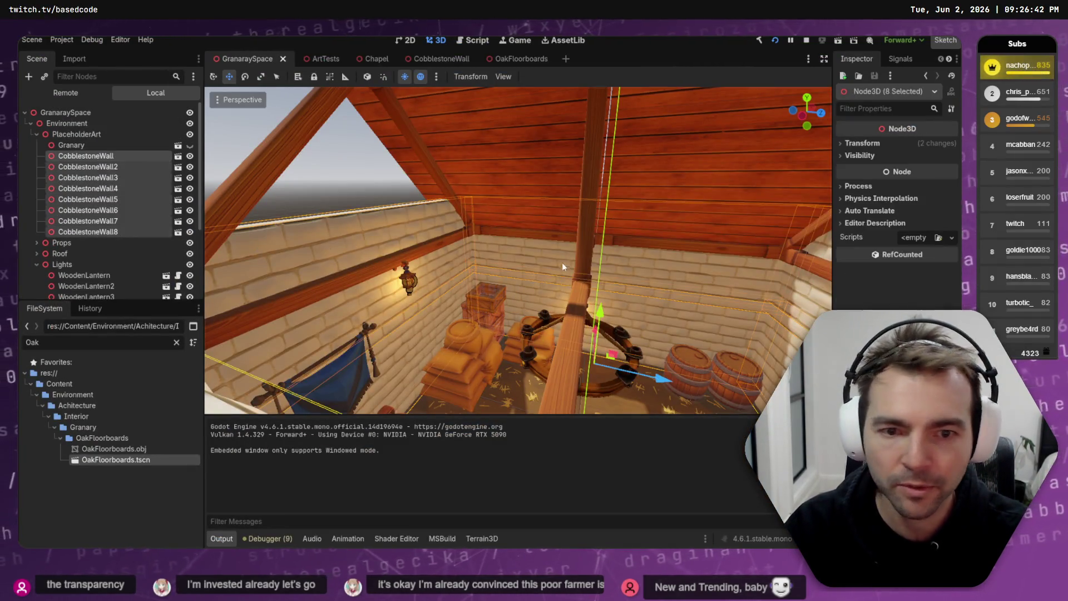
click(610, 315)
scroll(609, 314, up, 3)
- Fly the view across the granary to the wall and select the BlueWallBanner
key(w)
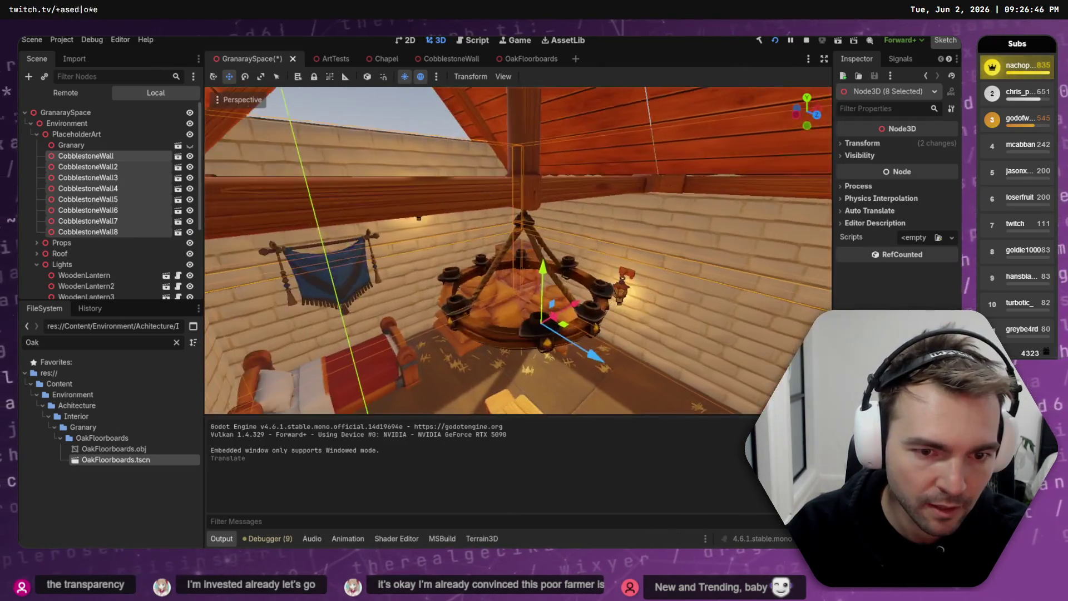
key(w)
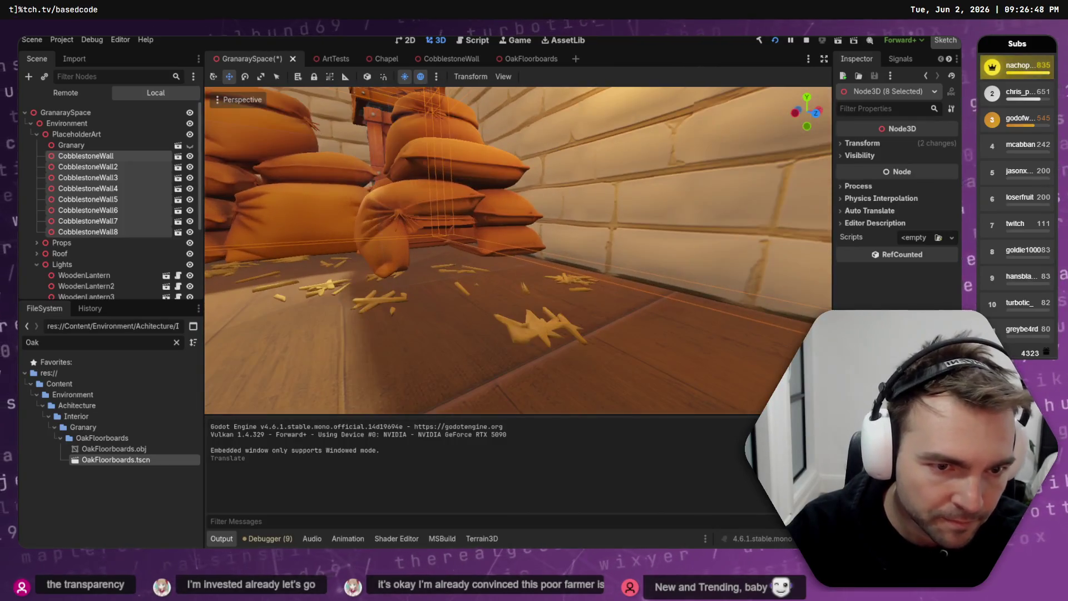
key(s)
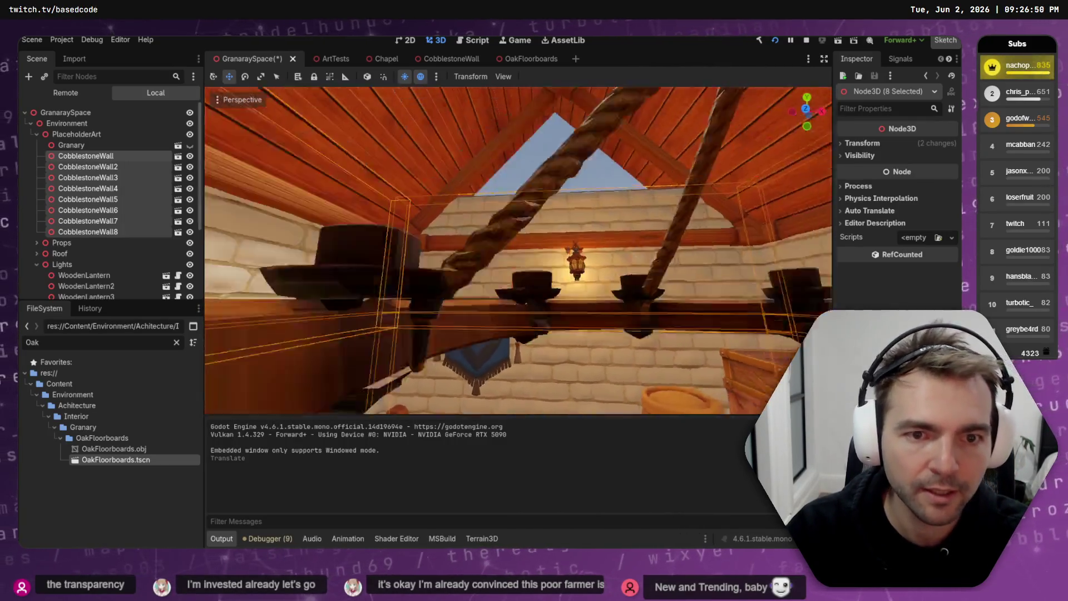
key(w)
click(498, 314)
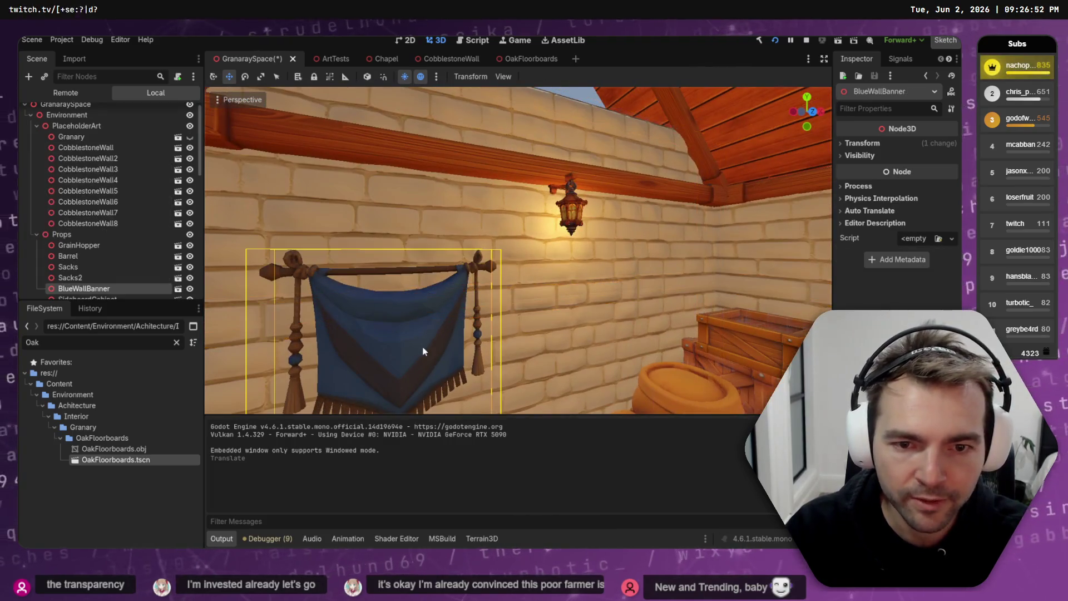
- Open the BlueWallBanner scene in its own tab and add a StaticBody3D node
right_click(83, 287)
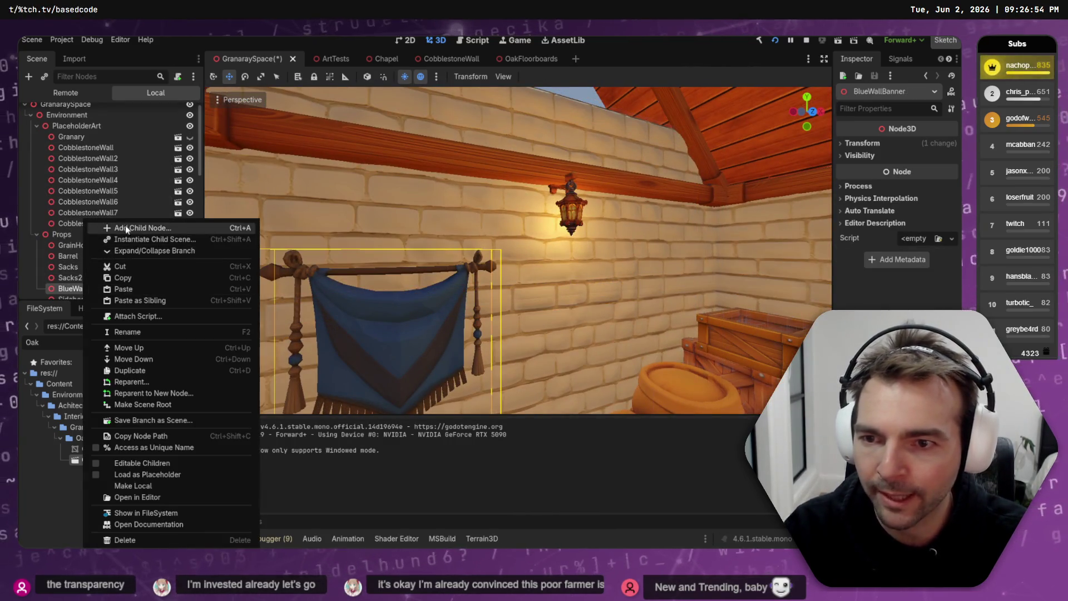
click(52, 292)
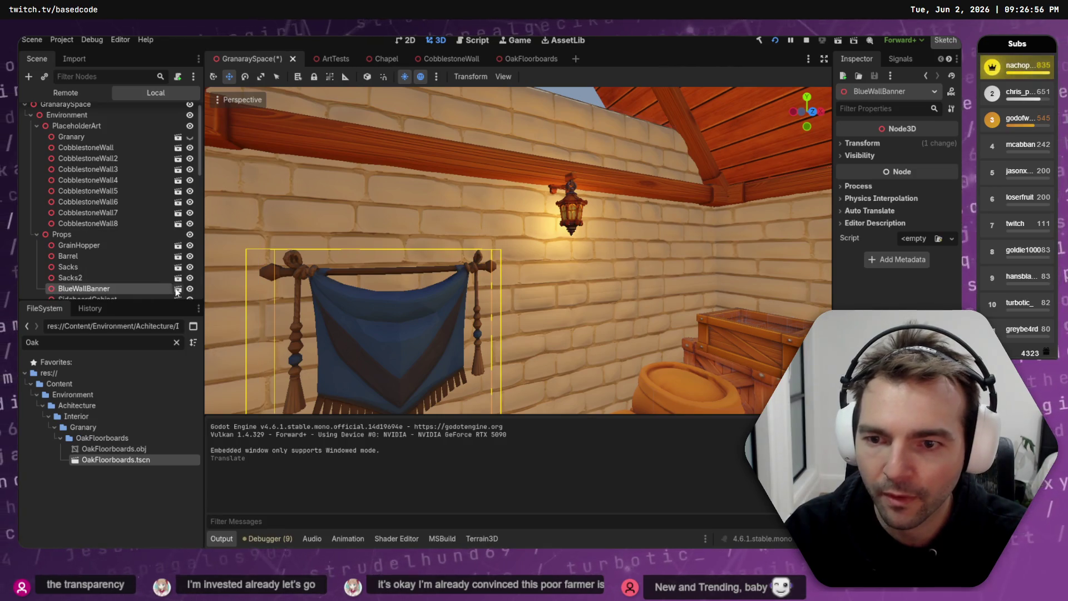
click(178, 289)
right_click(91, 112)
click(116, 118)
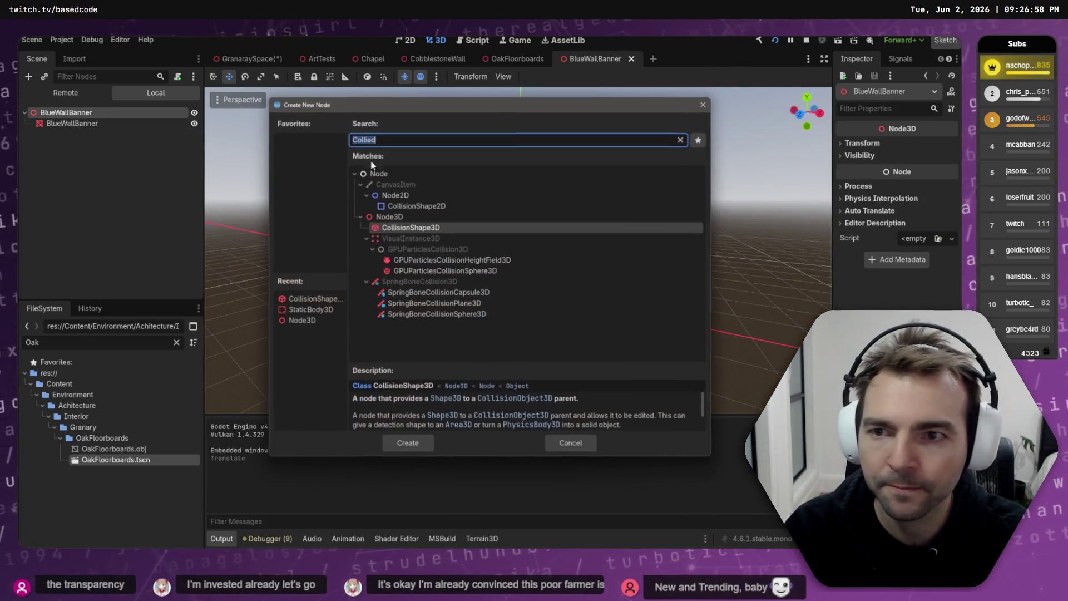
text(Stat)
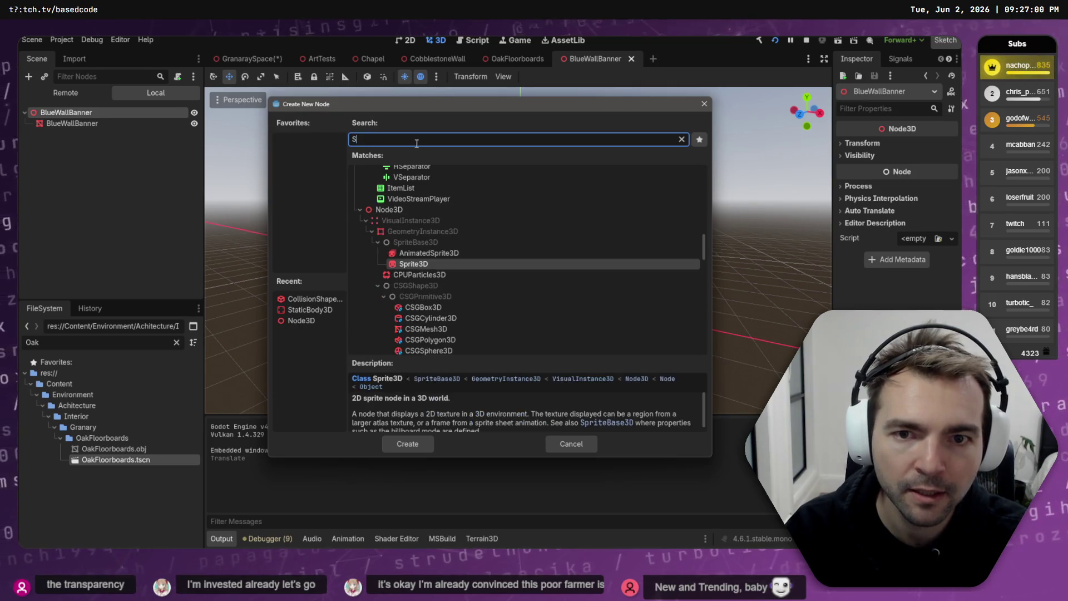
double_click(419, 321)
- Add a CollisionShape3D under the StaticBody3D and give it a new BoxShape3D
right_click(107, 142)
click(134, 145)
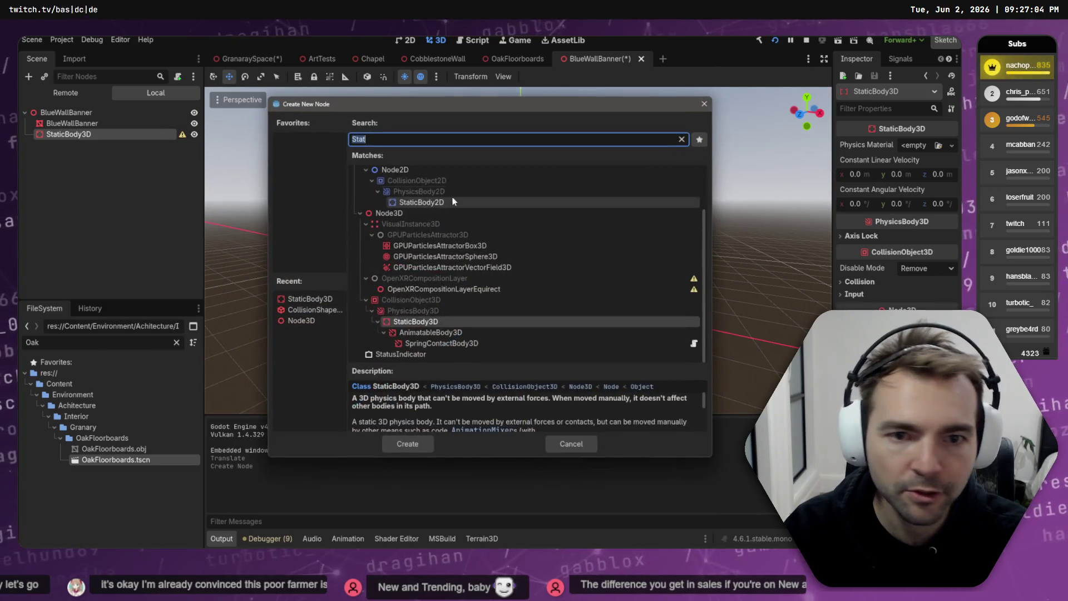
text(Collisi)
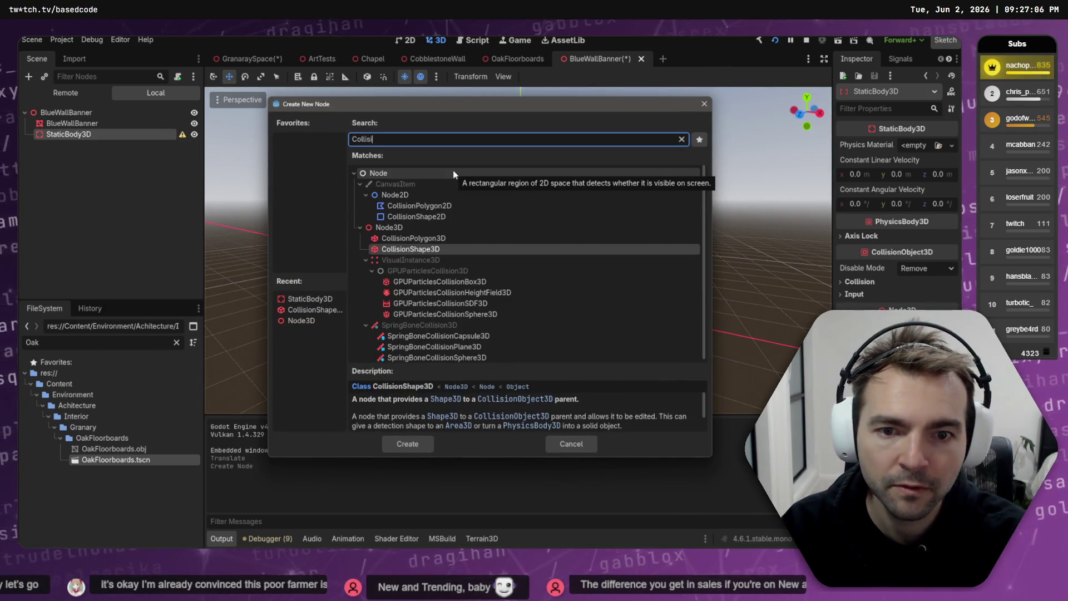
key(Return)
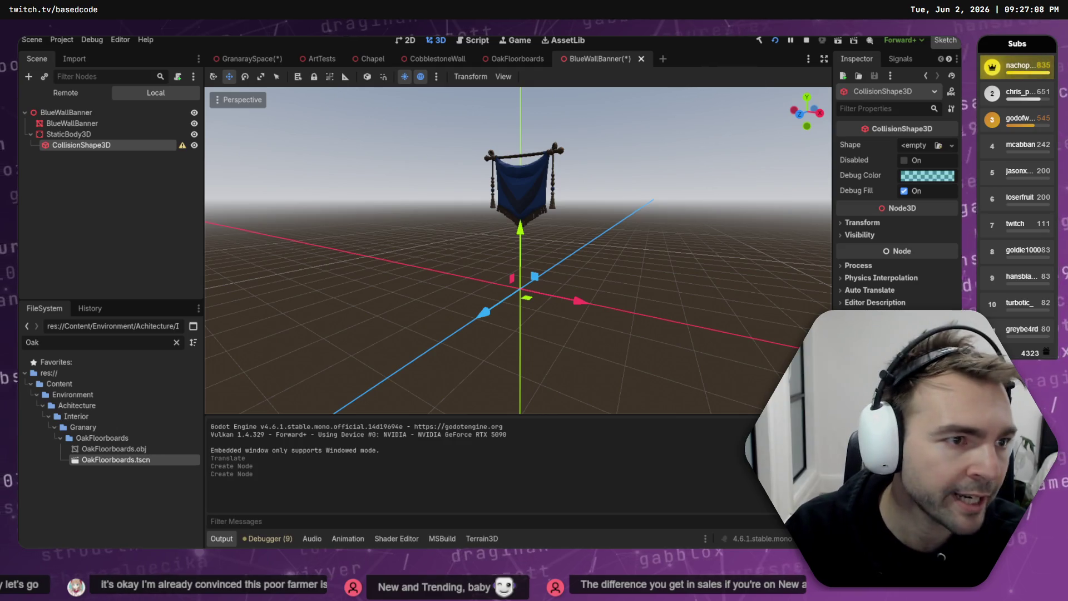
click(952, 144)
click(873, 198)
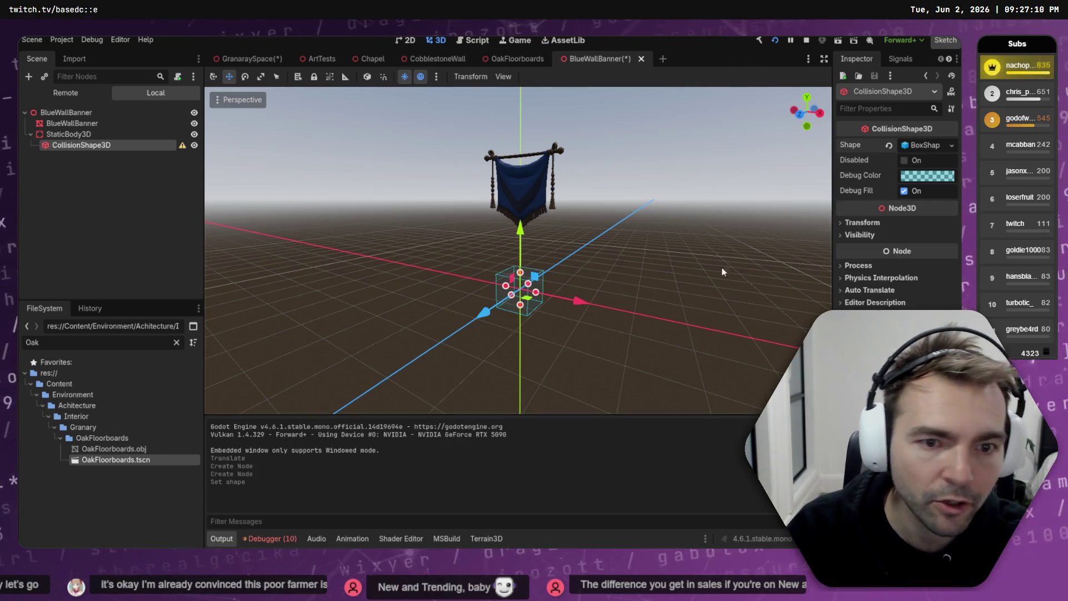
click(799, 114)
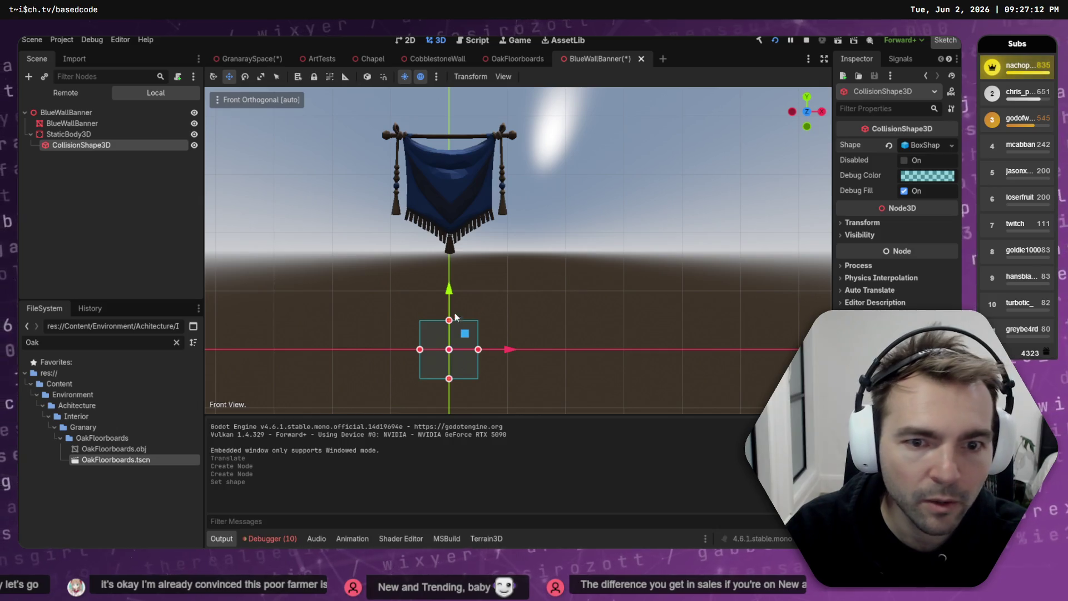
- Stretch the collision box's height and width over the banner in front view
drag(450, 321, 469, 157)
drag(467, 137, 467, 134)
mouse_move(479, 257)
mouse_down()
mouse_move(514, 132)
mouse_move(497, 145)
mouse_move(509, 178)
mouse_up()
drag(426, 260, 391, 257)
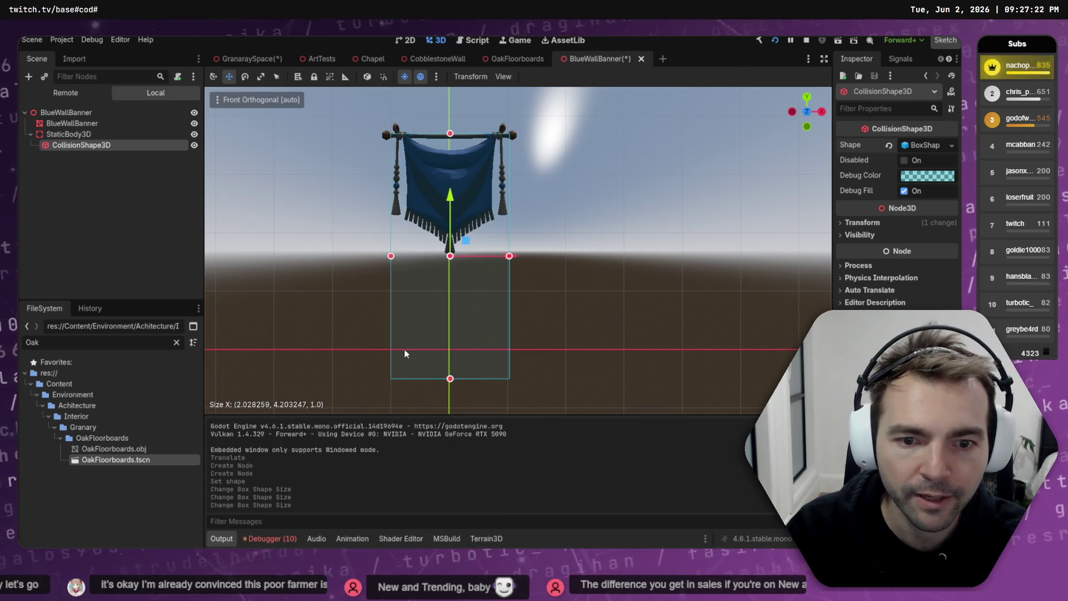
drag(450, 380, 475, 260)
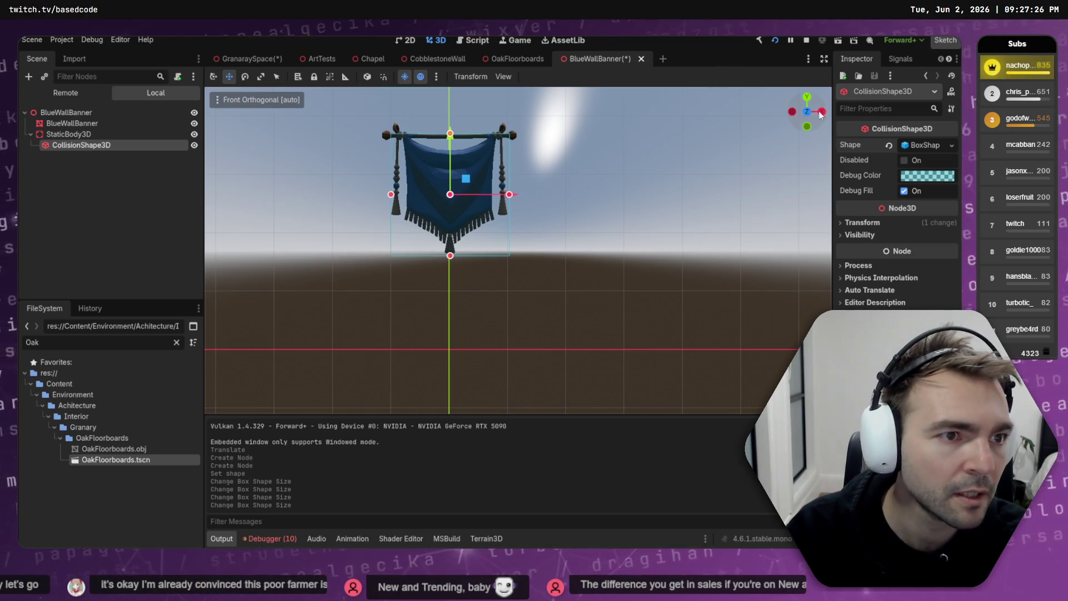
- Thin the box to the banner's depth in side view, save, and return to GranaraySpace
key(KP_3)
drag(676, 194, 635, 195)
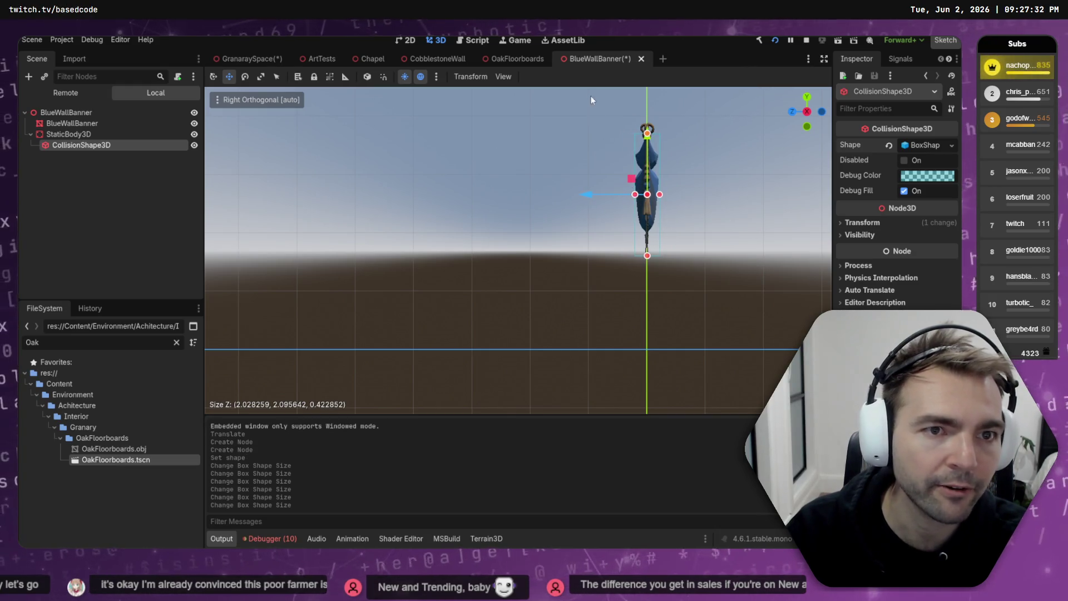
key(ctrl+s)
key(ctrl+Tab)
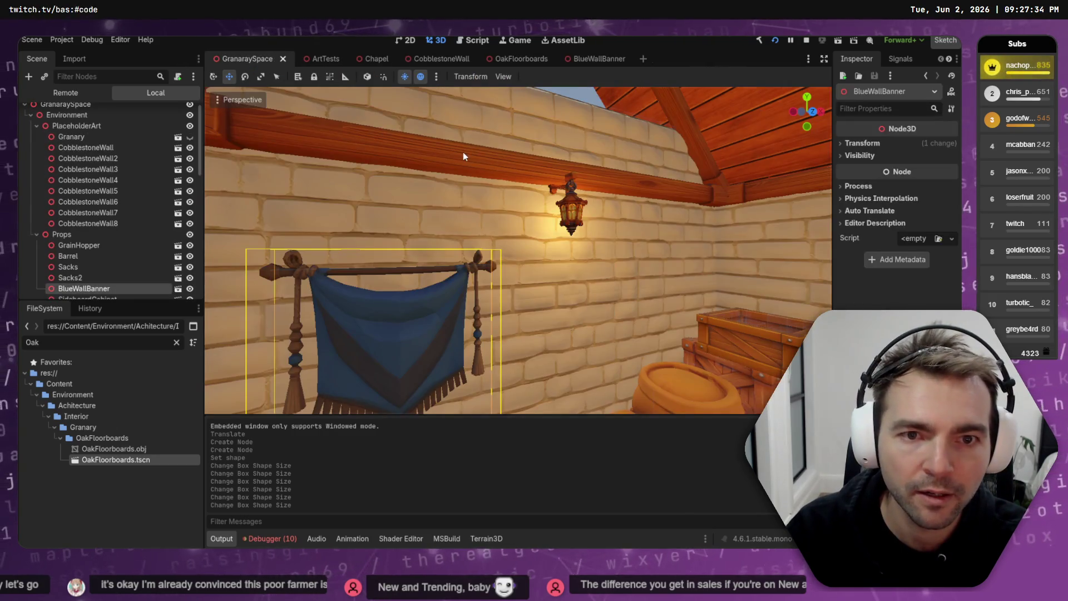
- Stop the running game with F8 and relaunch Not Monsters for a fresh test build
key(F8)
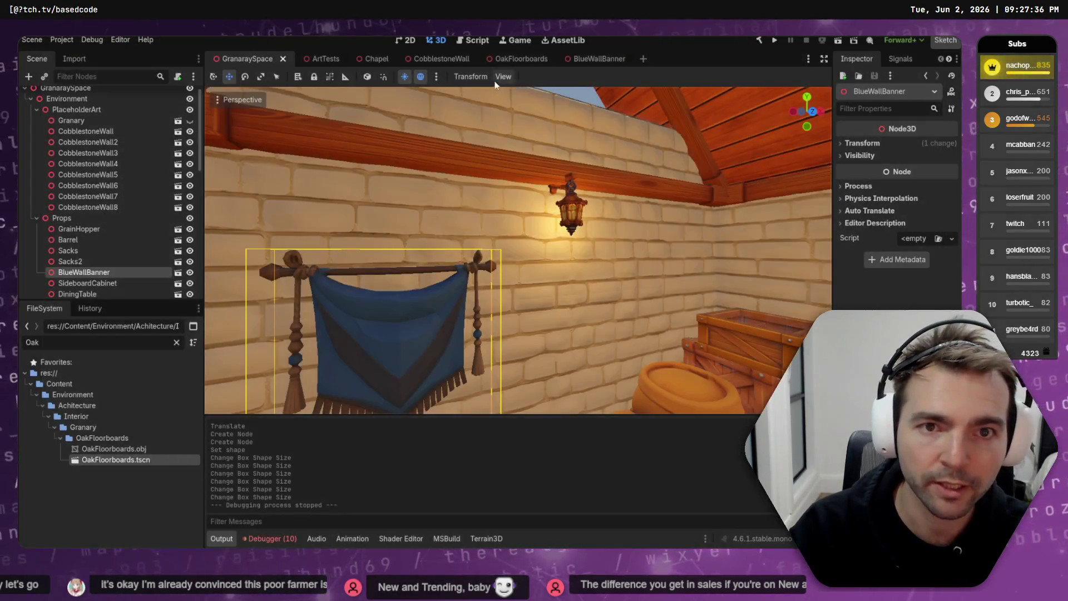
click(773, 40)
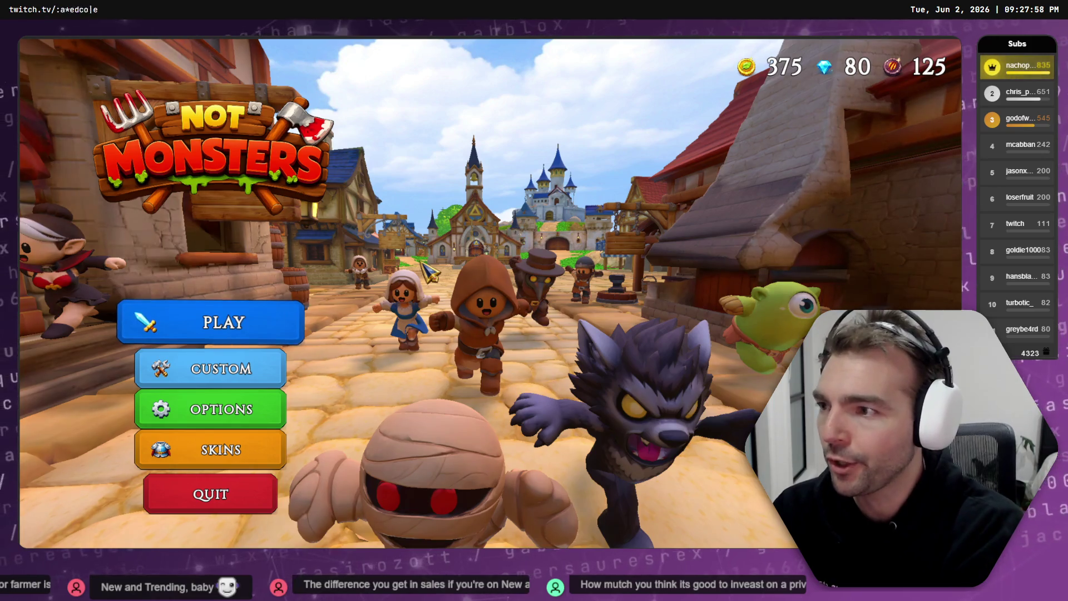
- Start a match, lock in Farmer as the villager form and Werewolf as the monster form
click(224, 338)
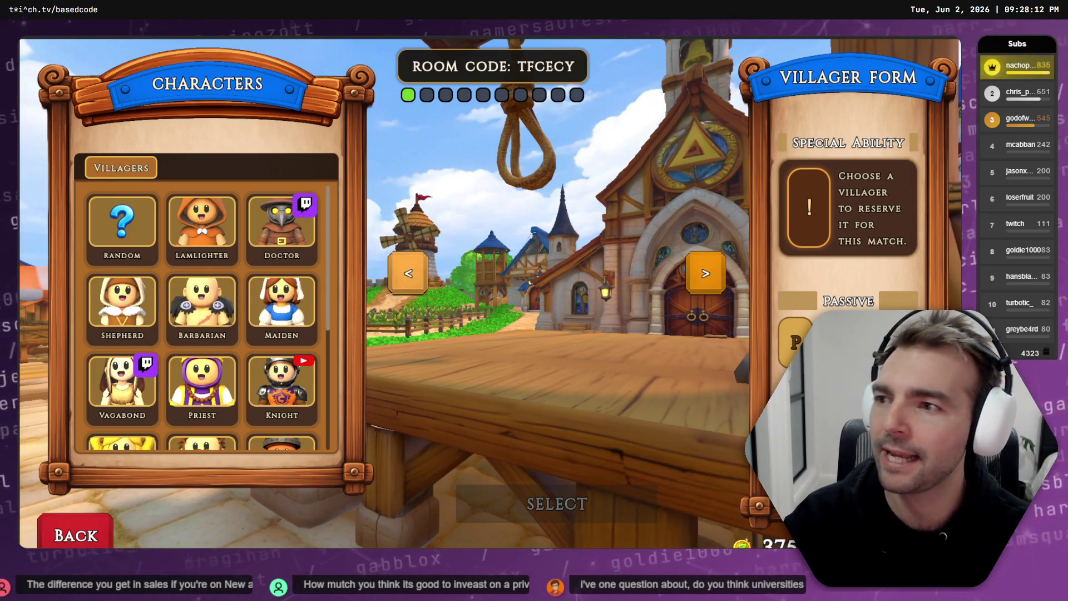
click(122, 303)
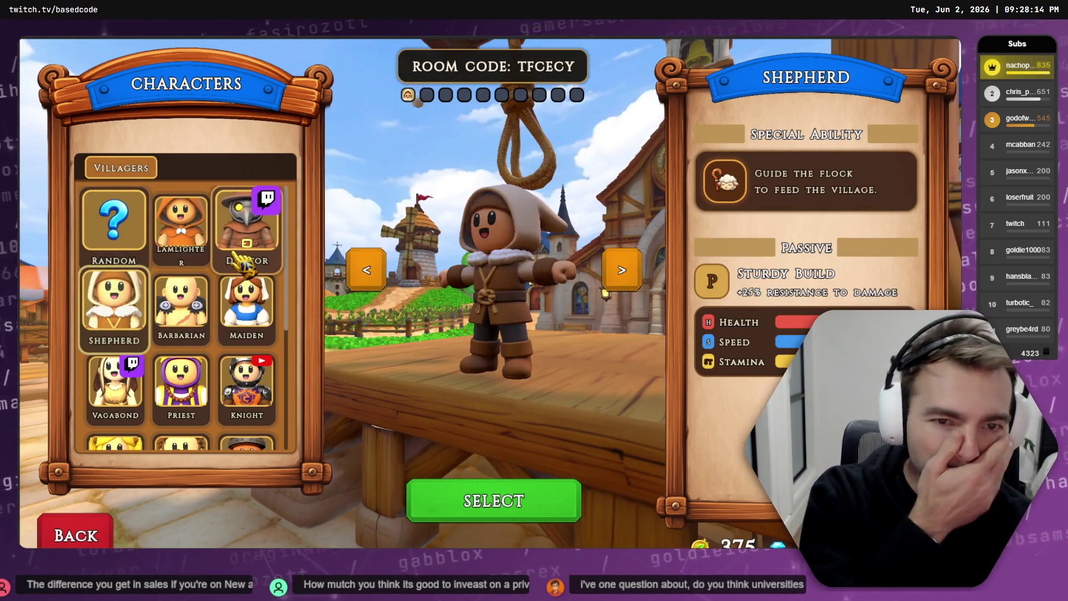
scroll(141, 328, down, 4)
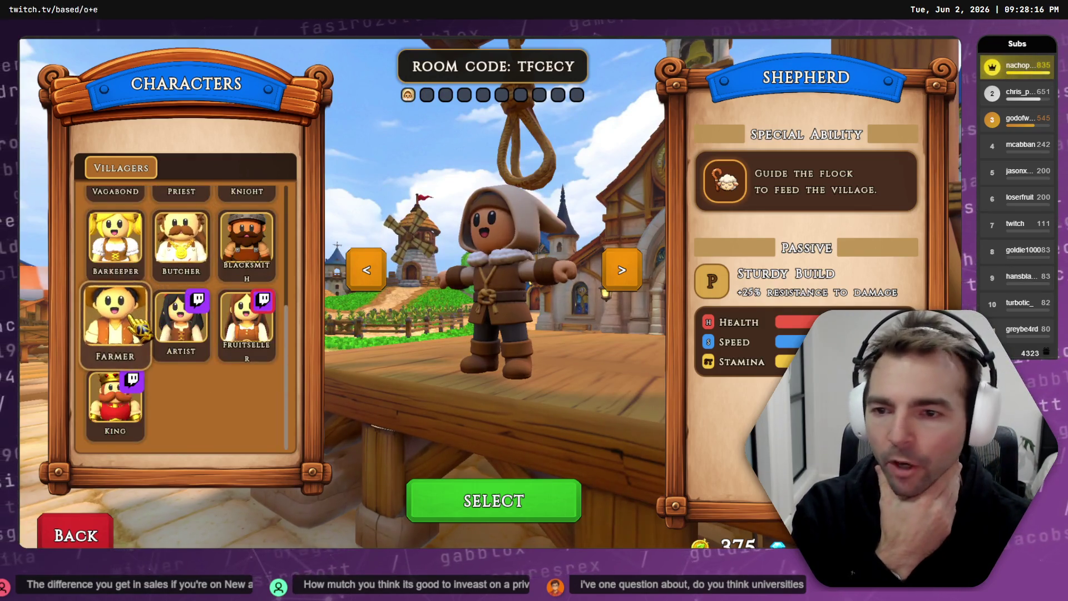
click(142, 328)
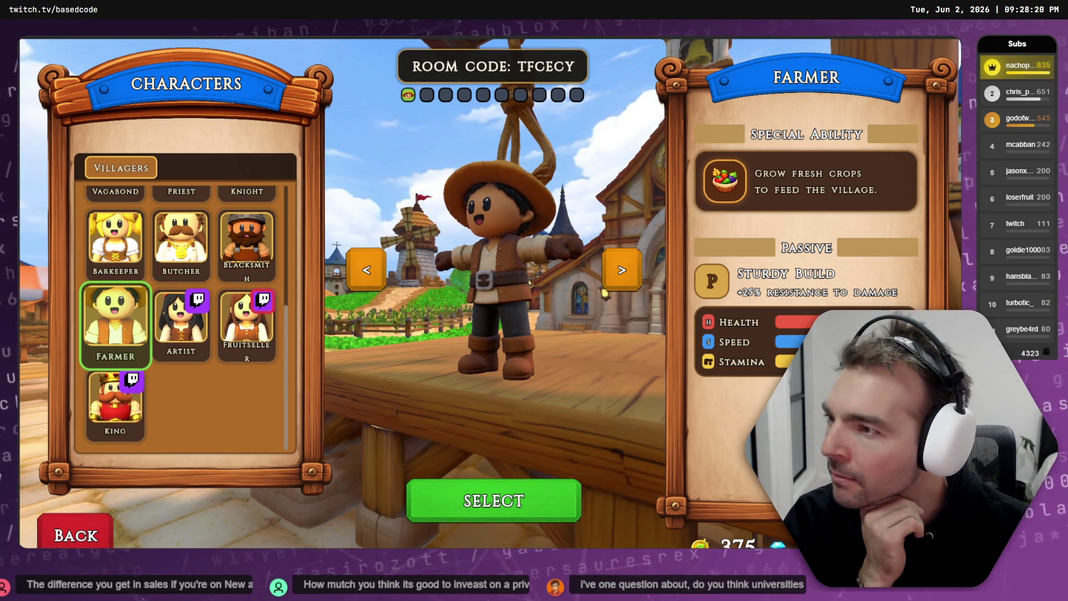
click(480, 513)
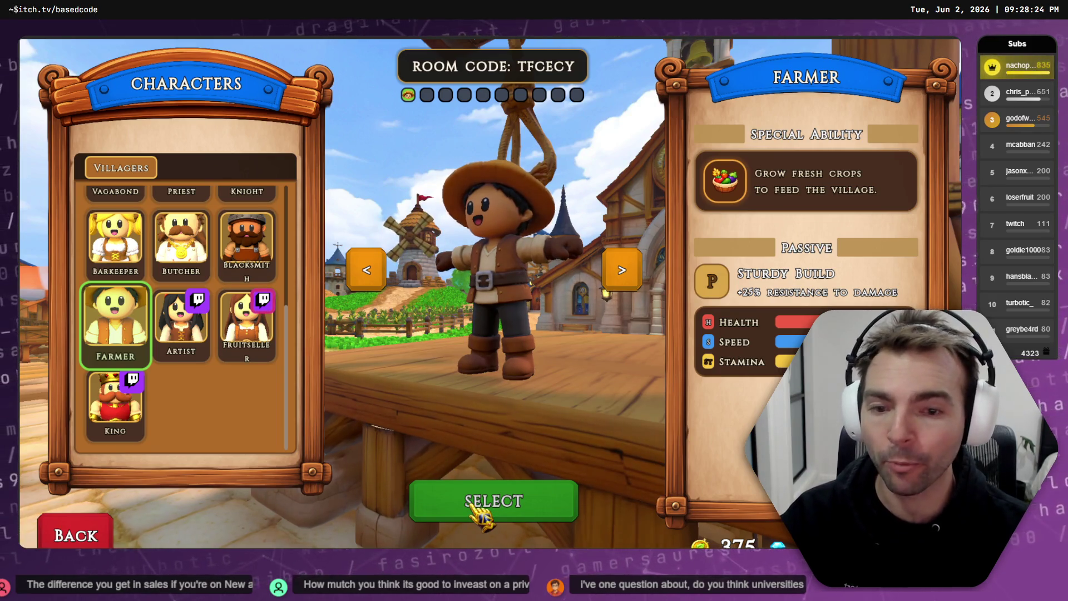
click(495, 502)
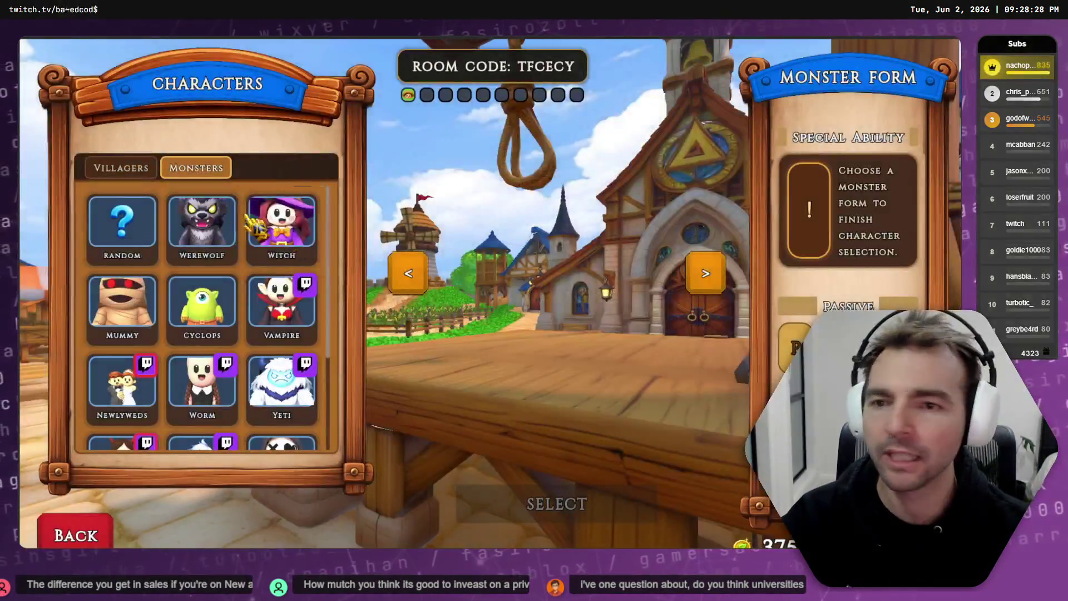
click(179, 222)
click(561, 517)
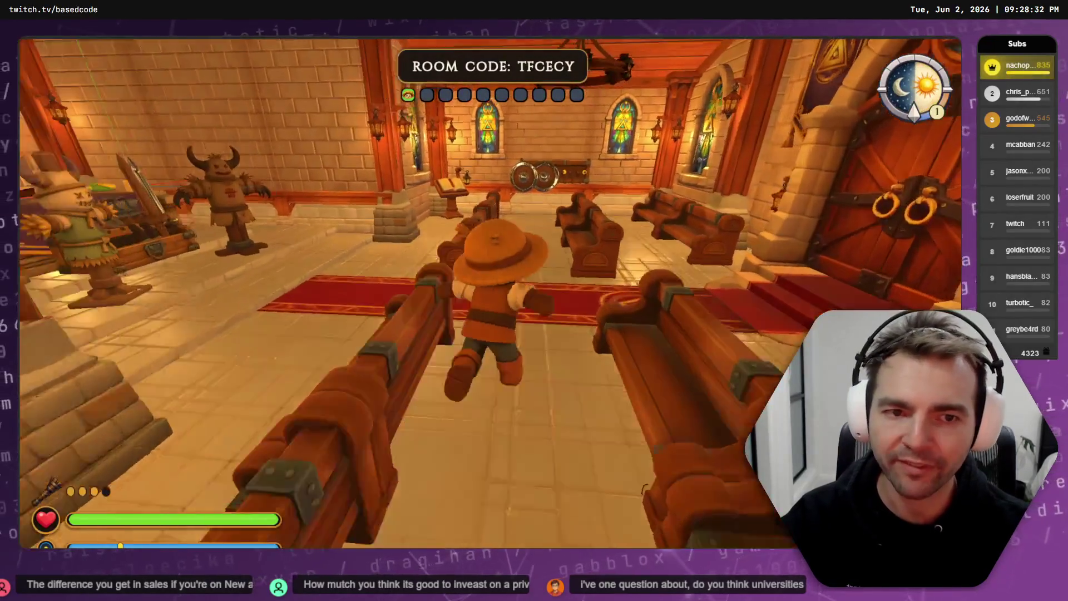
- Run the farmer out of the chapel and through town toward the building ahead
key(e)
key(w)
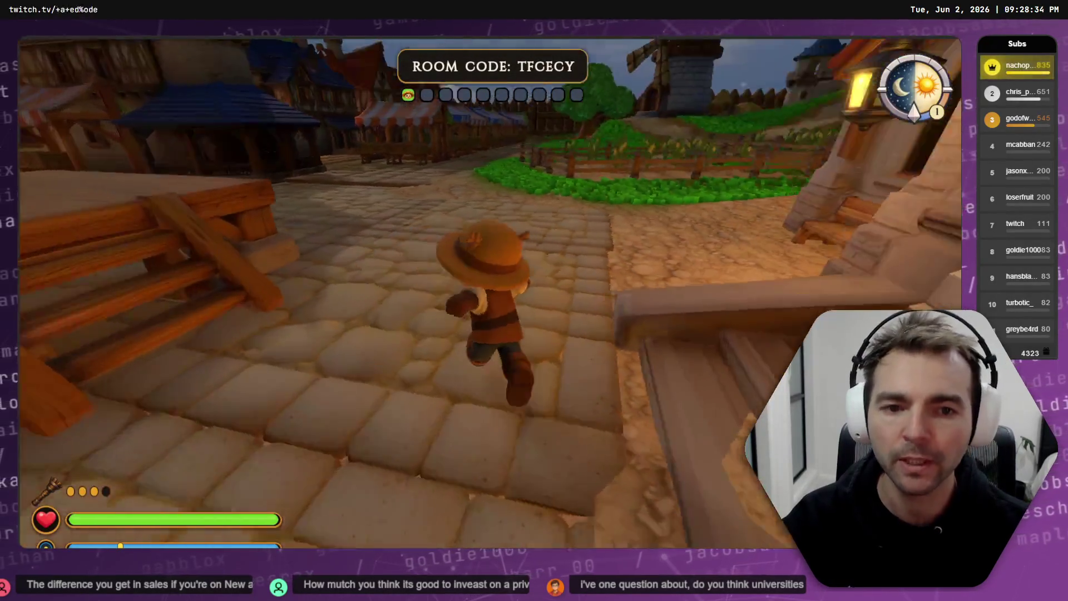
key(w)
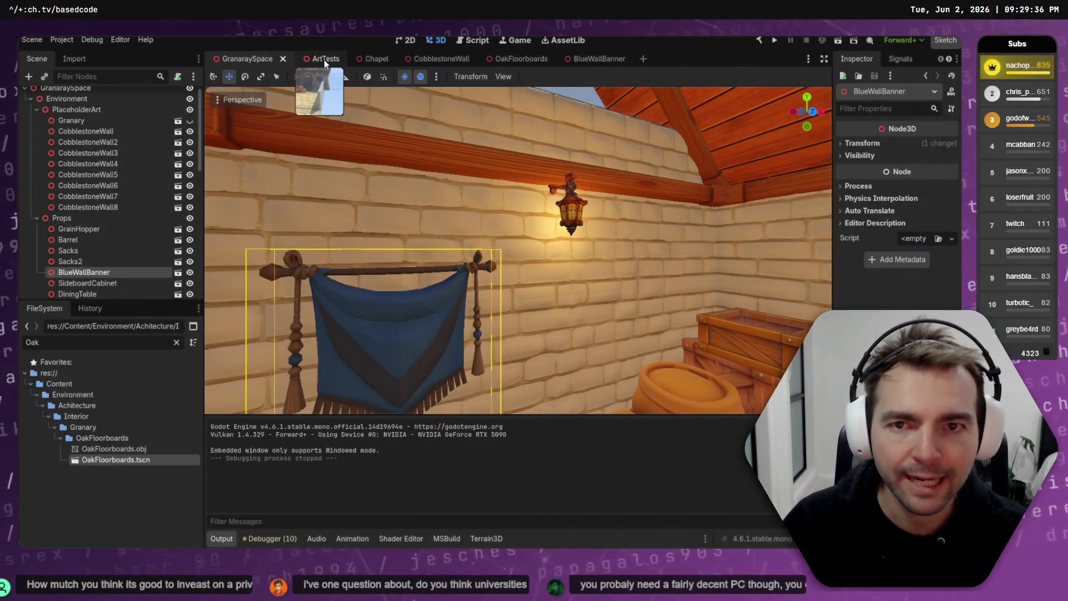
- Look over the ArtTests and Chapel scenes, select Crate2 in GranaraySpace, then switch to ChatGPT
click(323, 59)
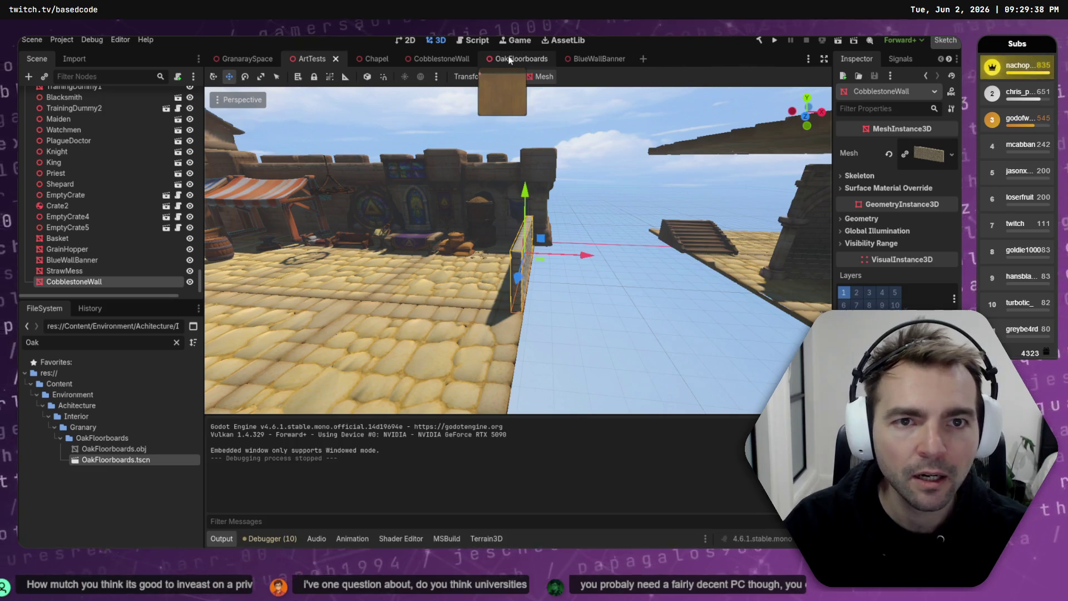
click(372, 59)
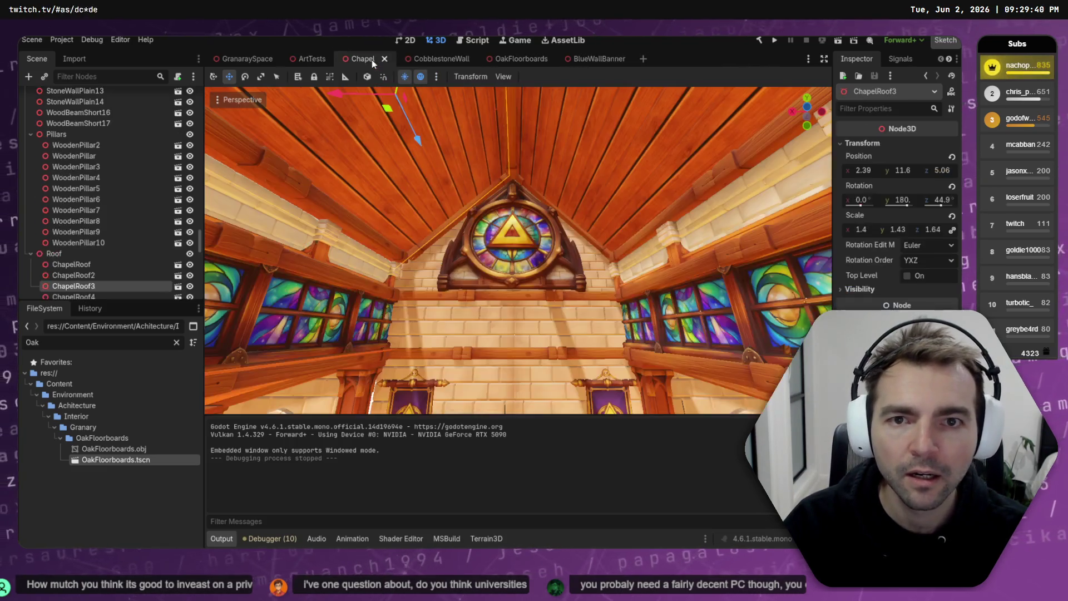
click(247, 59)
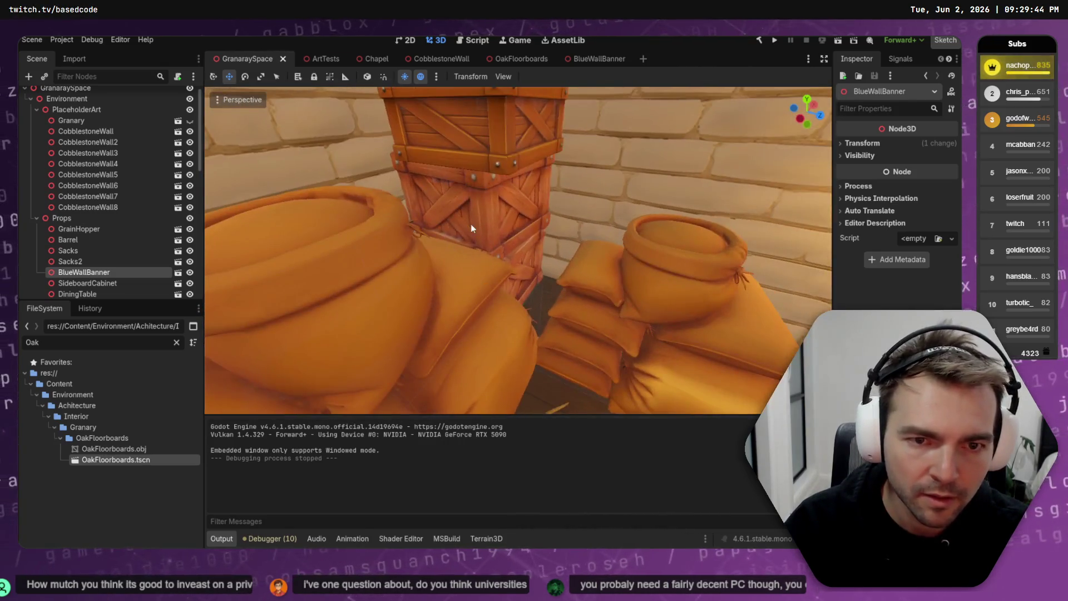
click(483, 231)
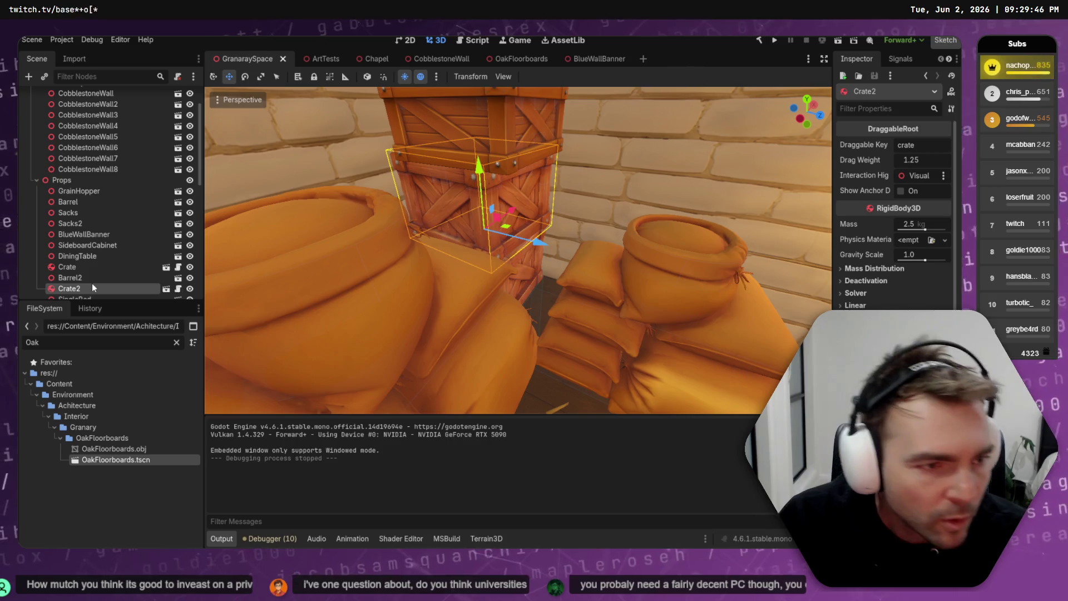
scroll(896, 345, down, 5)
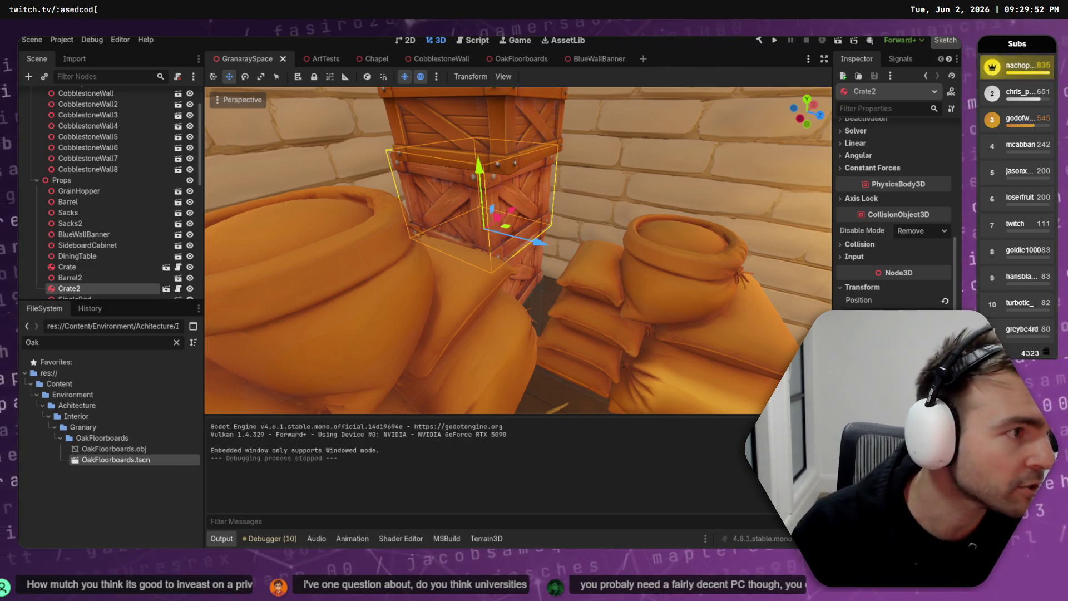
key(alt+Tab)
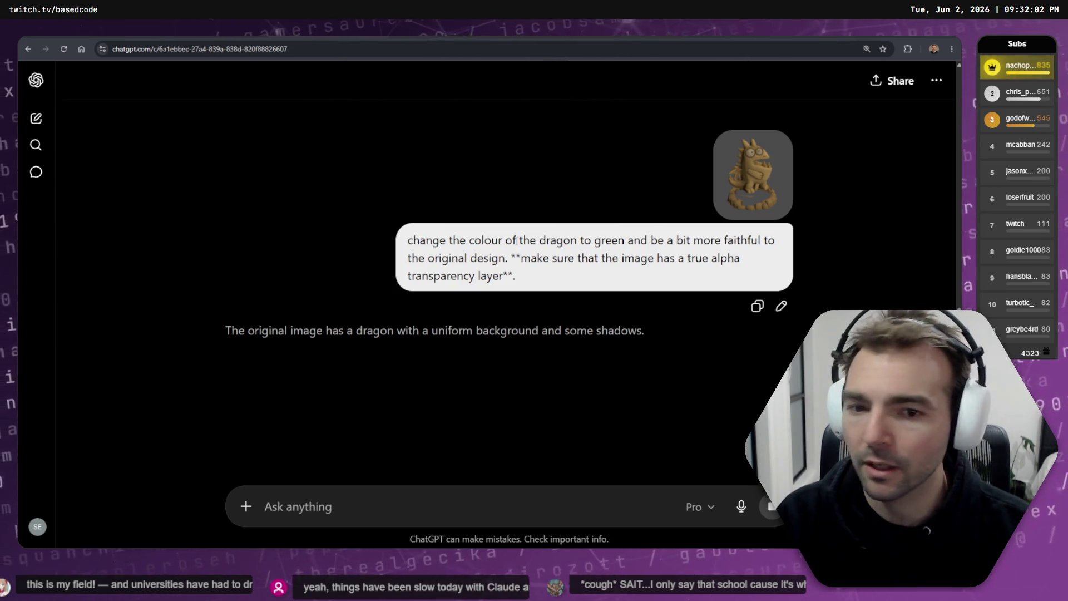
scroll(251, 226, down, 2)
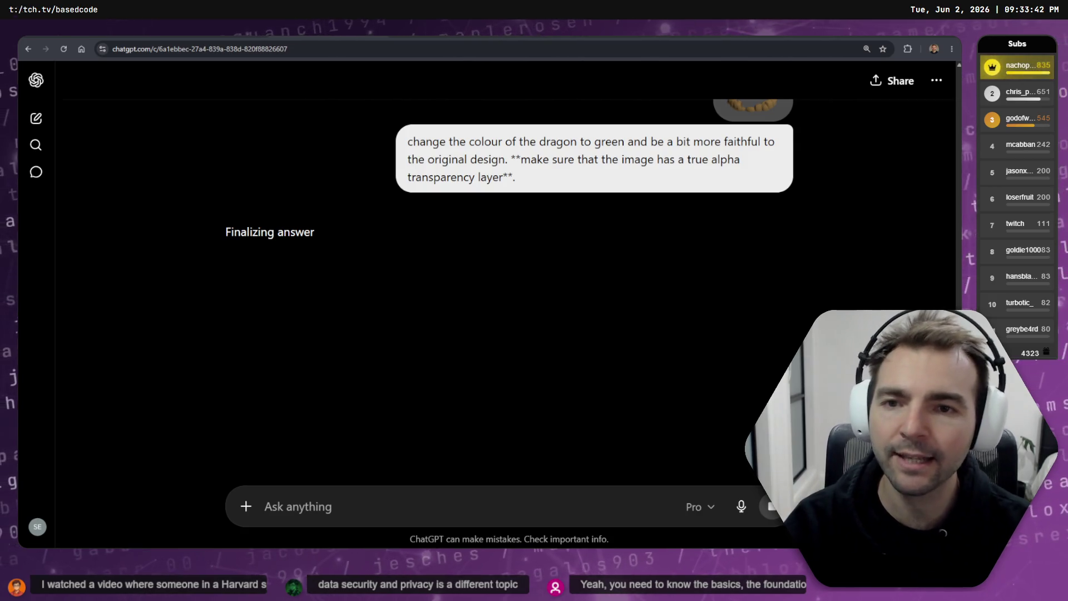
- Scroll through ChatGPT's green-dragon reply, then return to the Godot granary scene
scroll(386, 239, up, 3)
scroll(342, 184, down, 3)
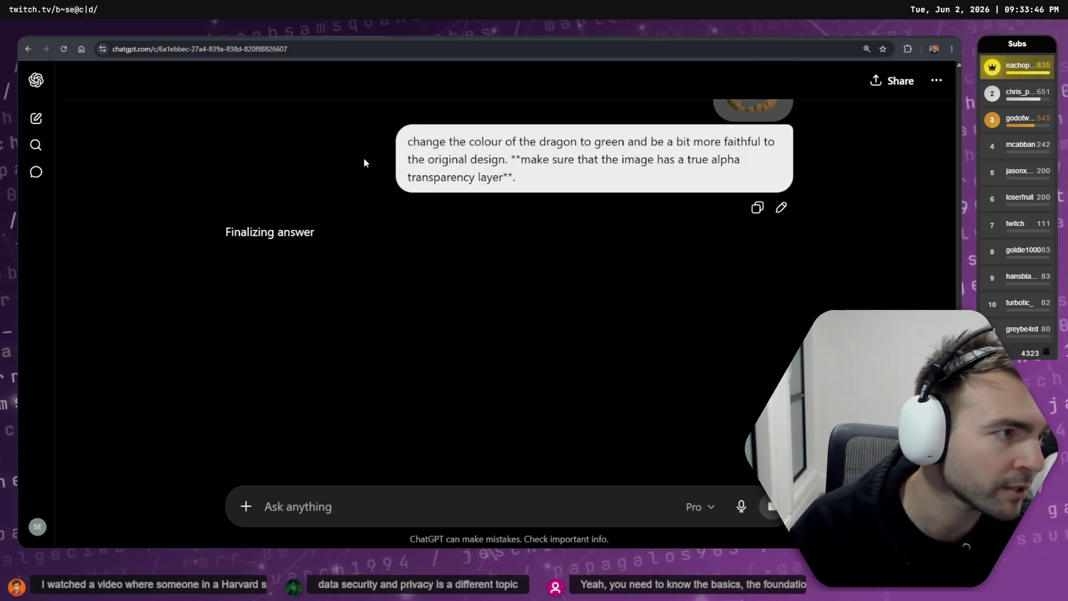
key(alt+Tab)
- Fly out to a wide granary interior view and build and run the game with F5
drag(364, 158, 543, 186)
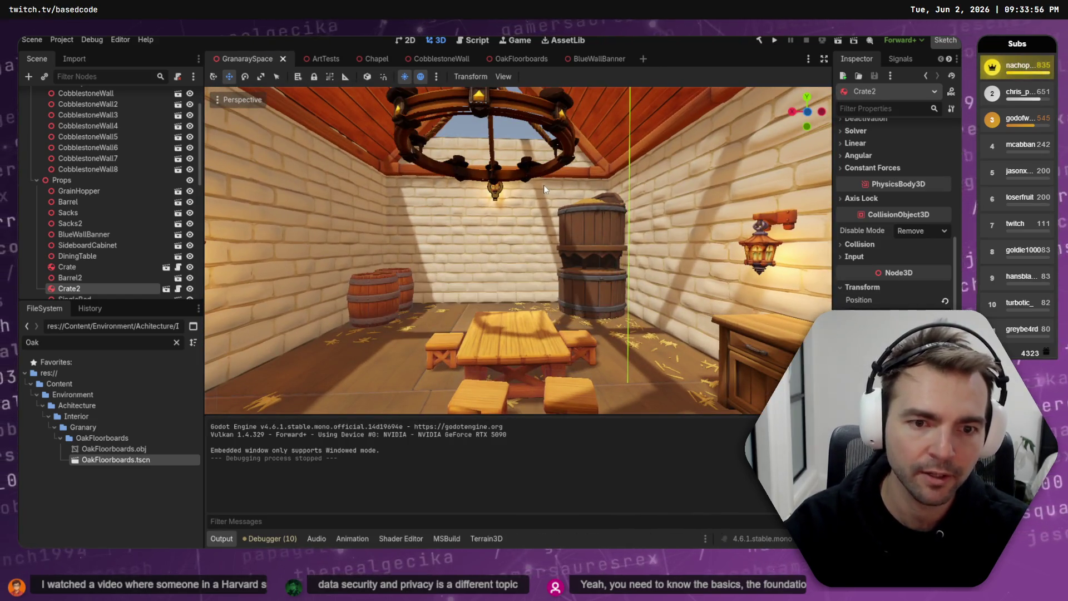
key(F5)
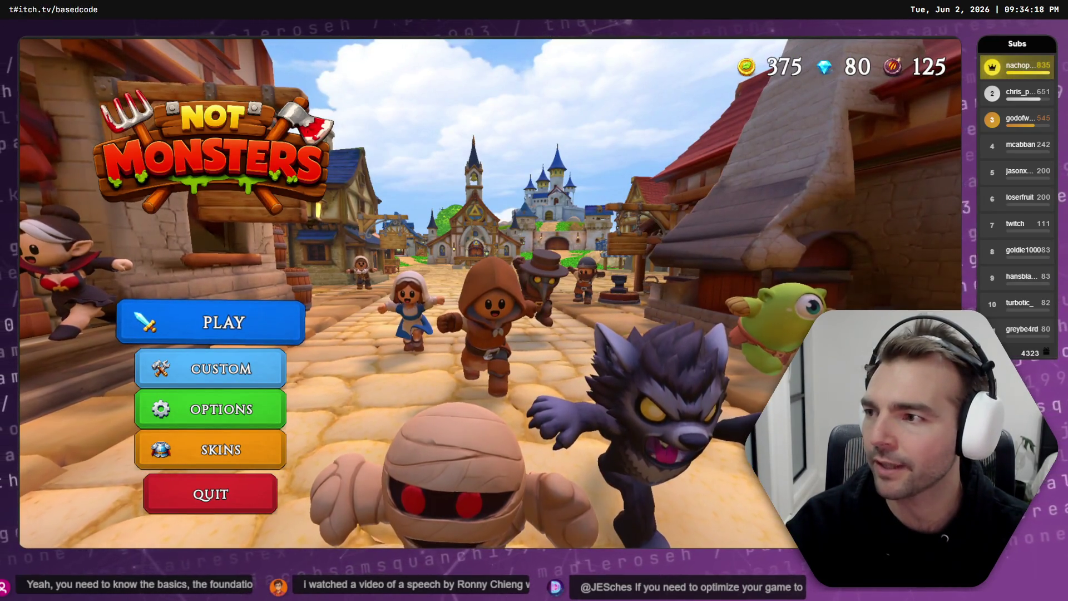
- Start a game with PLAY from the Not Monsters main menu
click(281, 329)
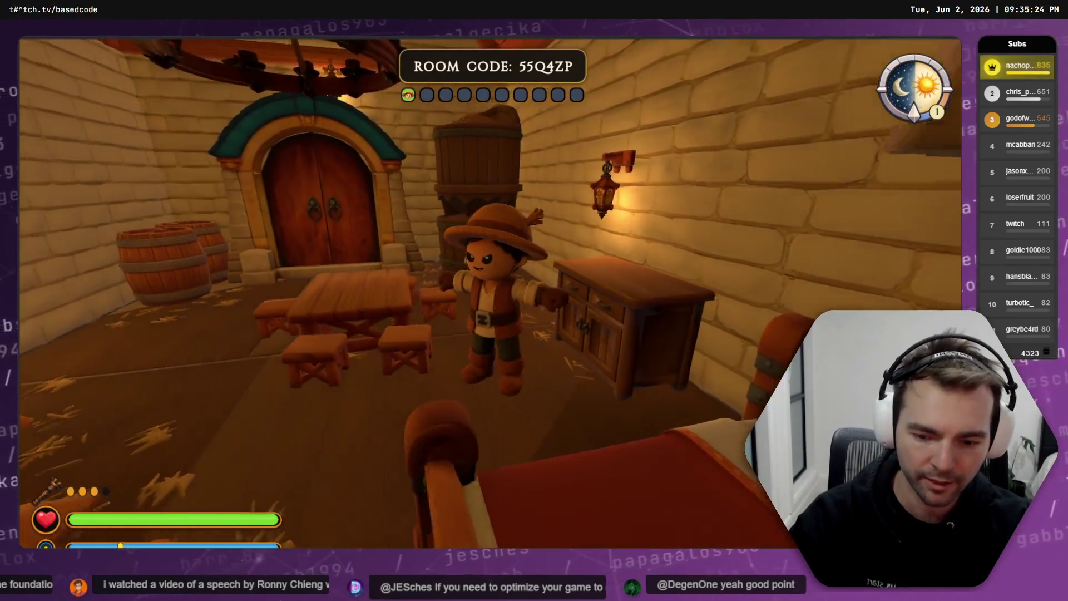
- Stop the game and open the SideboardCabinet scene from the cabinet in the granary
key(F8)
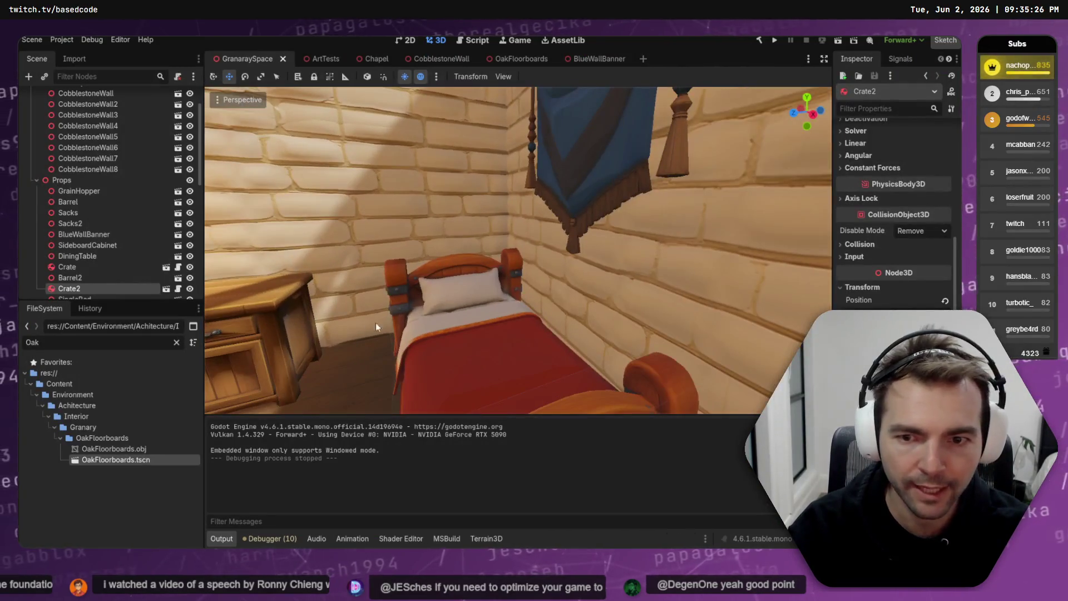
drag(366, 326, 519, 245)
click(490, 278)
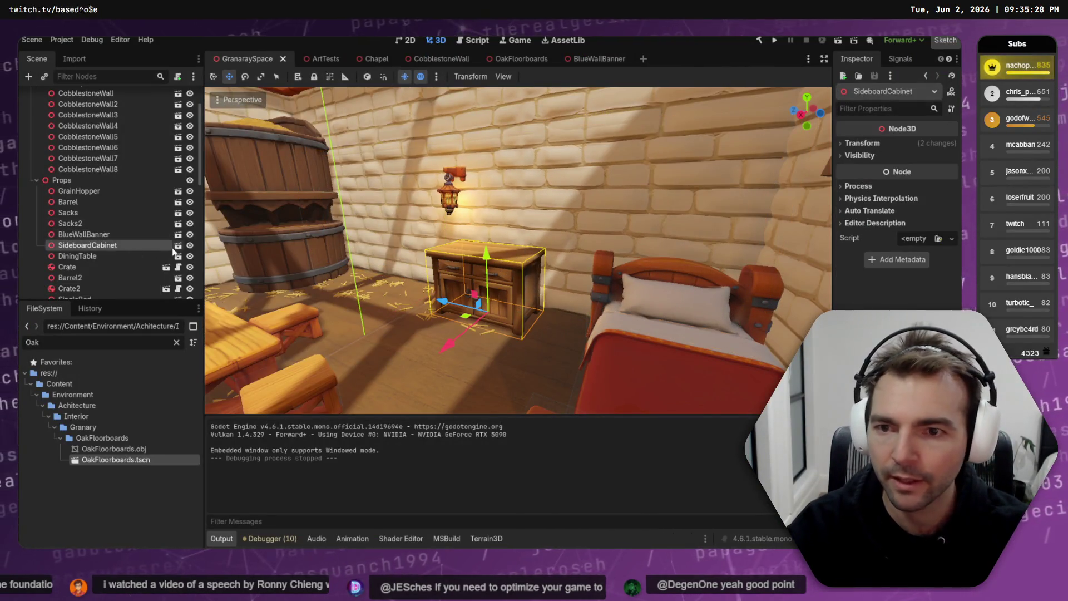
click(178, 245)
- Add a StaticBody3D to the cabinet root with a child CollisionShape3D using a new BoxShape
right_click(82, 98)
click(128, 111)
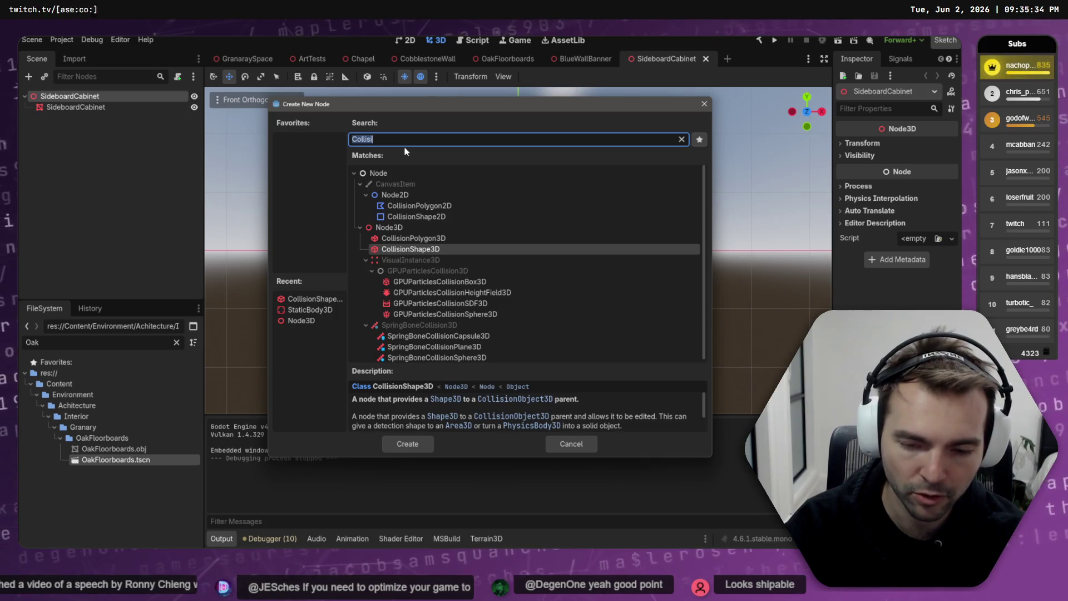
text(Stat)
key(Return)
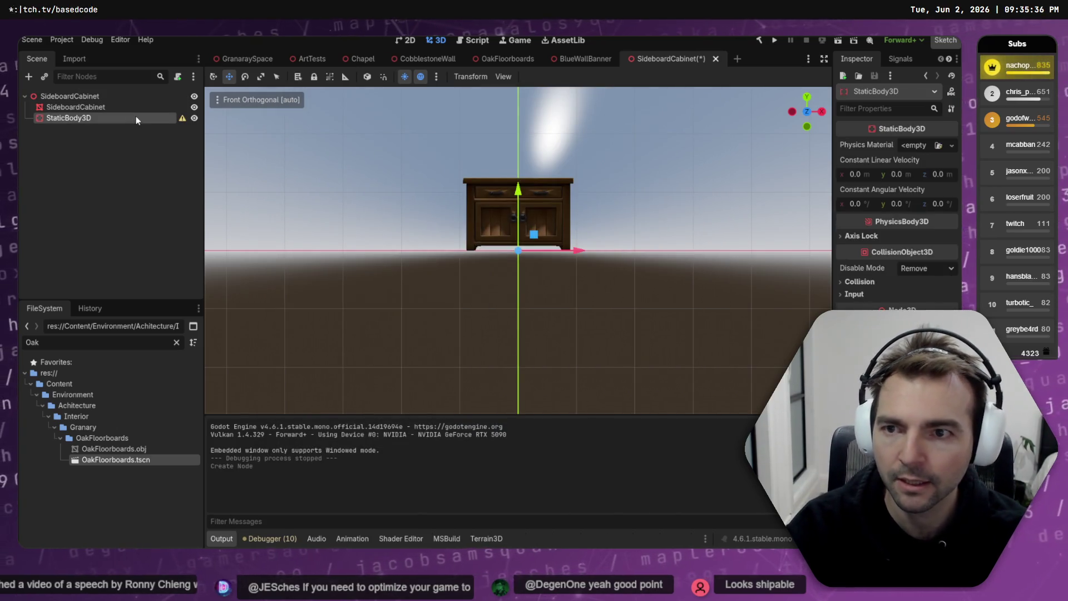
right_click(149, 117)
click(166, 124)
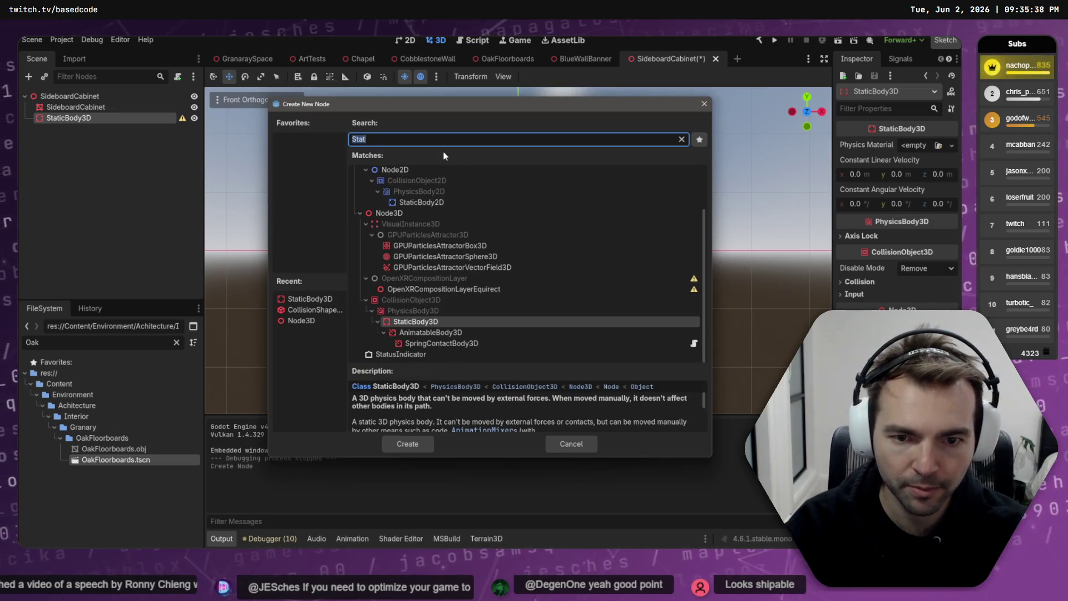
text(Collisi)
key(Return)
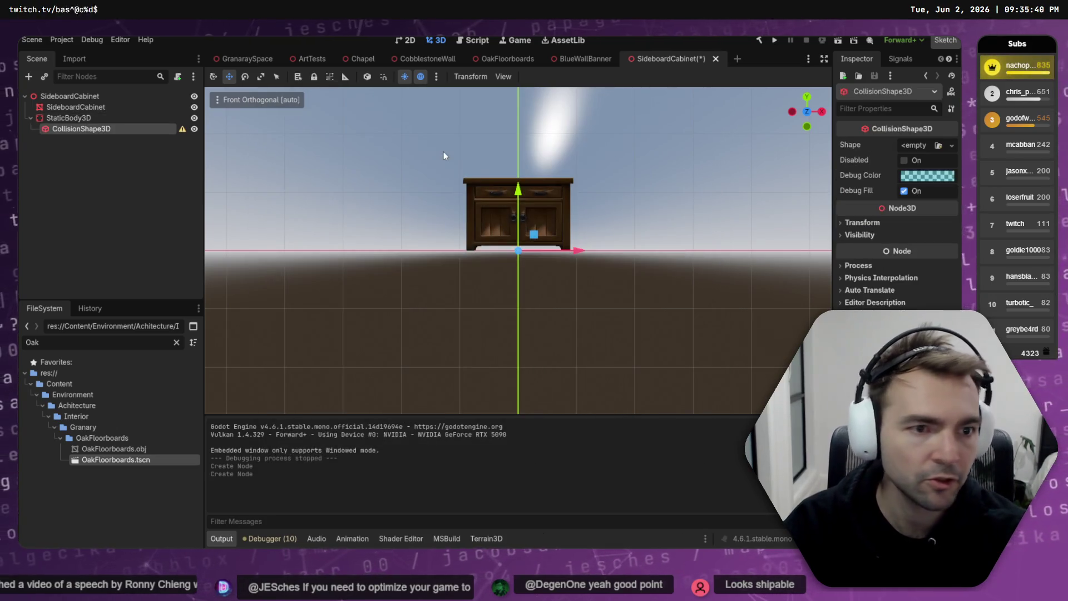
click(926, 145)
click(890, 162)
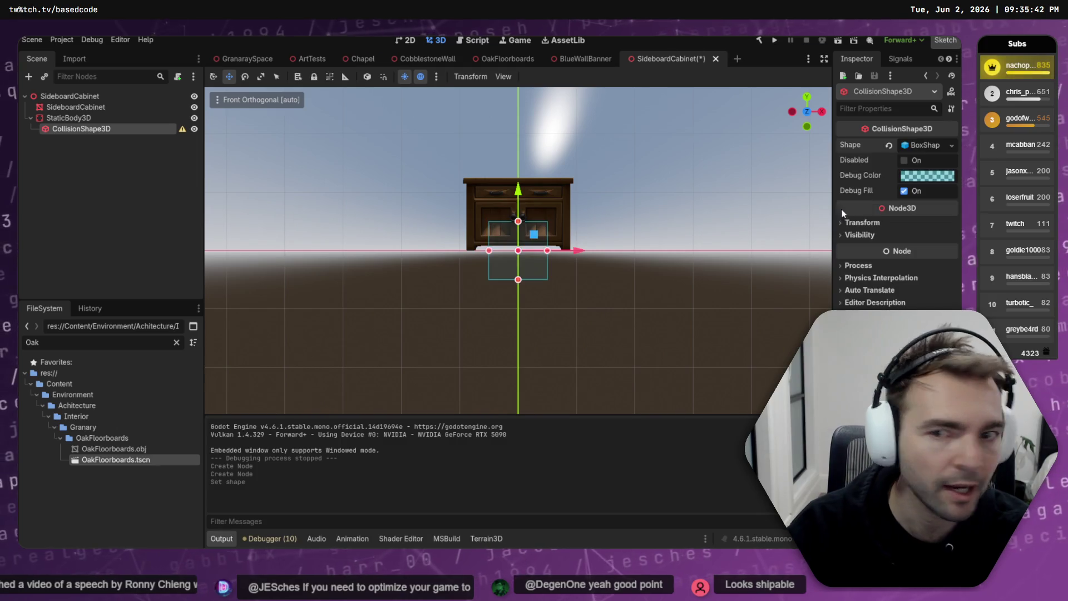
- Resize the collision box to the cabinet's height, width and depth, and save the scene
mouse_move(518, 220)
mouse_down()
mouse_move(529, 175)
mouse_move(533, 183)
mouse_up()
drag(547, 230, 573, 230)
drag(496, 229, 474, 227)
drag(519, 279, 524, 254)
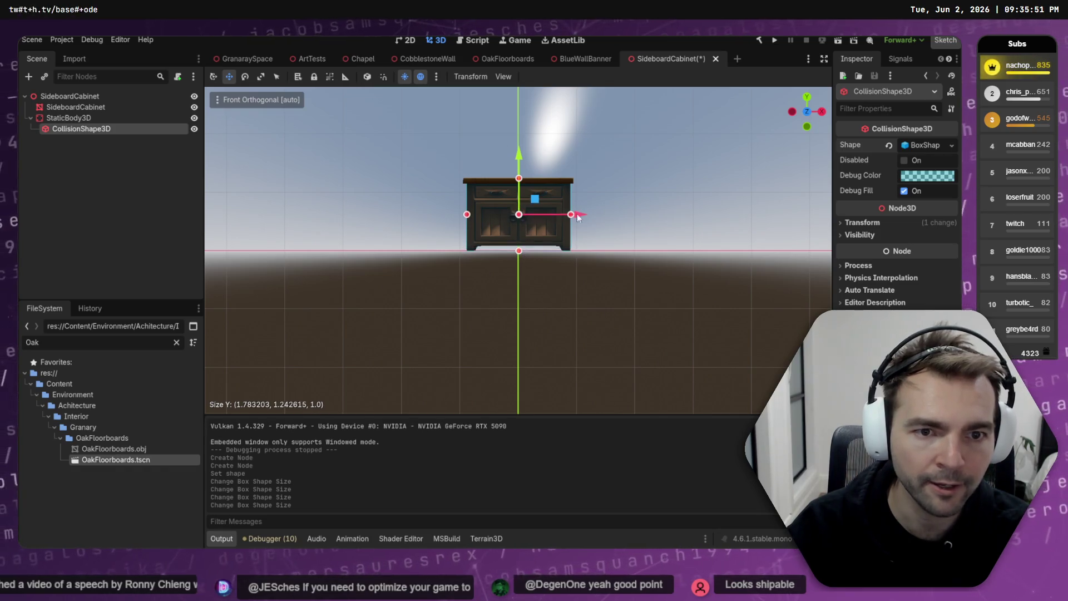
click(822, 112)
drag(547, 214, 544, 218)
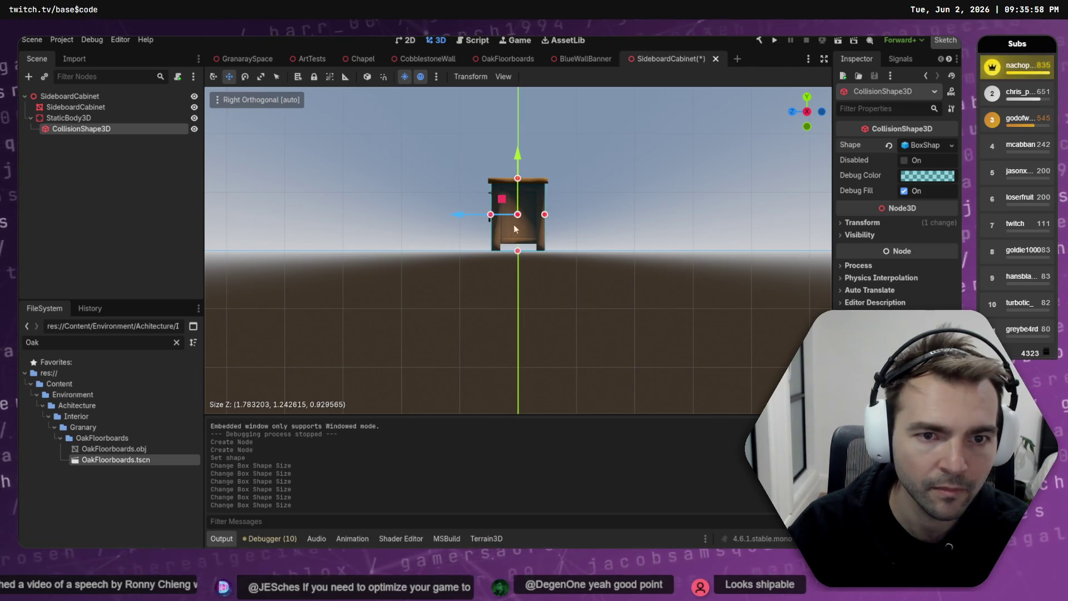
mouse_move(531, 181)
mouse_down()
mouse_move(532, 223)
mouse_move(497, 236)
mouse_up()
key(ctrl+s)
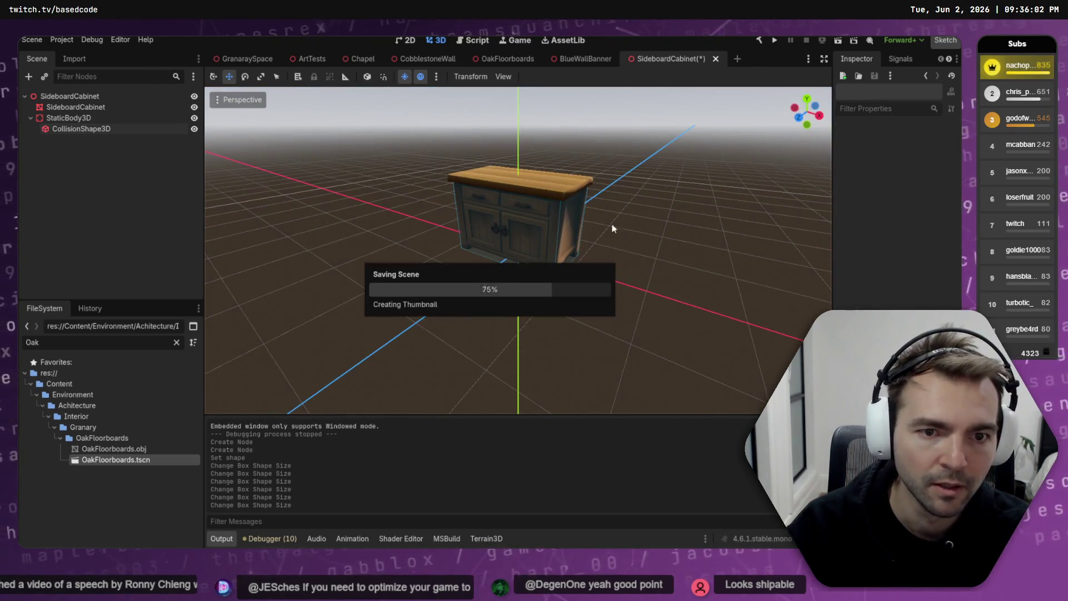
- Fine-tune the collision box height and view the cabinet front-on
click(80, 128)
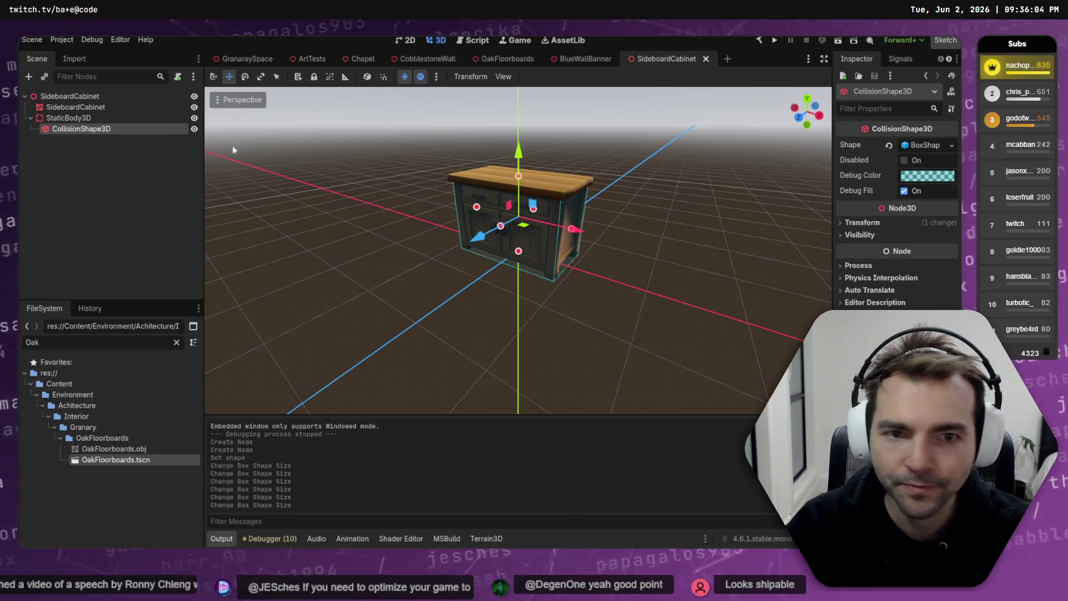
drag(519, 176, 522, 176)
click(616, 142)
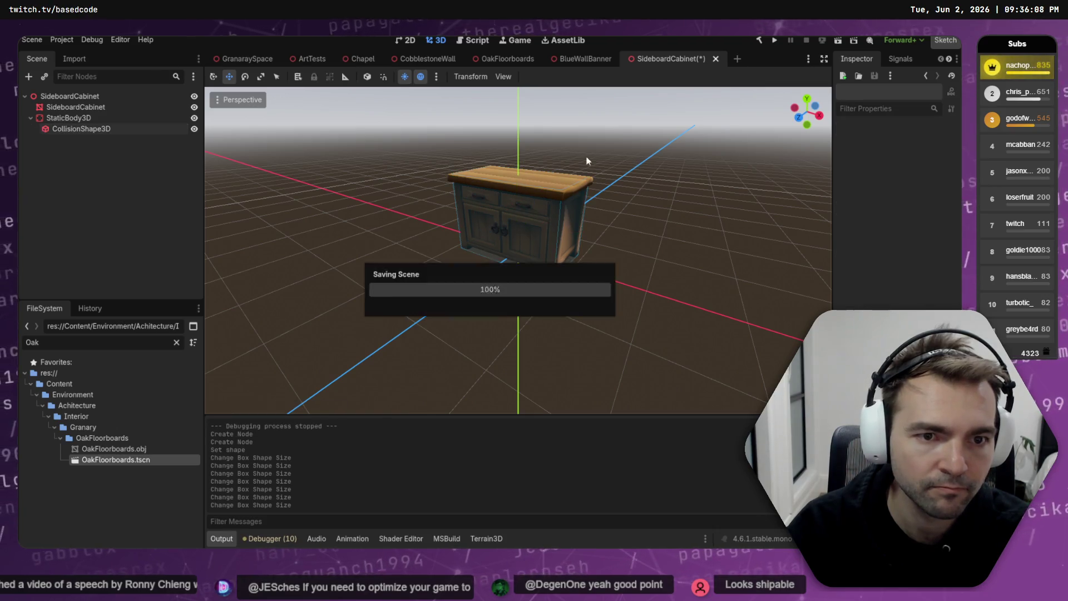
mouse_move(616, 142)
mouse_down()
mouse_move(716, 104)
mouse_move(628, 130)
mouse_move(661, 129)
mouse_up()
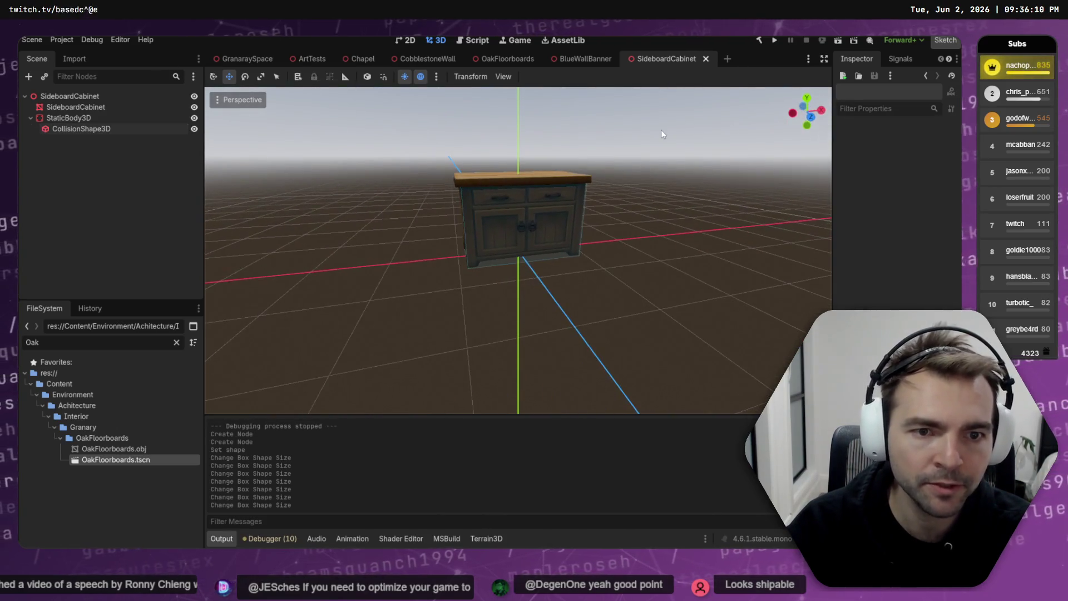
- Close the SideboardCabinet, BlueWallBanner, OakFloorboards and CobblestoneWall tabs, returning to GranaraySpace
middle_click(668, 56)
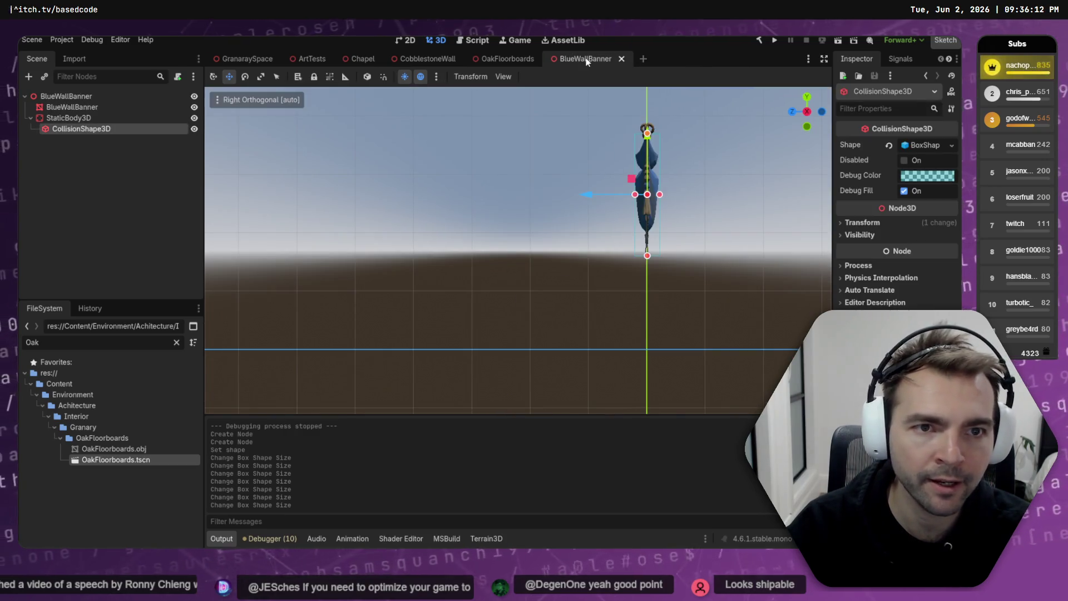
middle_click(606, 55)
middle_click(509, 58)
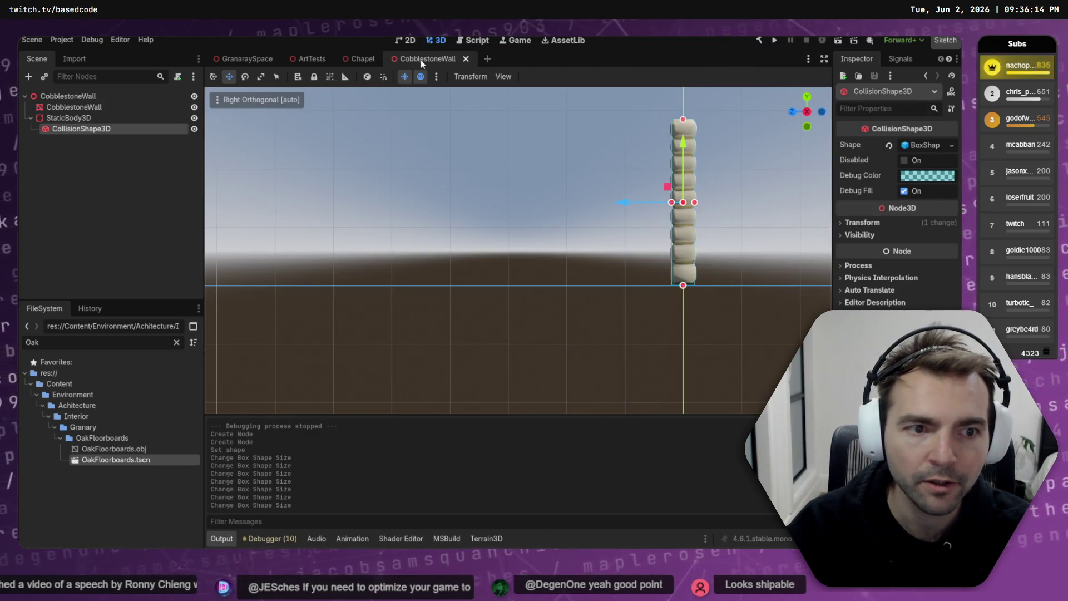
middle_click(419, 59)
click(239, 59)
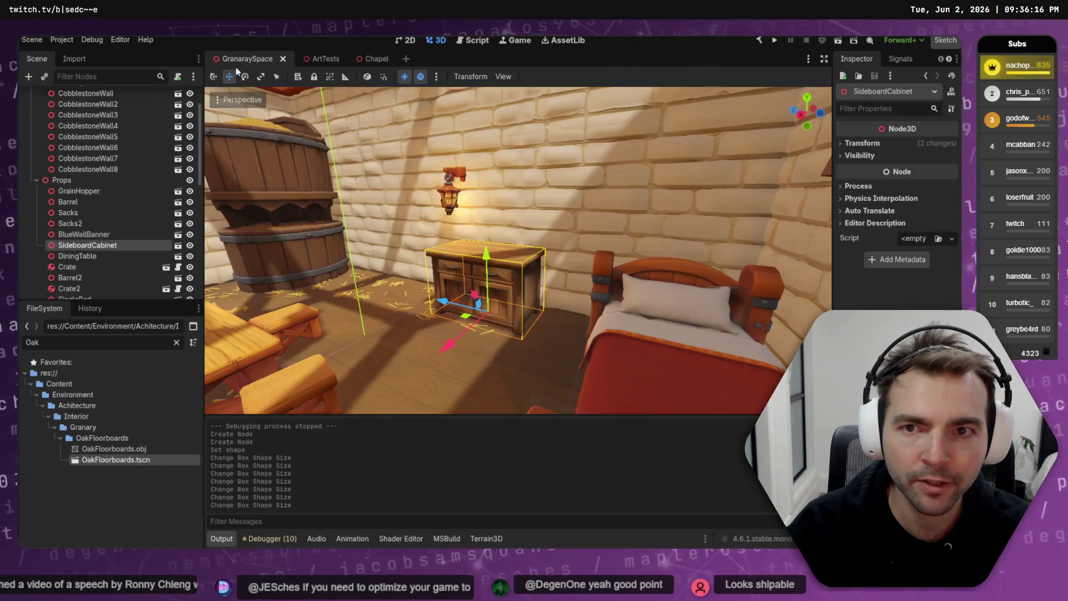
- Open the WoodenLantern scene and add a CollisionShape3D under its root
click(453, 189)
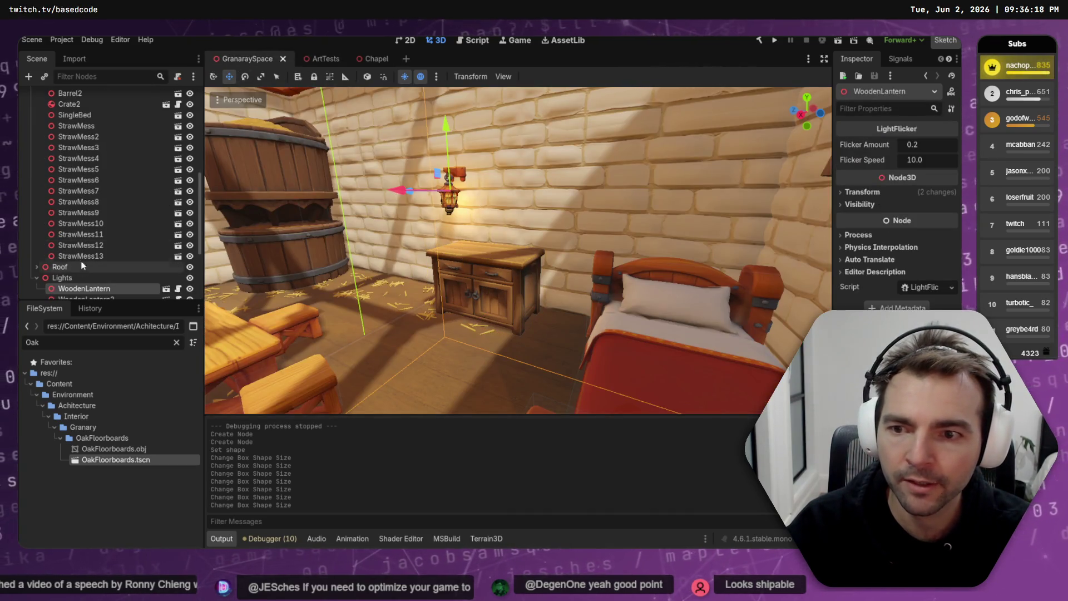
scroll(150, 193, down, 5)
click(166, 187)
click(79, 99)
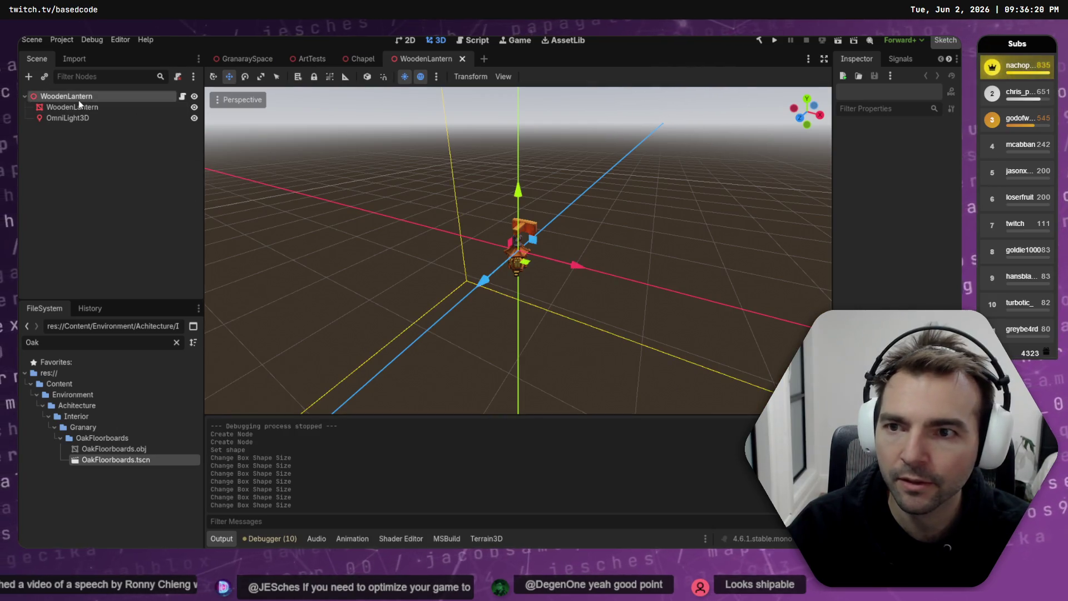
right_click(78, 100)
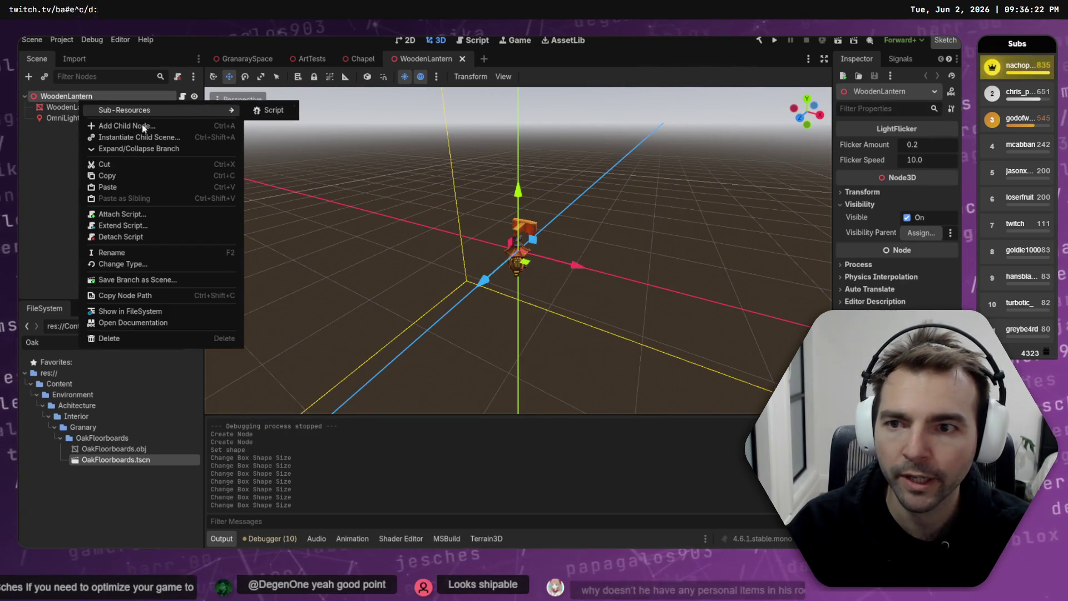
click(157, 126)
text(collision)
double_click(403, 252)
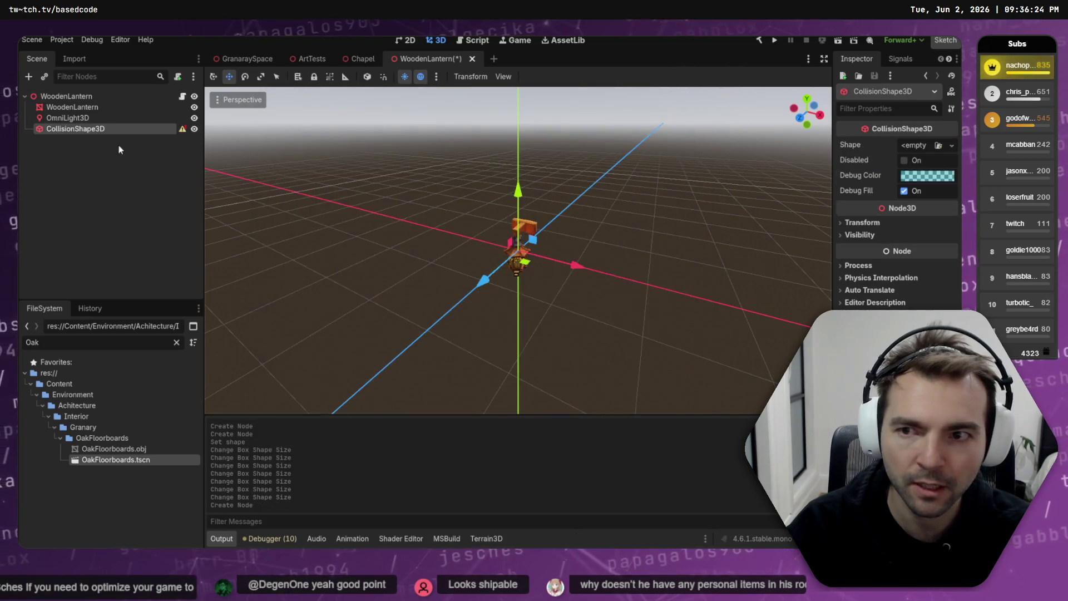
- Try nesting another collision shape under the new one, then undo it
right_click(87, 134)
click(139, 141)
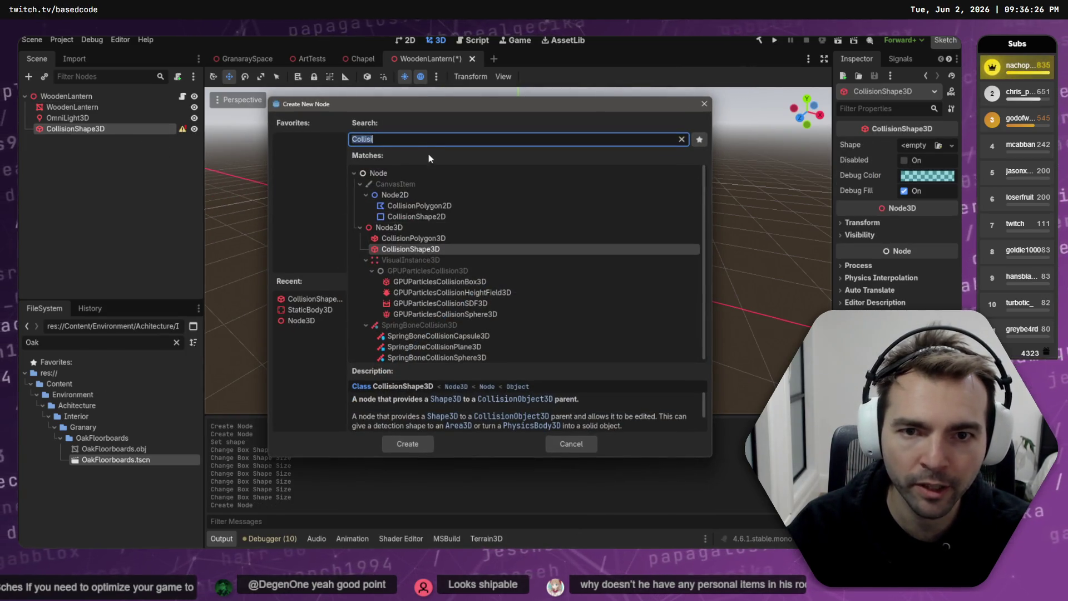
text(Collide)
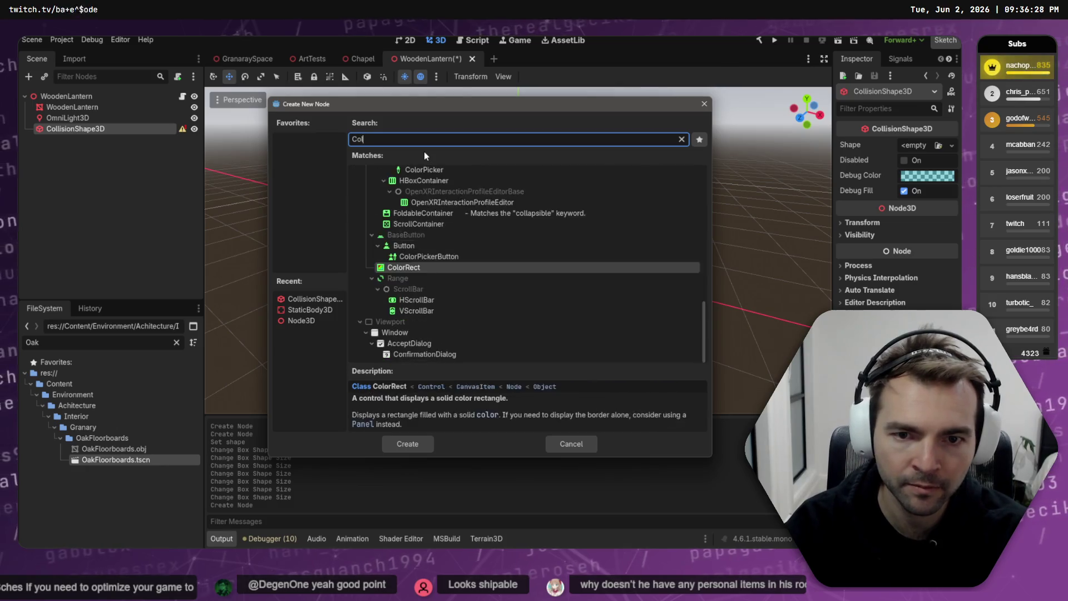
key(BackSpace)
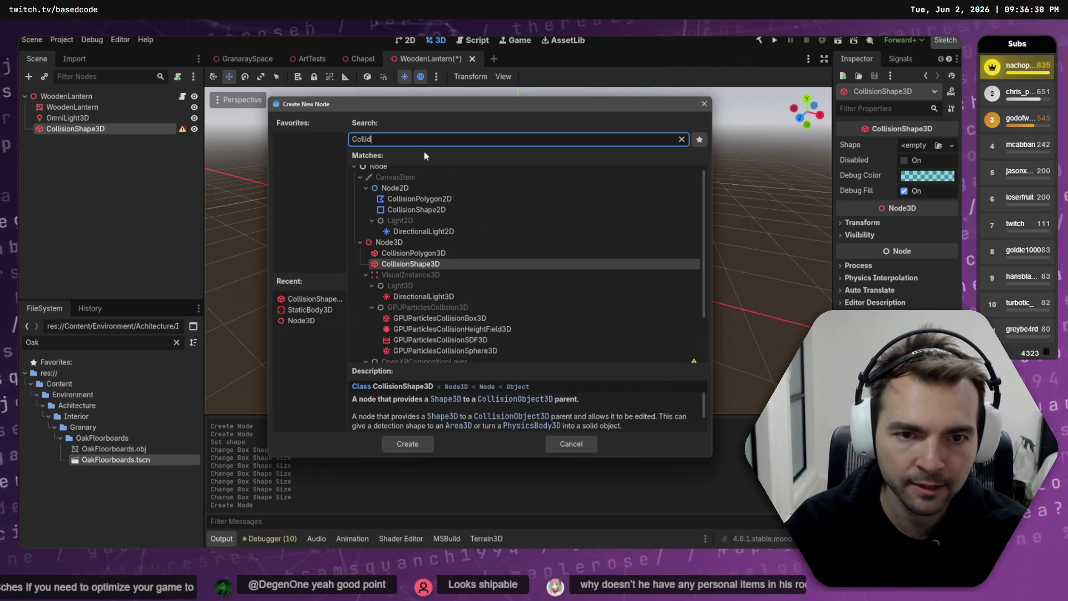
key(Return)
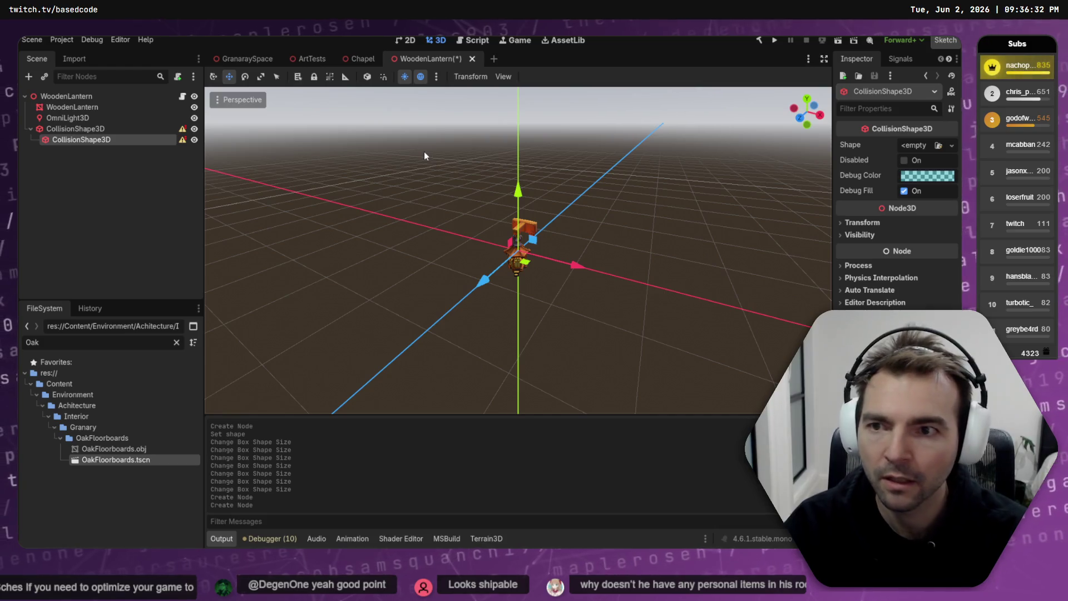
key(ctrl+z)
- Add a StaticBody3D under the lantern root and move the CollisionShape3D beneath it
click(76, 129)
right_click(93, 98)
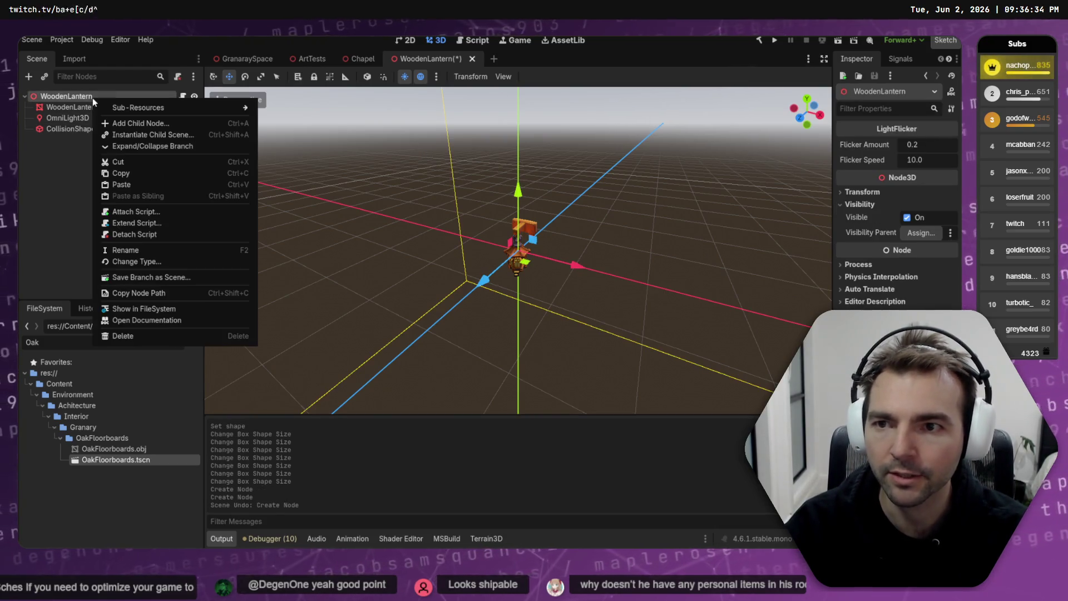
click(161, 123)
text(Stat)
key(Return)
drag(76, 129, 87, 140)
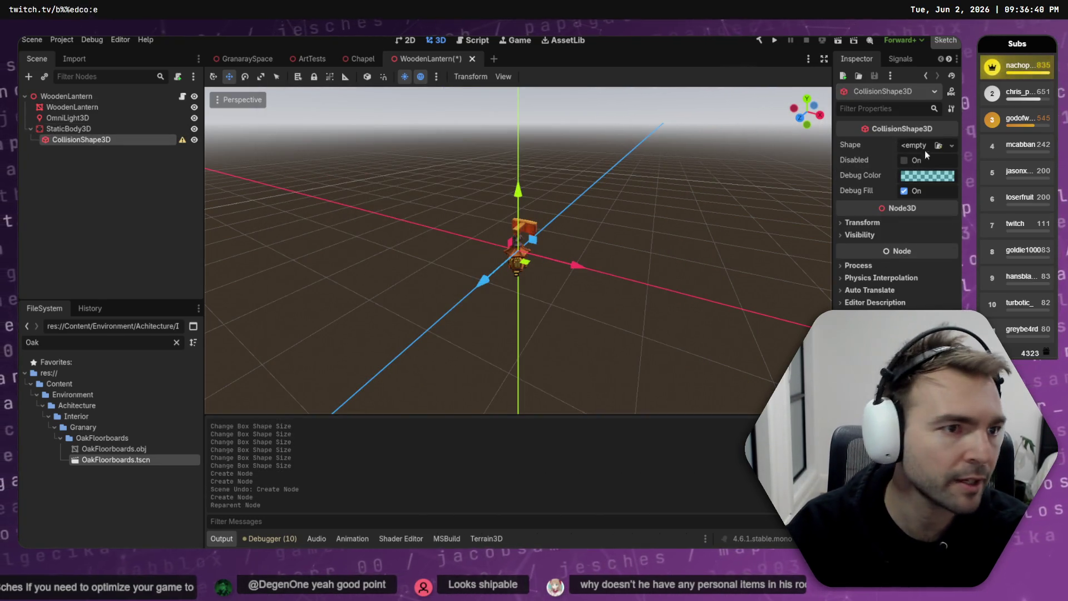
- Set the collision shape to a capsule and stretch its height over the lantern
click(953, 146)
click(896, 207)
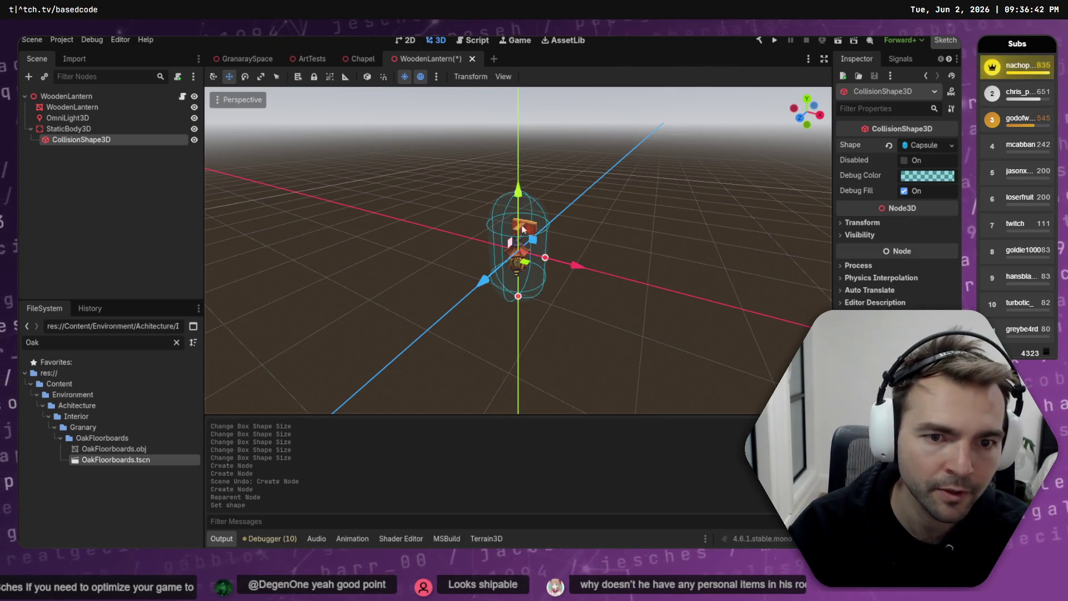
drag(518, 192, 523, 276)
click(521, 274)
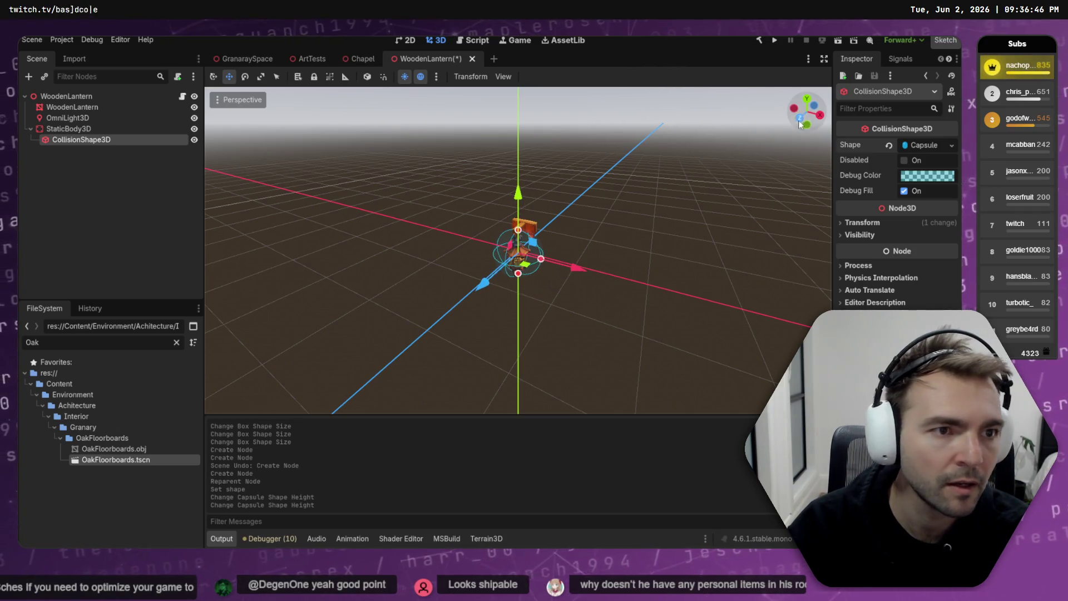
- Fit the capsule's radius, top and position to the lantern in front and right views
click(799, 118)
drag(603, 260, 554, 259)
drag(518, 177, 518, 162)
drag(617, 240, 447, 259)
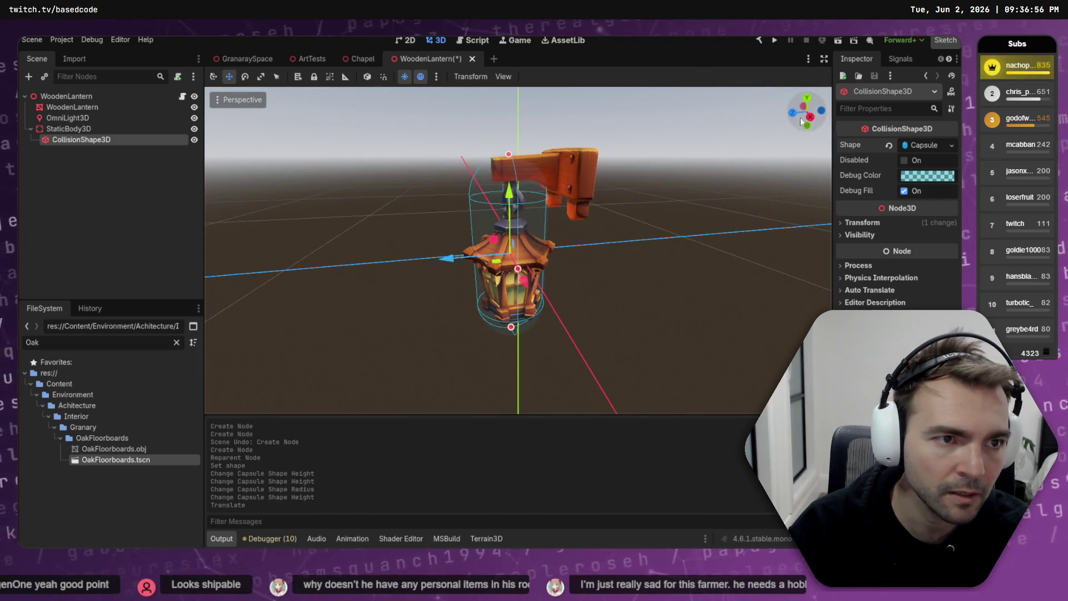
click(808, 118)
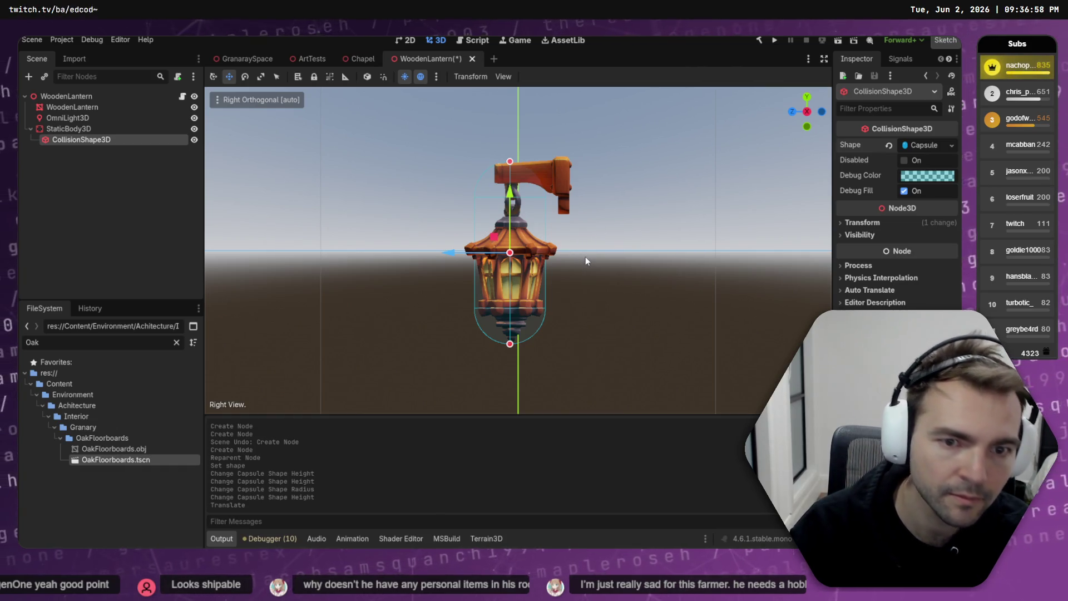
click(586, 261)
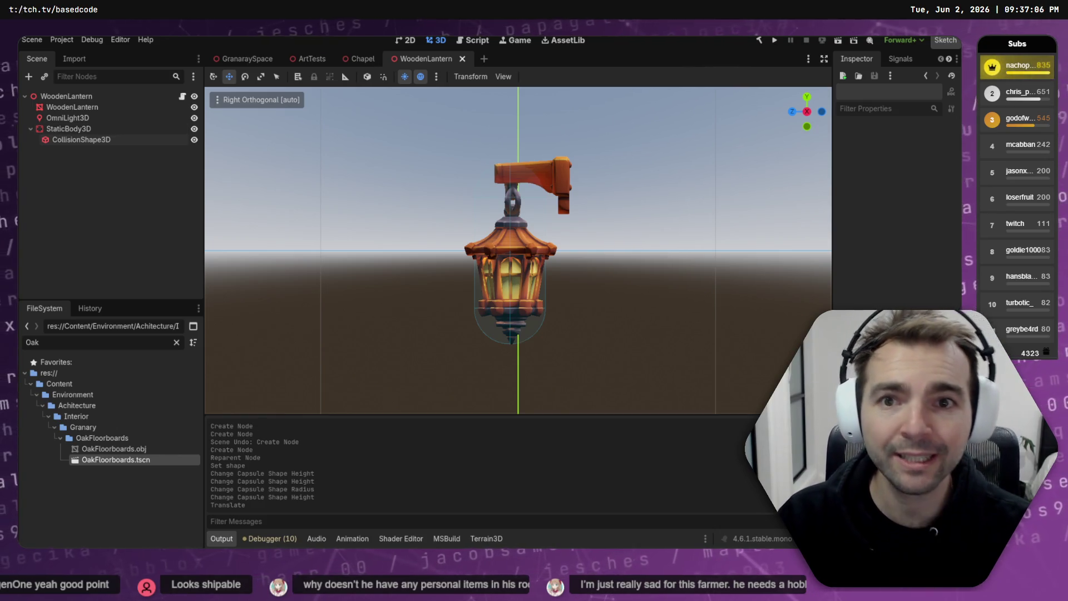
click(245, 59)
- Filter the FileSystem to OutsideSpace.tscn and open the village scene
mouse_move(554, 234)
mouse_down()
mouse_move(551, 184)
mouse_move(555, 209)
mouse_up()
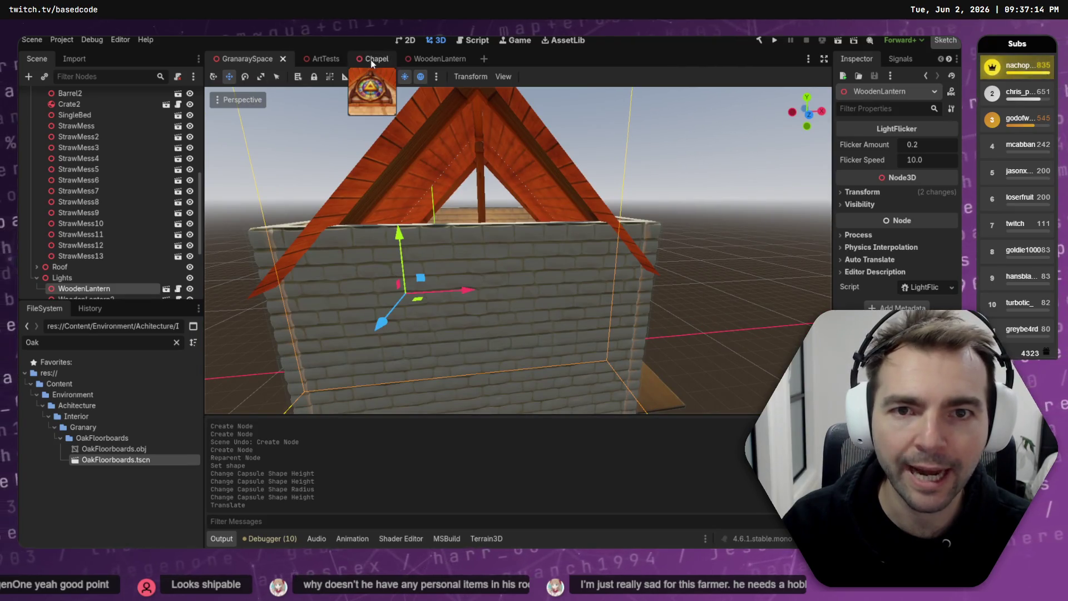
click(117, 341)
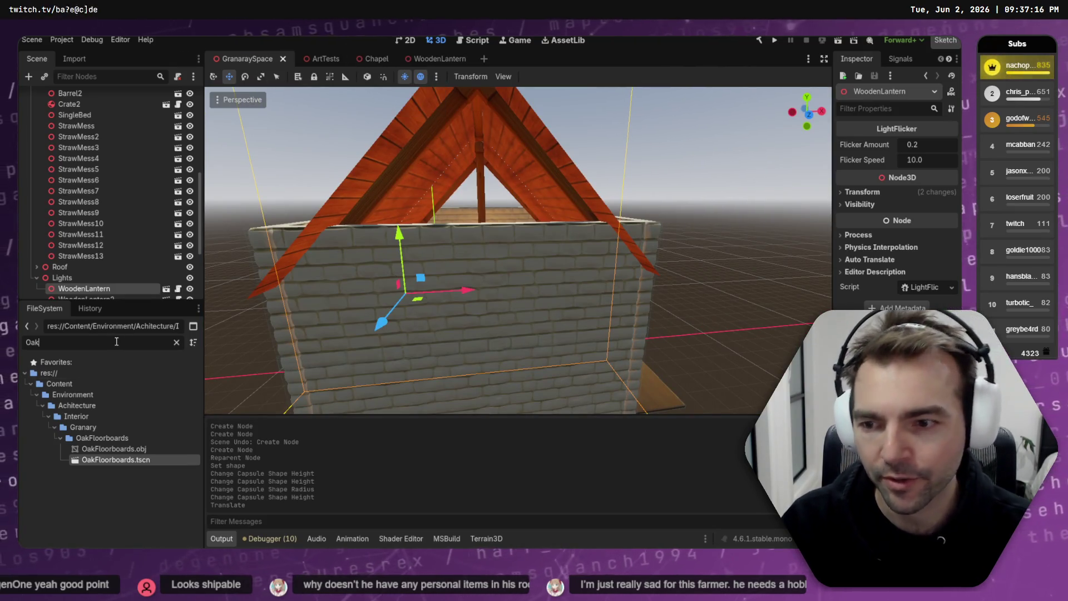
key(BackSpace)
key(BackSpace)
text(uts)
click(101, 406)
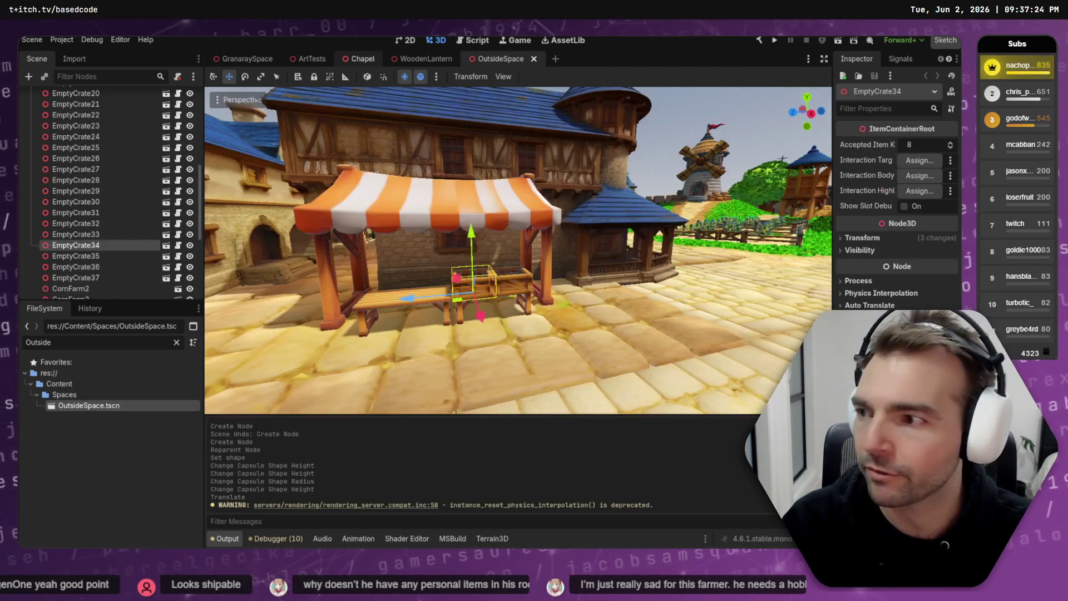
- Fly around a house's gable beams for reference, then close OutsideSpace
key(w)
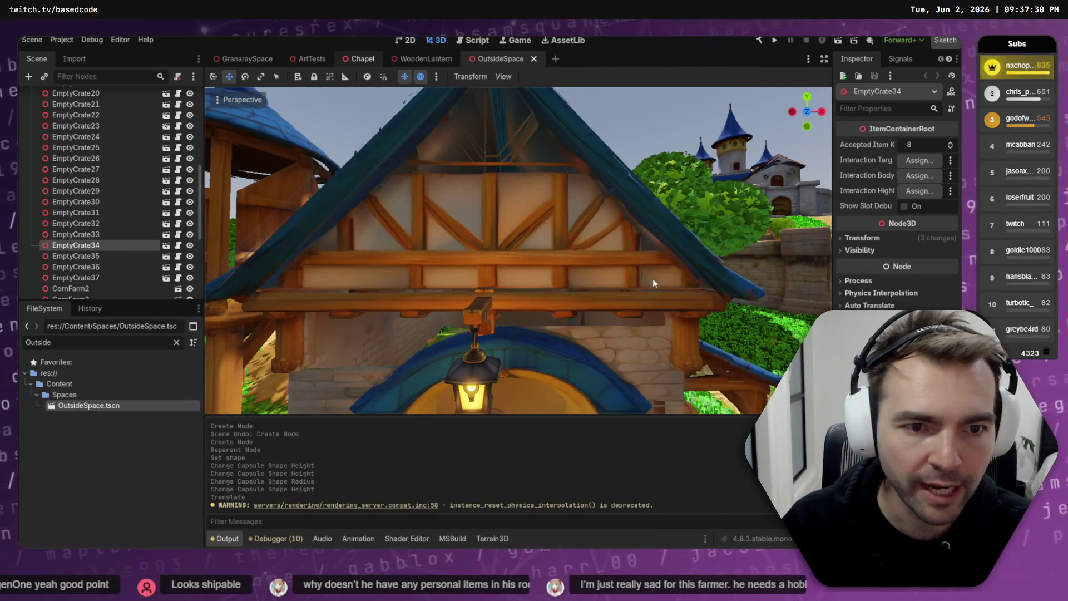
key(w)
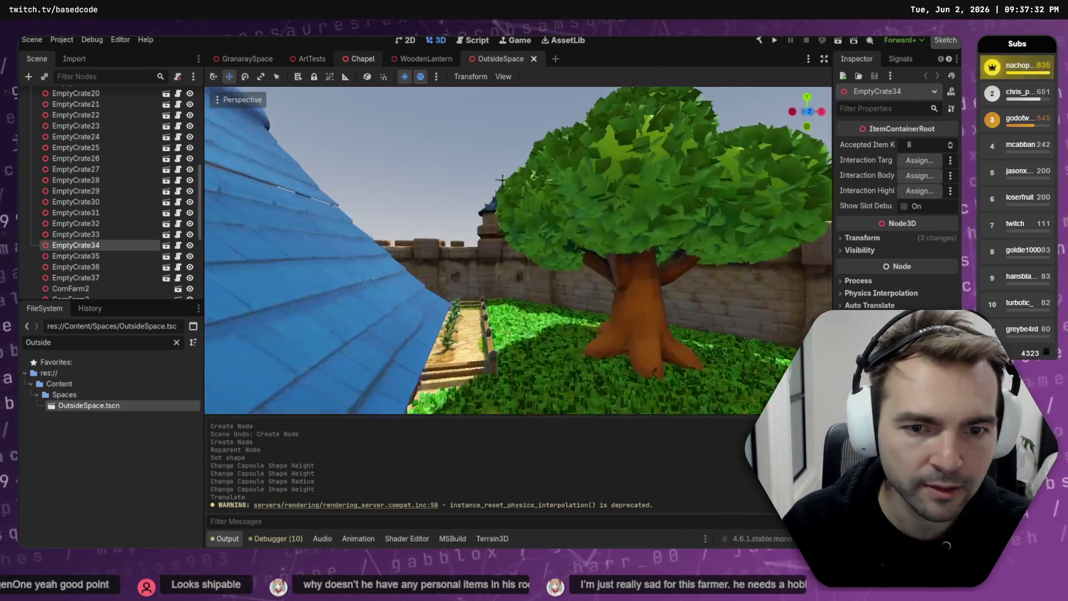
key(s)
key(w)
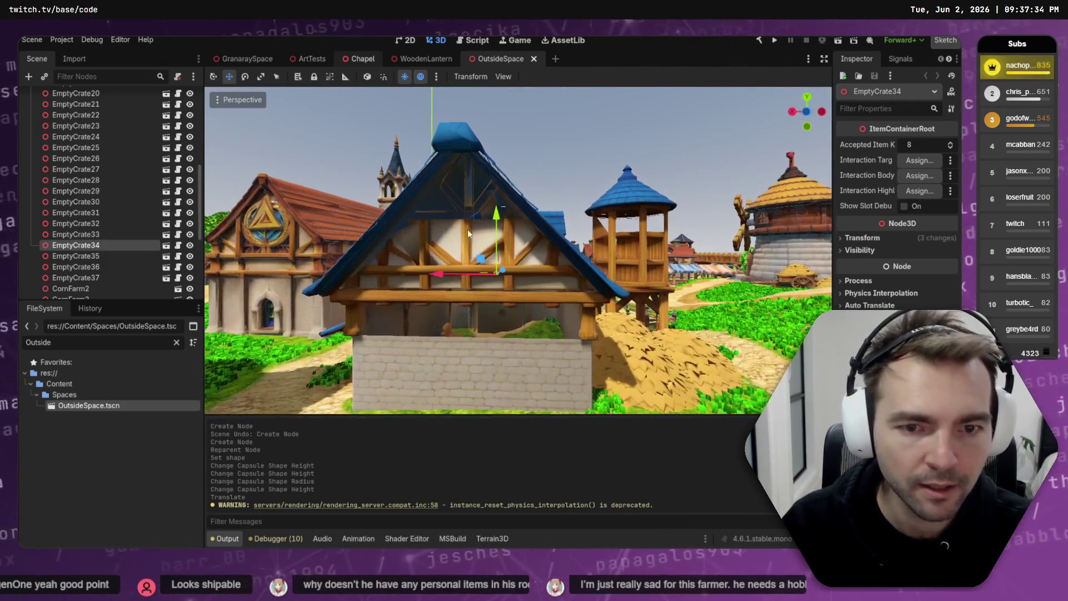
middle_click(507, 60)
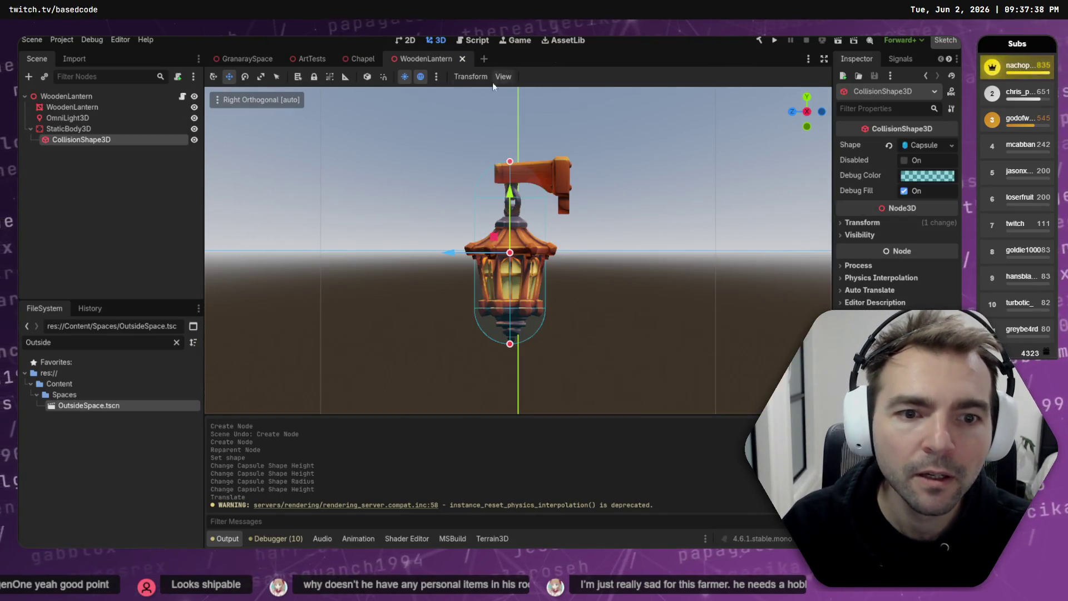
- Paste a copy of the roof beam under Roof, try rotating it 45 degrees, then delete it
click(257, 59)
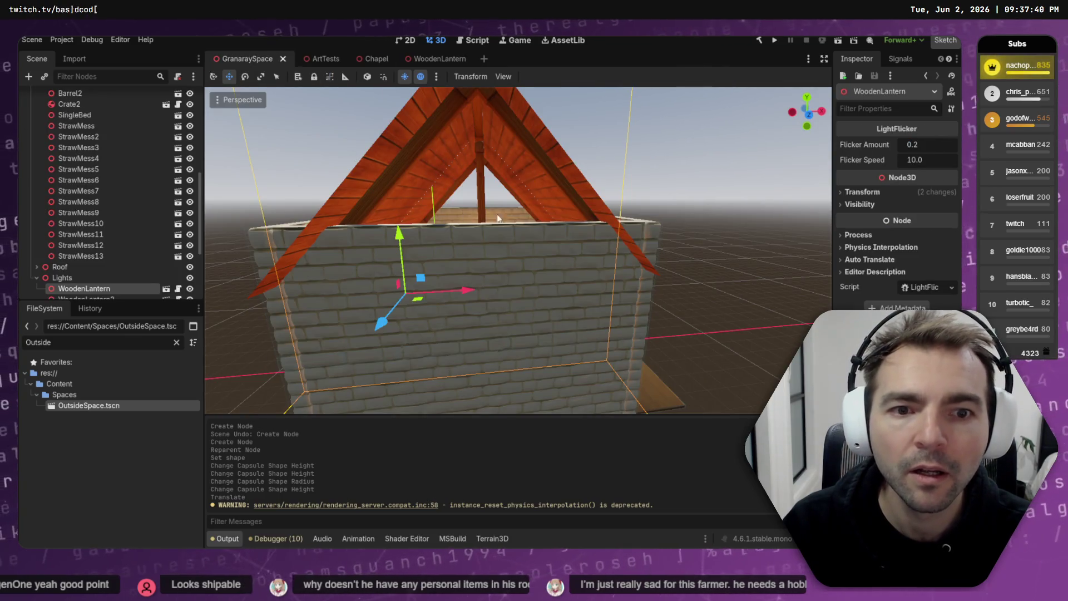
key(w)
key(w)
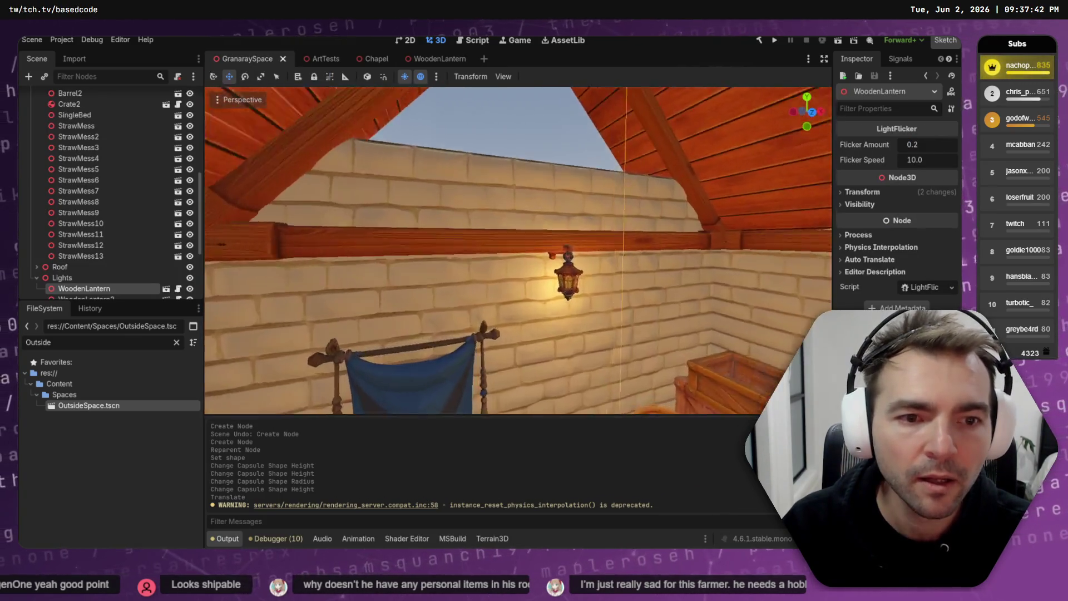
click(528, 303)
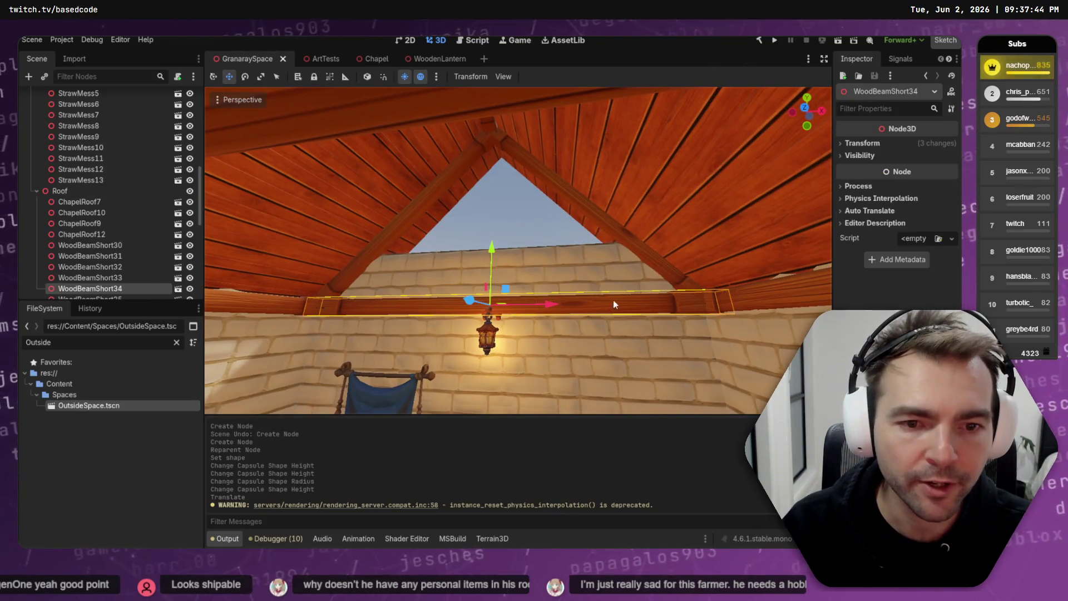
key(ctrl+v)
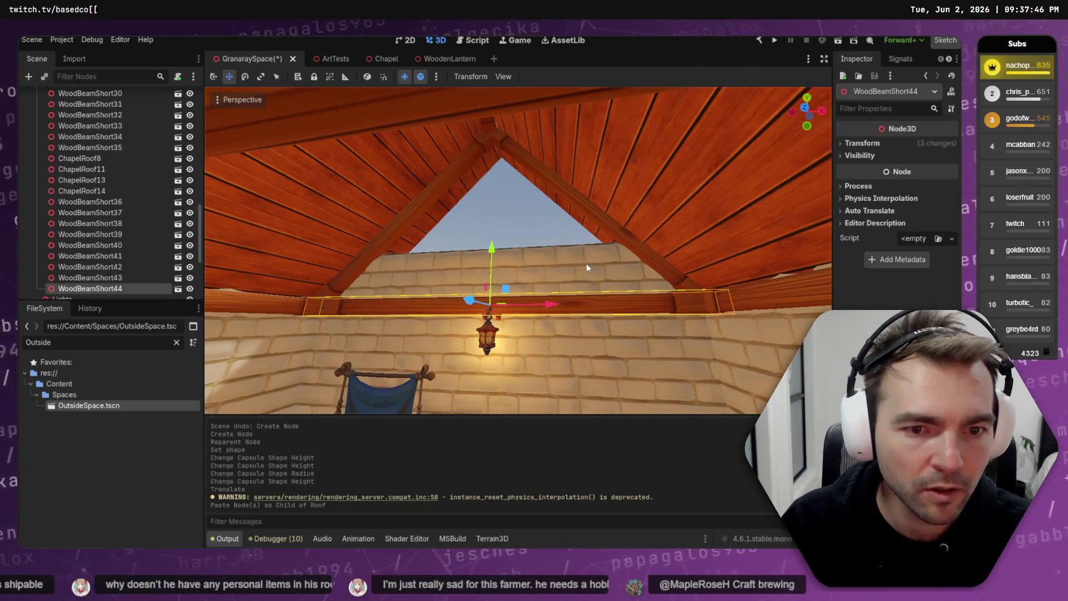
key(e)
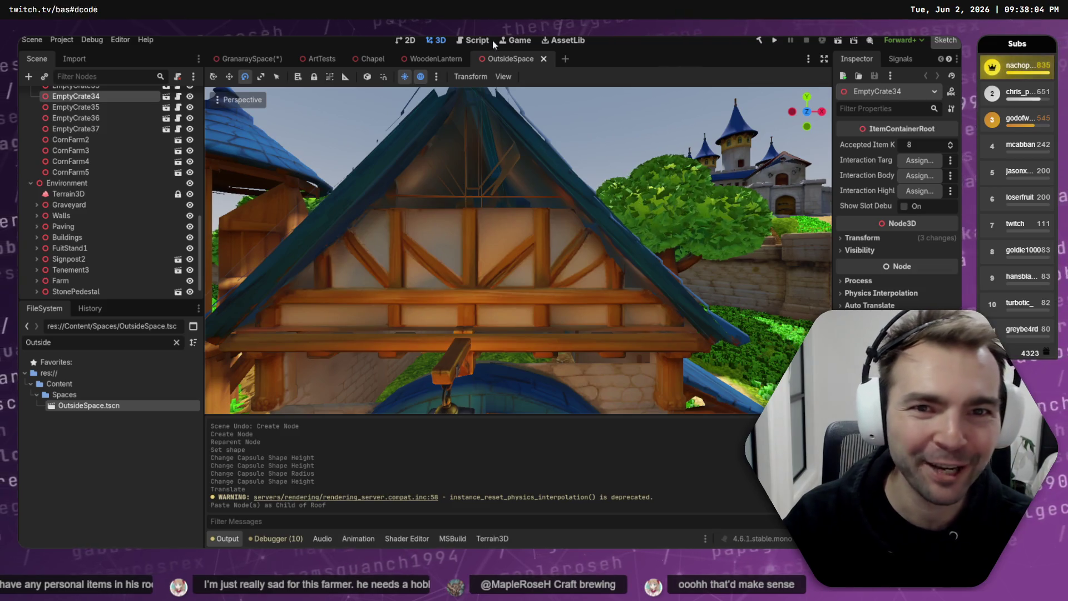
click(242, 62)
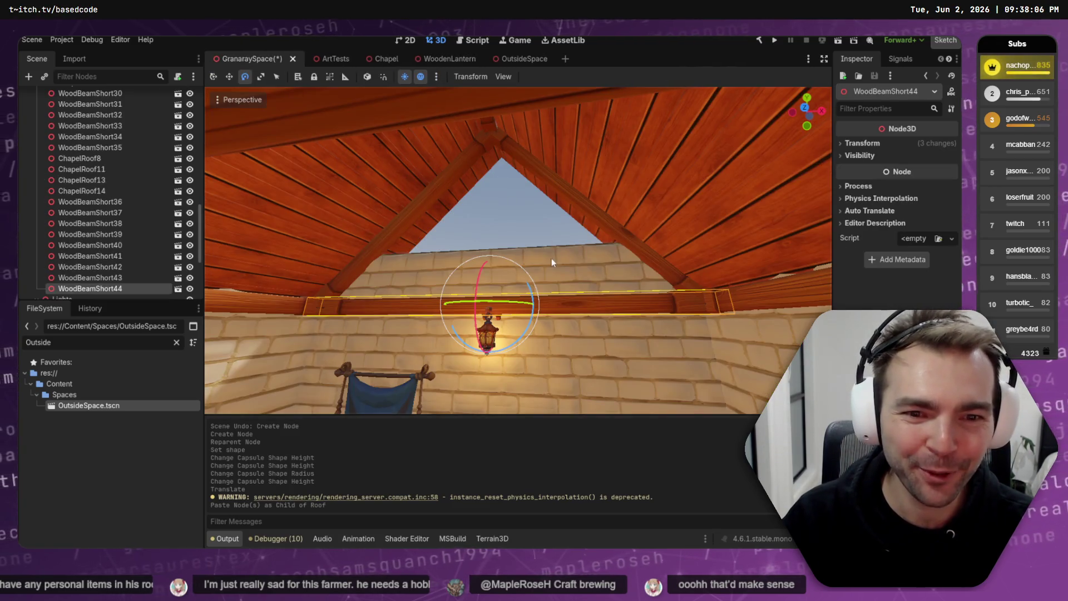
drag(521, 277, 462, 183)
drag(539, 263, 539, 264)
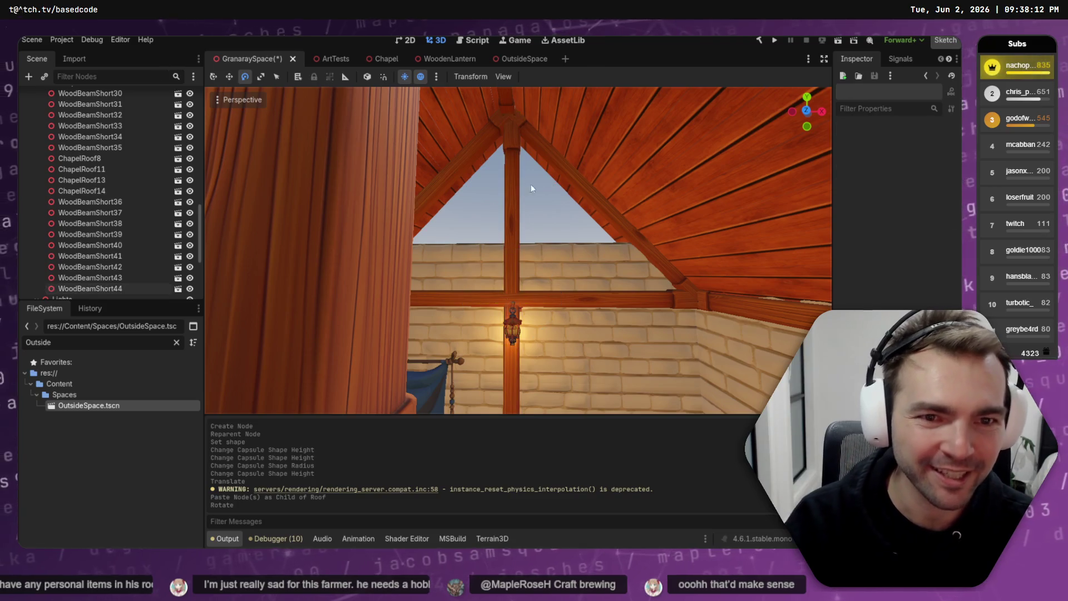
key(Delete)
key(Return)
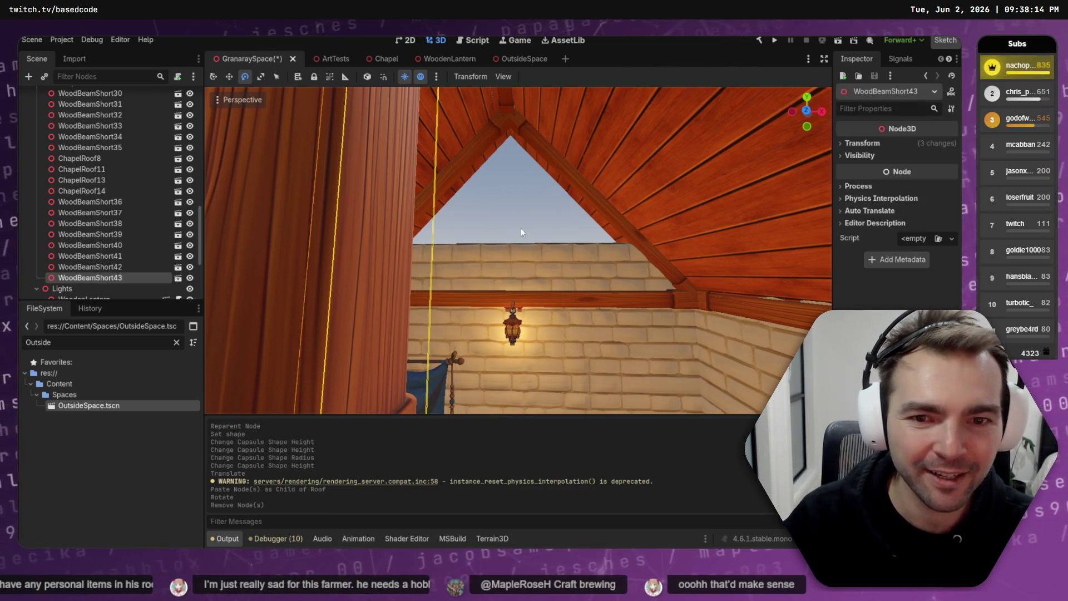
- Paste the roof beam again and slide the copy 5 units along the loft
key(ctrl+v)
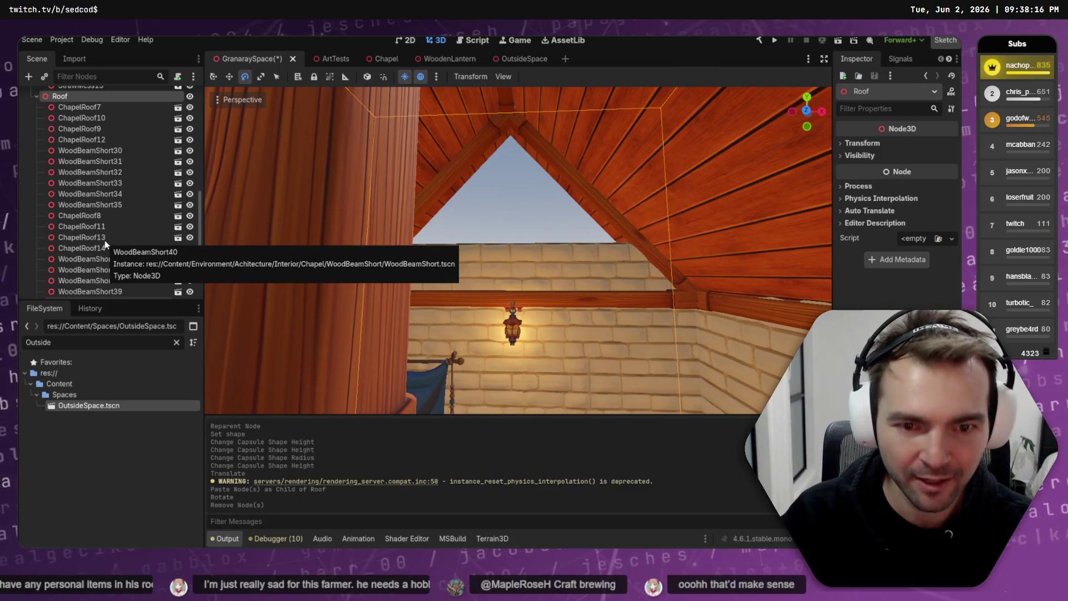
key(w)
key(f)
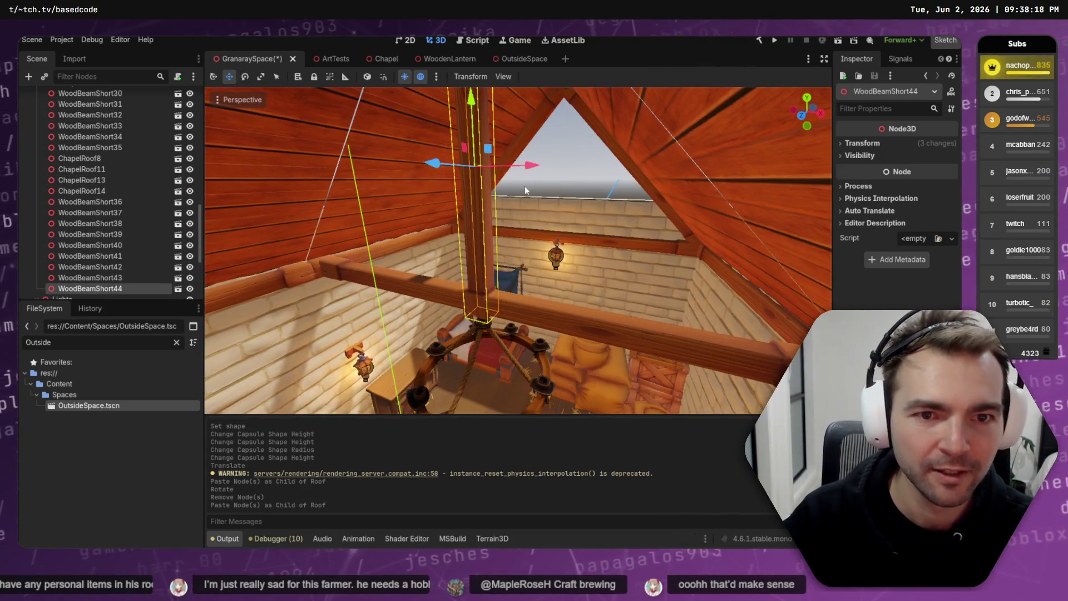
mouse_move(433, 169)
mouse_down()
mouse_move(556, 169)
mouse_move(544, 168)
mouse_up()
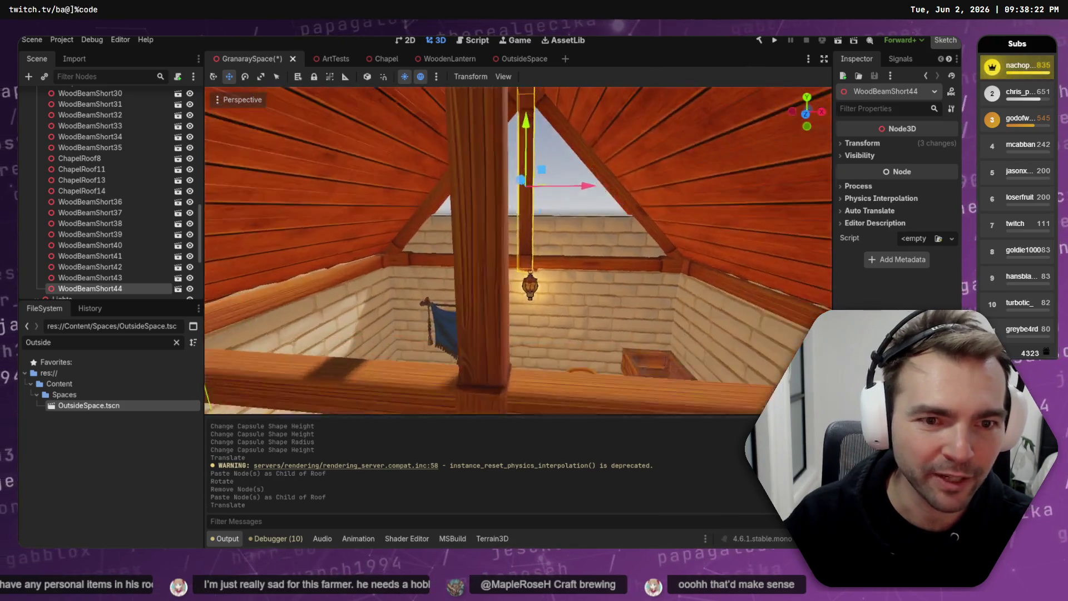
mouse_move(517, 250)
mouse_down()
mouse_move(445, 211)
mouse_move(376, 148)
mouse_up()
- Paste a second beam copy, move it to the far gable, and select a cobblestone wall piece
key(ctrl+v)
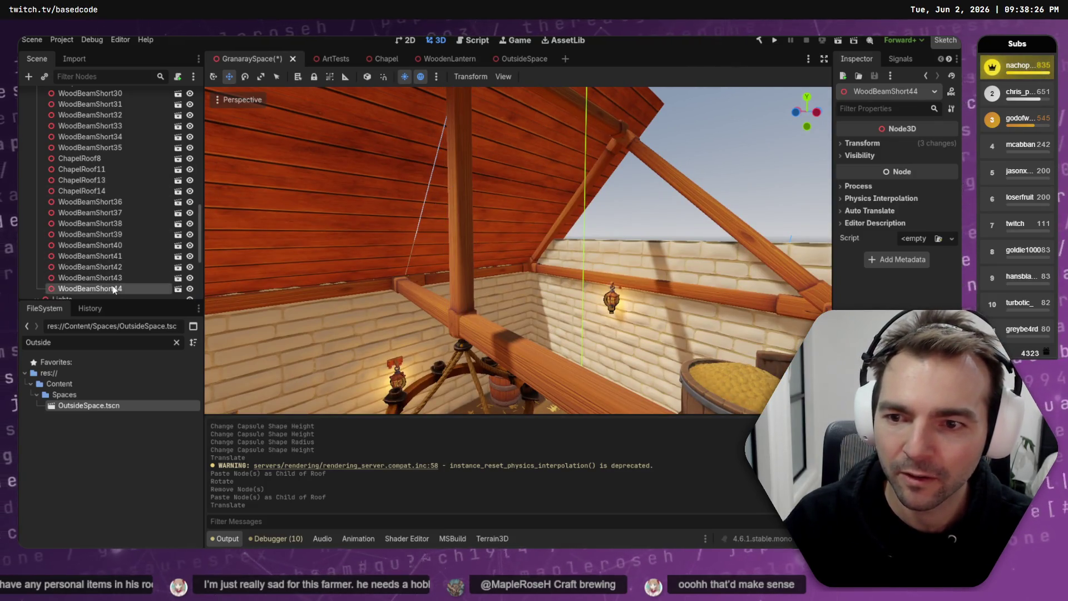
drag(323, 251, 324, 250)
drag(451, 209, 362, 211)
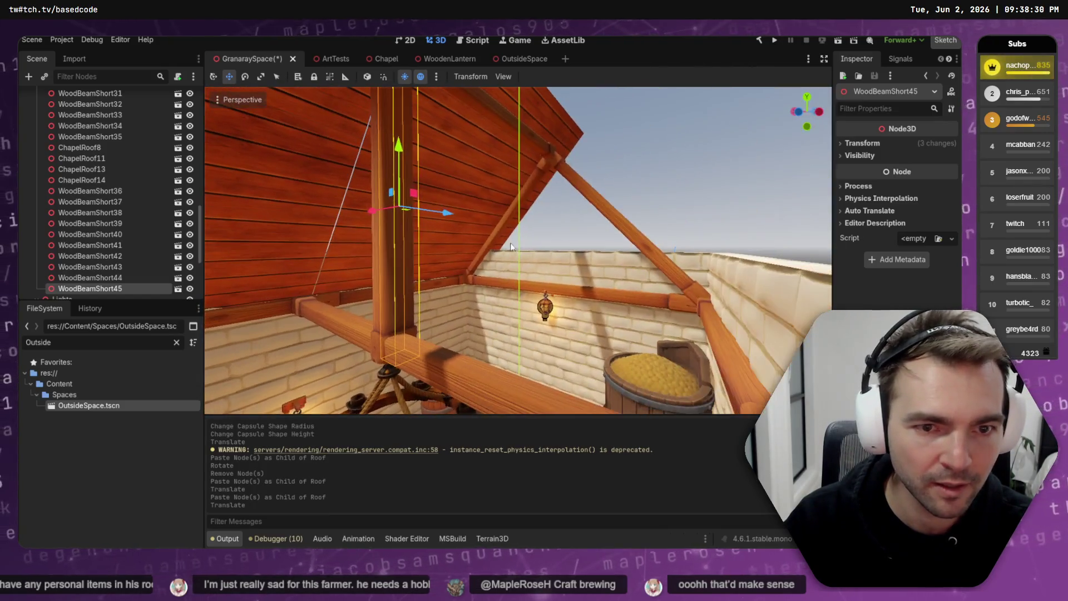
mouse_move(455, 214)
mouse_down()
mouse_move(587, 236)
mouse_move(563, 235)
mouse_up()
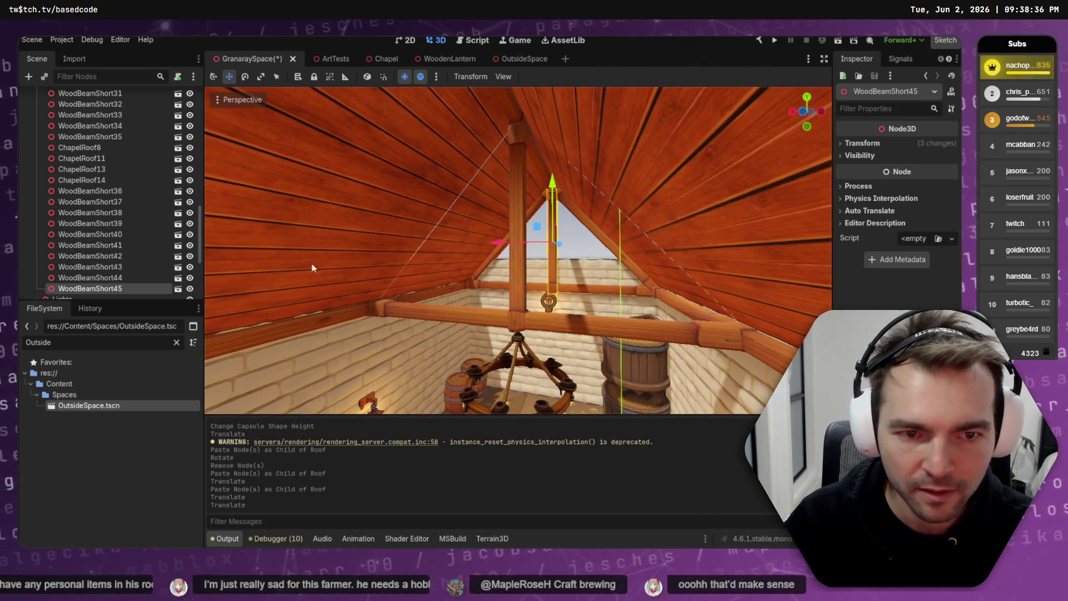
click(592, 280)
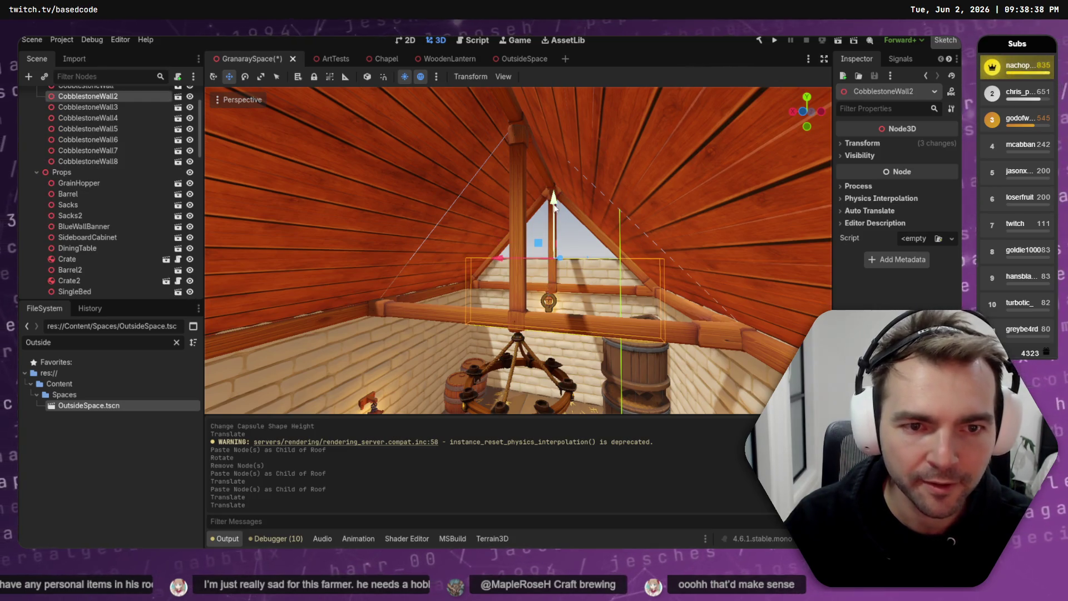
scroll(76, 125, up, 3)
- Paste a cobblestone wall copy under PlaceholderArt and raise it 3 units up
click(77, 114)
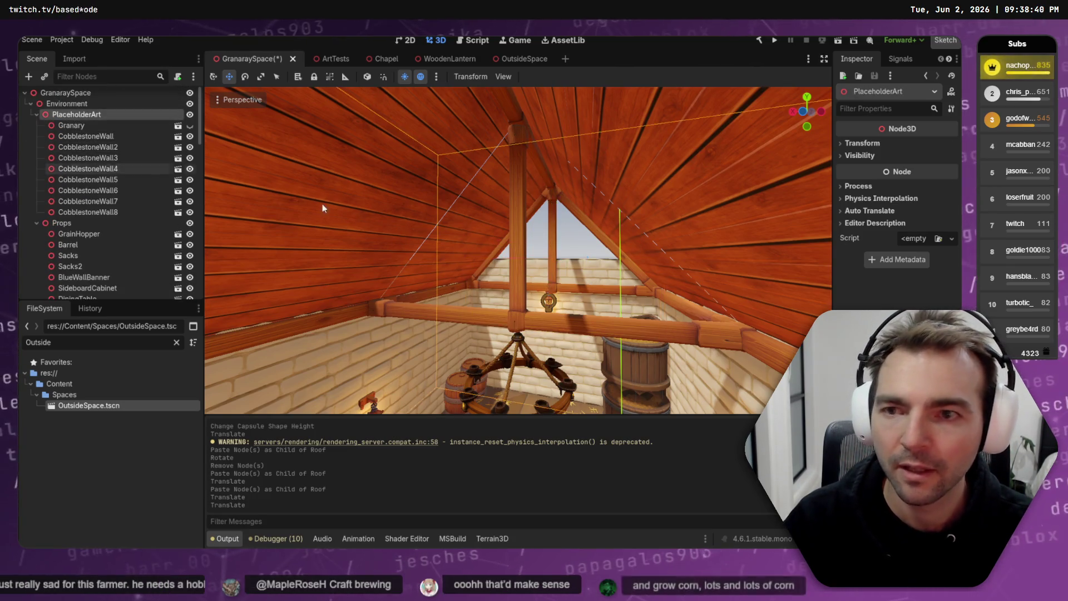
key(ctrl+v)
drag(555, 199, 570, 135)
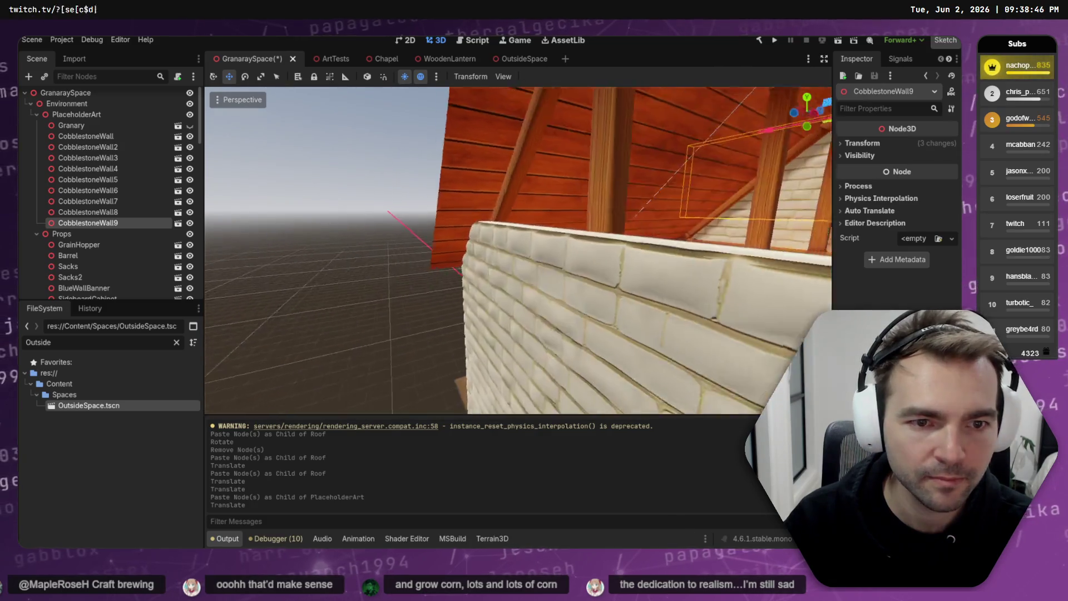
scroll(492, 292, down, 5)
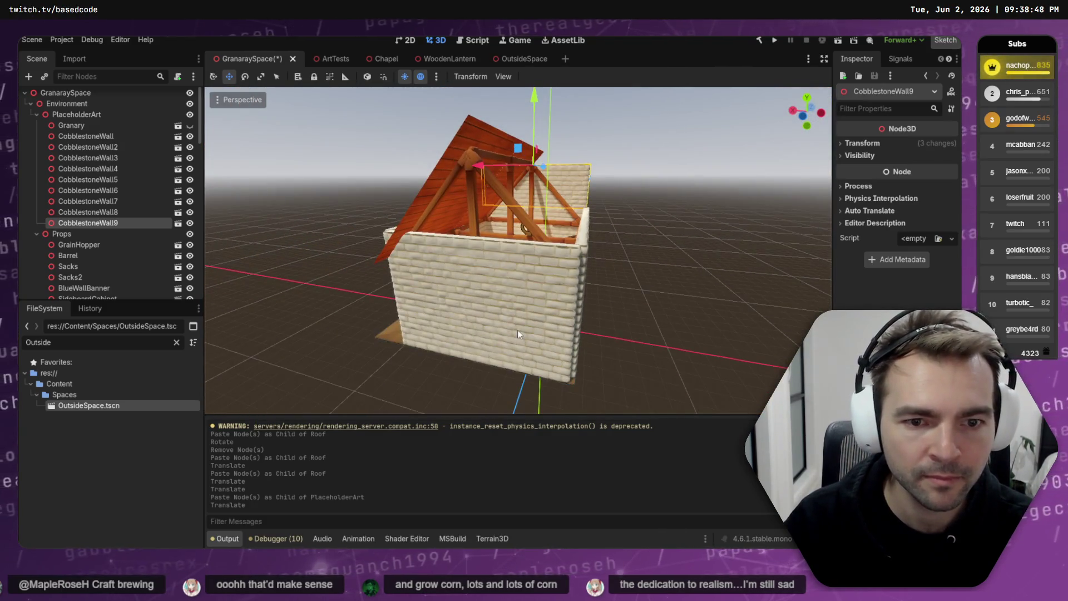
- Paste another wall piece under PlaceholderArt, raise it onto the wall top, then switch to ChatGPT
click(523, 336)
click(103, 115)
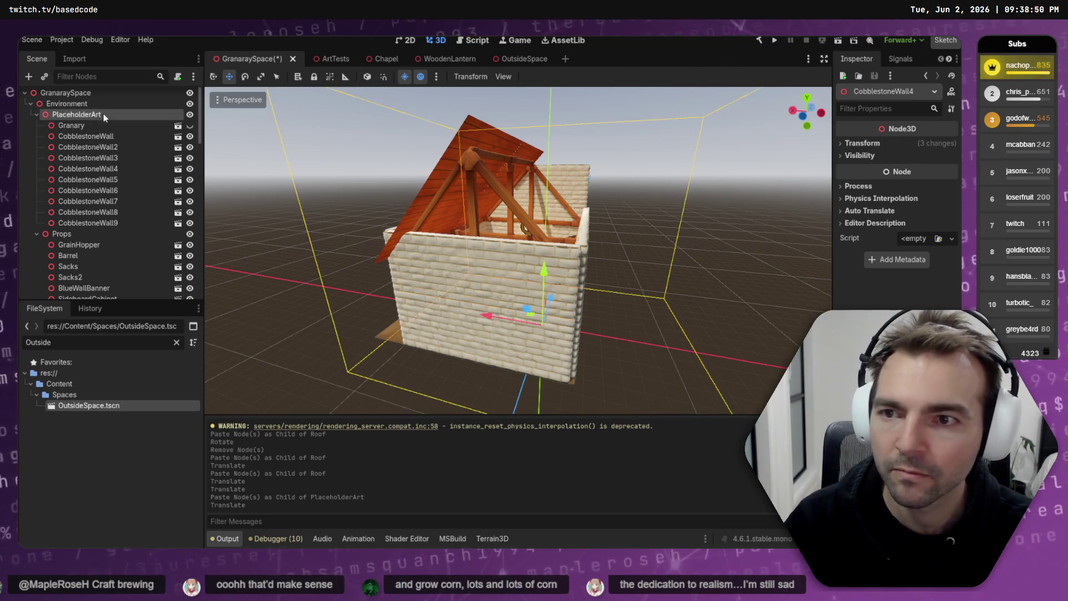
key(ctrl+v)
mouse_move(467, 172)
mouse_down()
mouse_move(490, 120)
mouse_move(465, 161)
mouse_move(452, 223)
mouse_move(513, 278)
mouse_up()
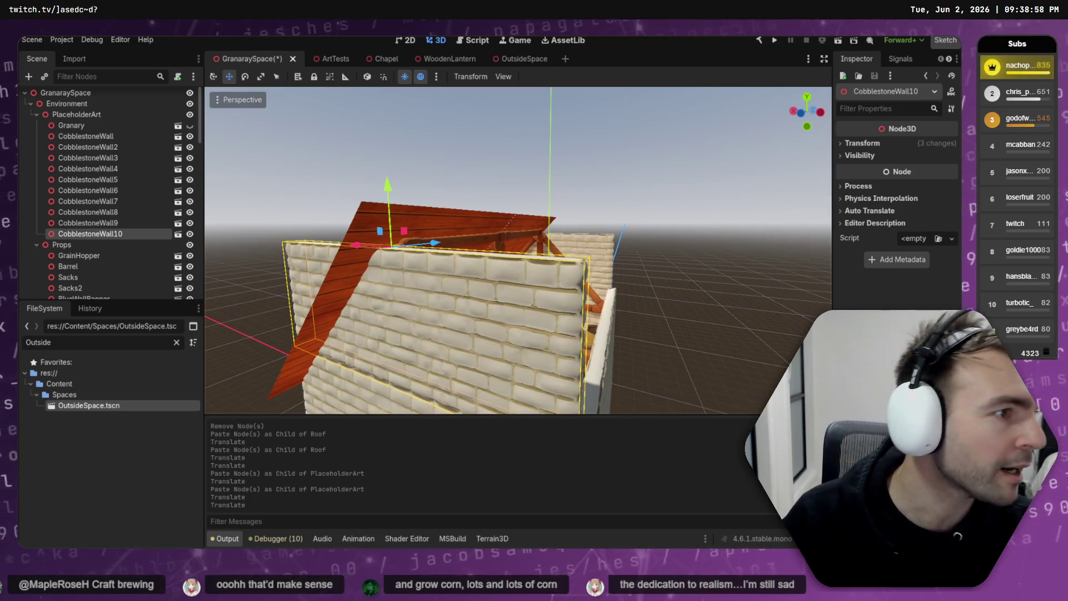
key(alt+Tab)
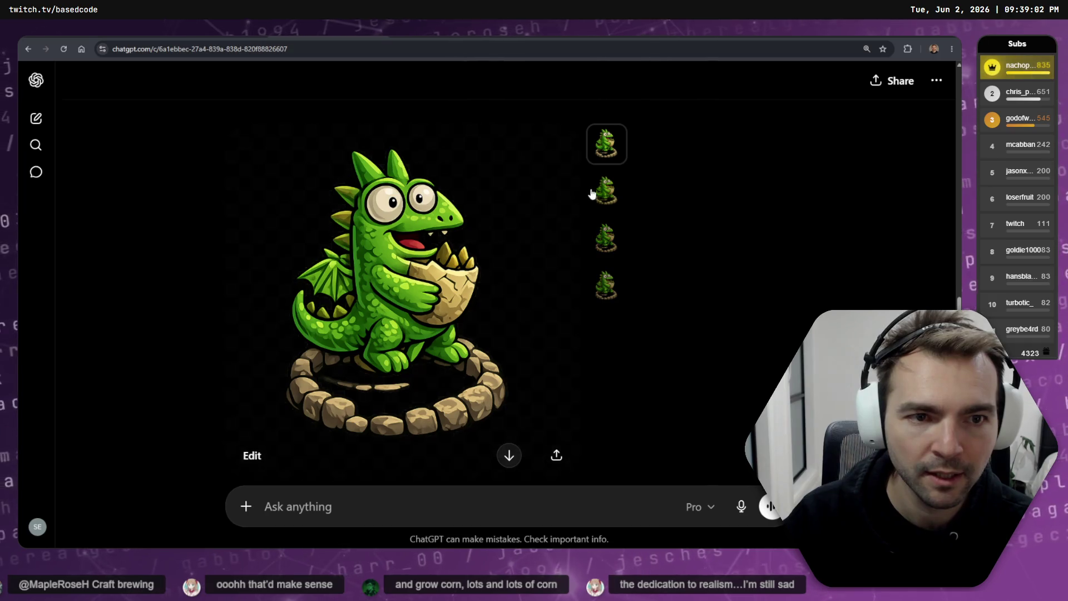
- Browse through the generated dragon image variants
click(598, 191)
click(612, 239)
click(612, 287)
click(606, 143)
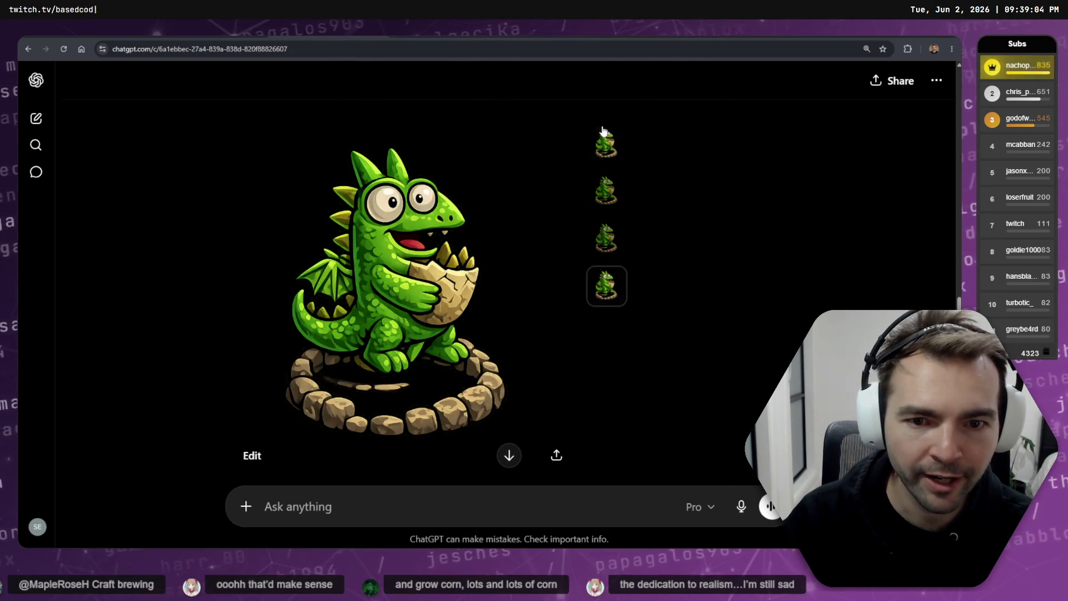
- Dictate and send a request to simplify the dragon into a flat-coloured emote readable at 10x10 pixels
key(super+h)
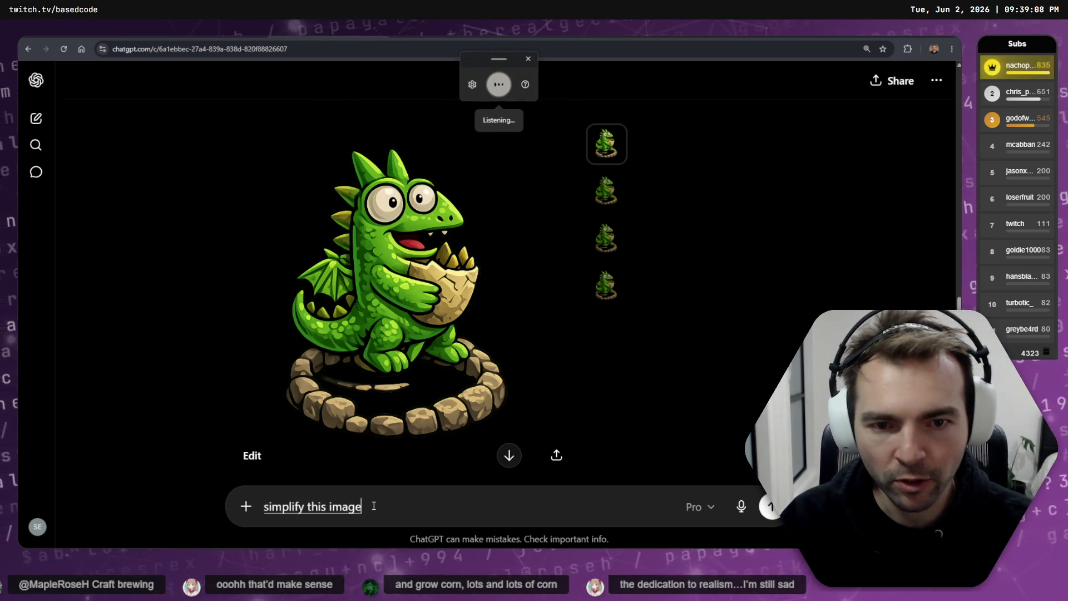
click(622, 197)
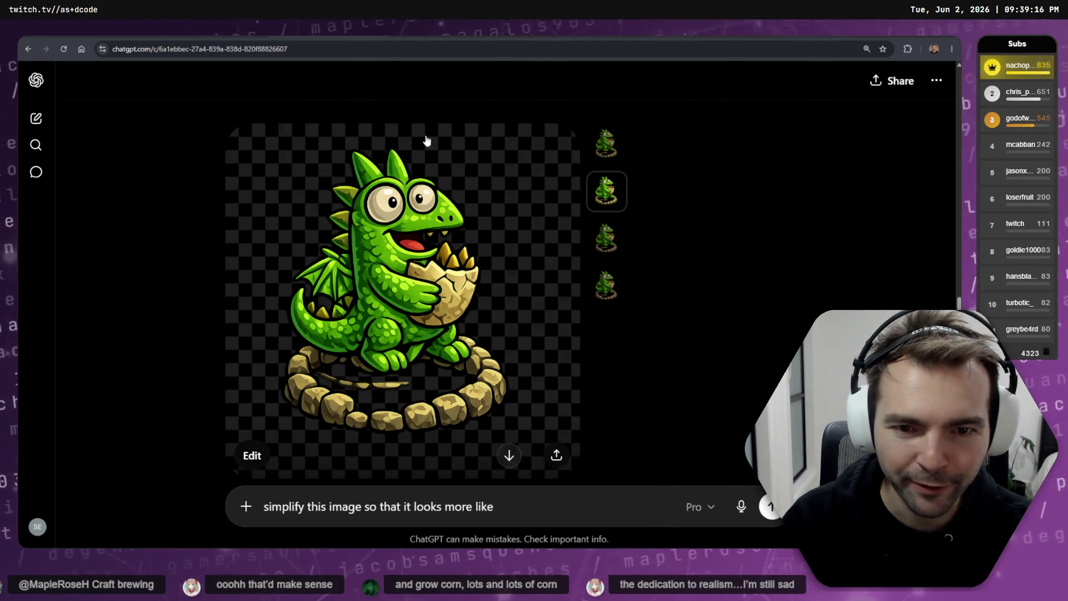
key(super+h)
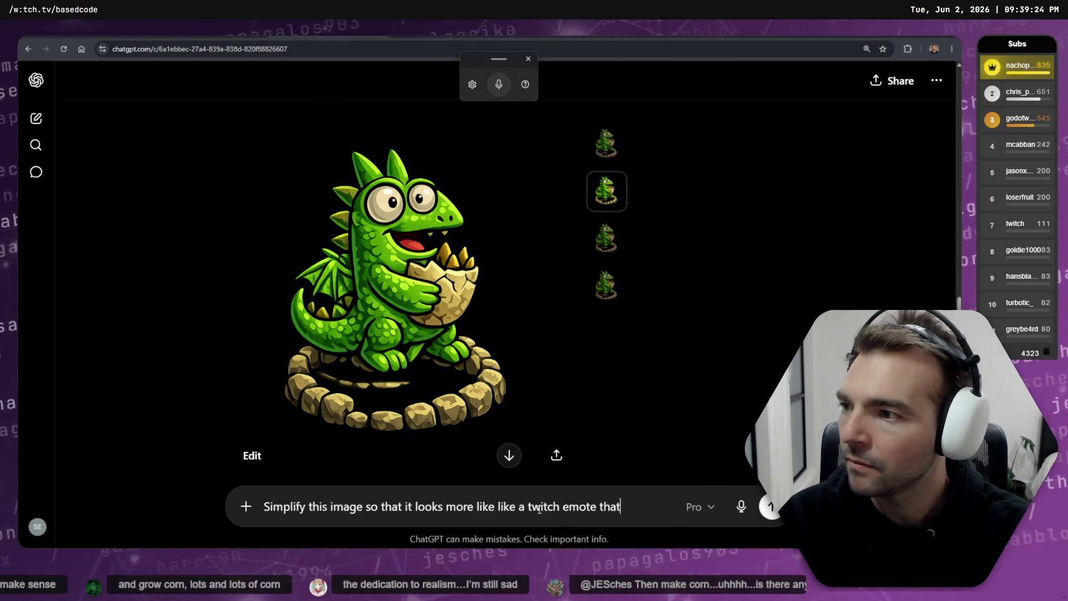
text(fr)
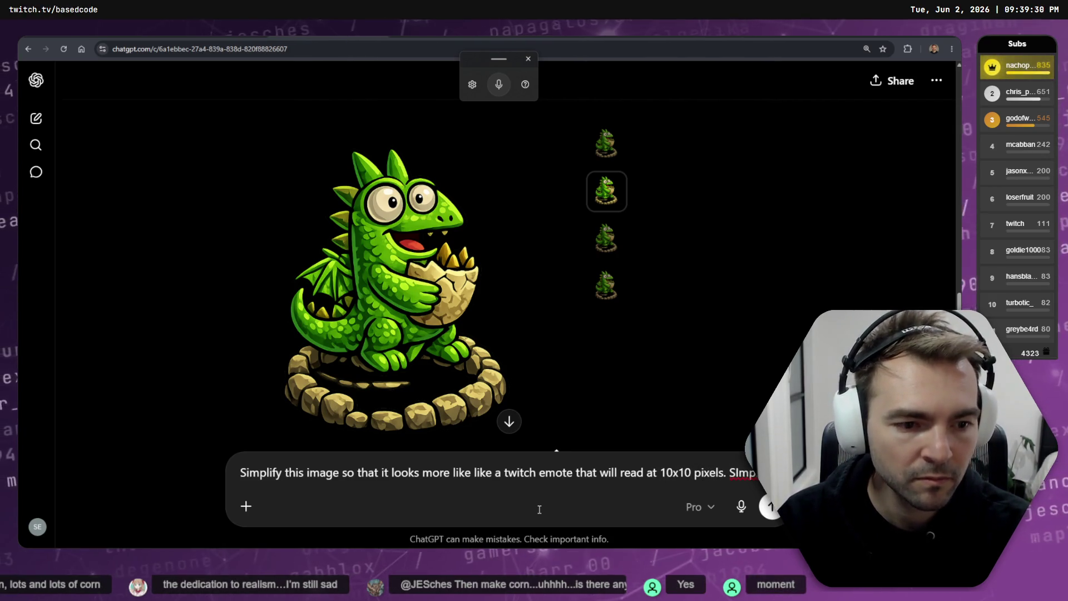
text(flat colors.)
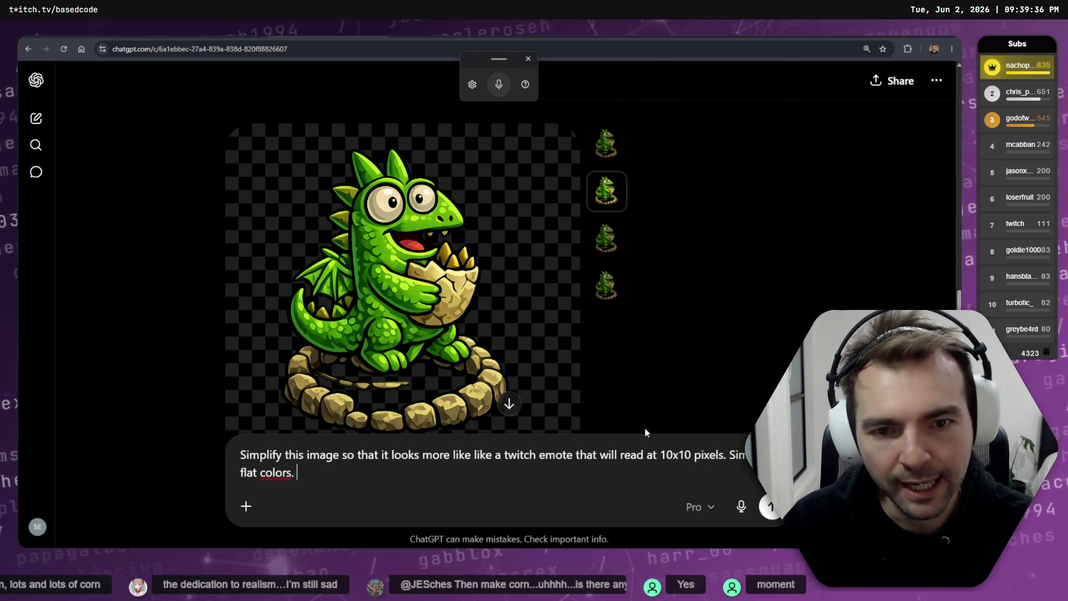
right_click(277, 472)
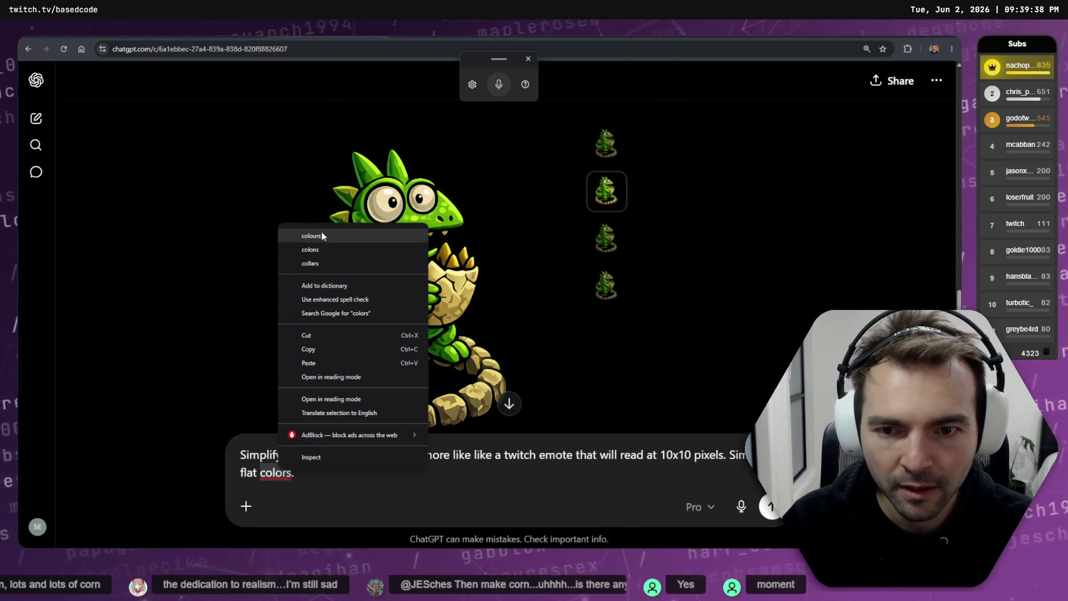
click(312, 233)
click(770, 507)
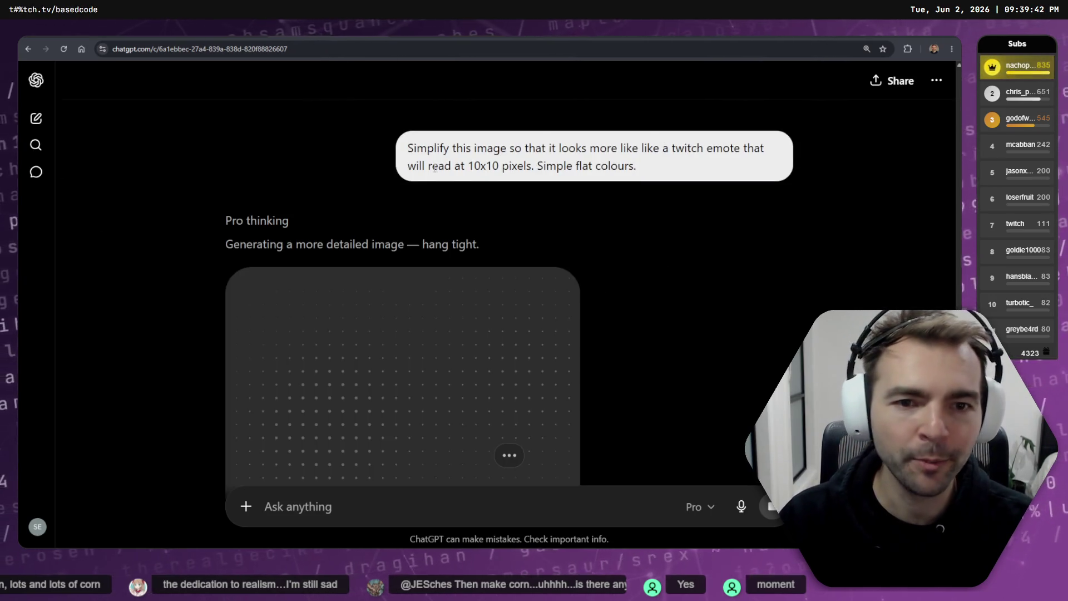
- Scroll through the chat and view the first variant of the earlier dragon while the emote generates
scroll(458, 227, up, 5)
scroll(466, 223, down, 4)
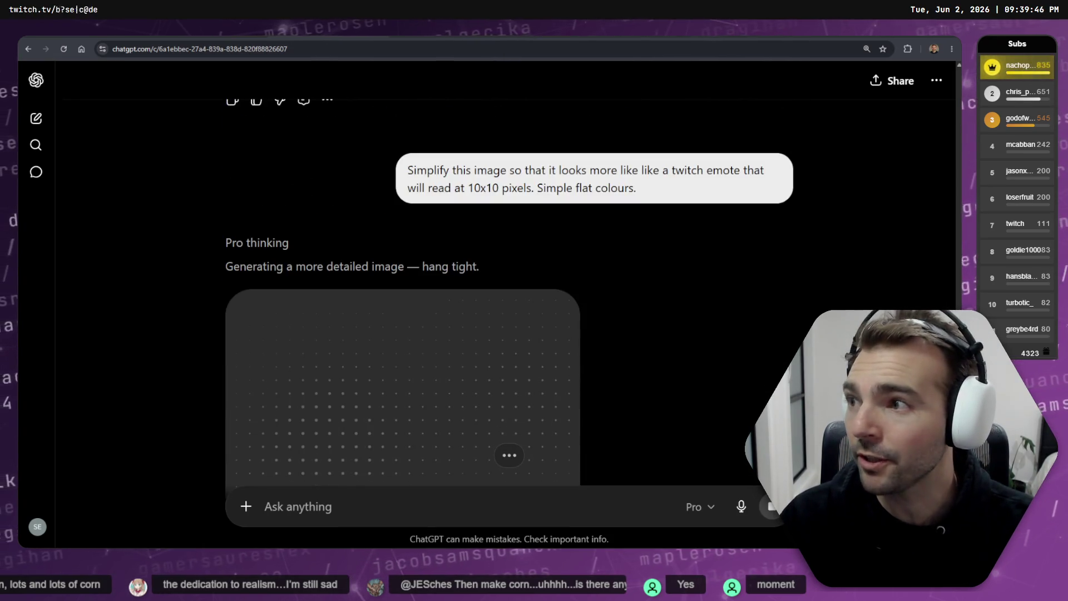
scroll(528, 211, up, 10)
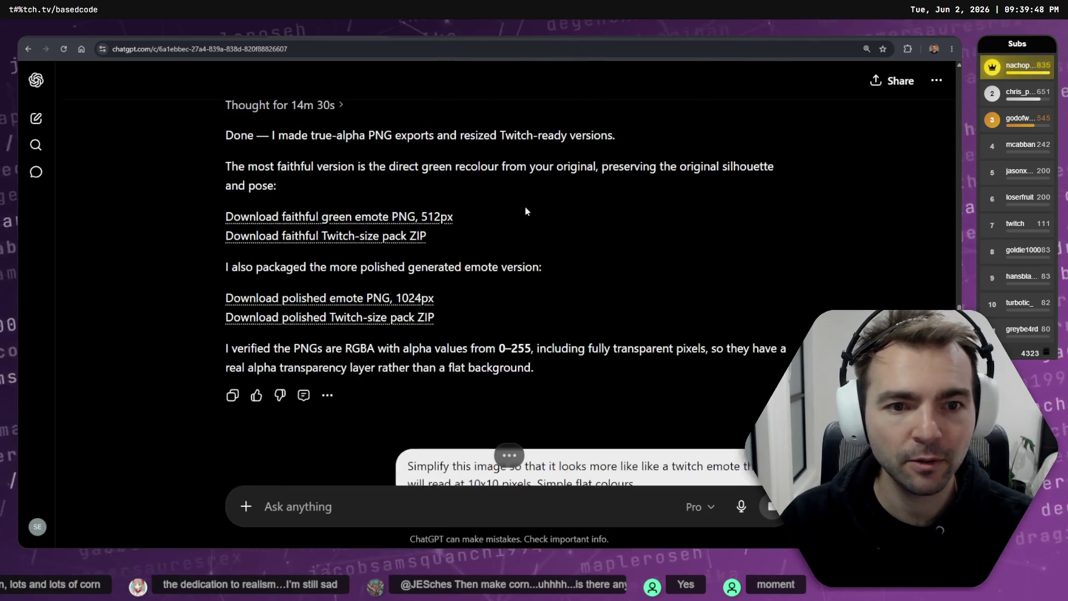
click(608, 201)
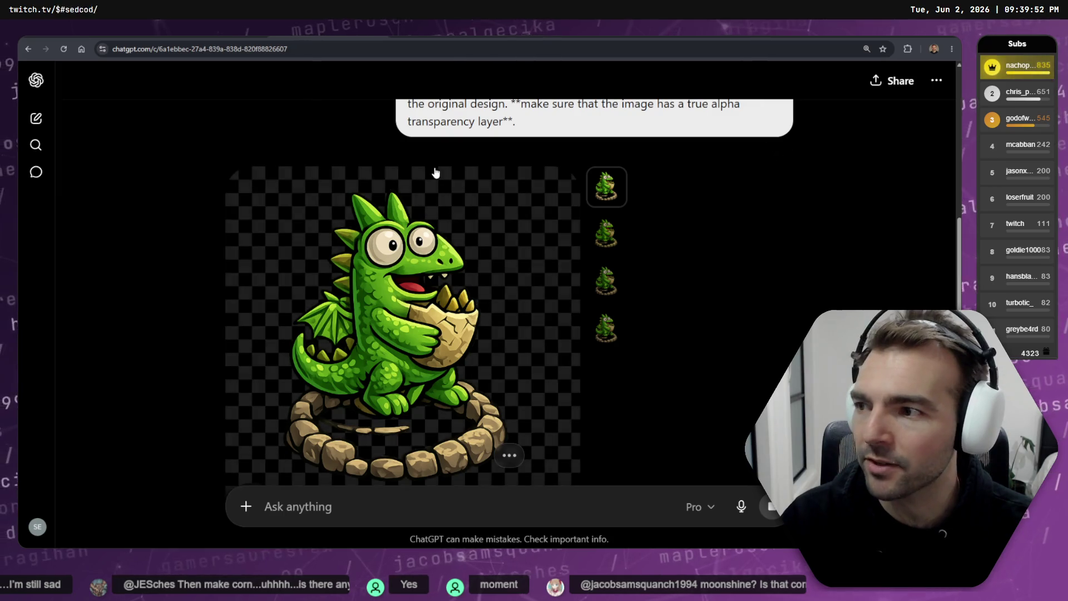
scroll(221, 200, down, 15)
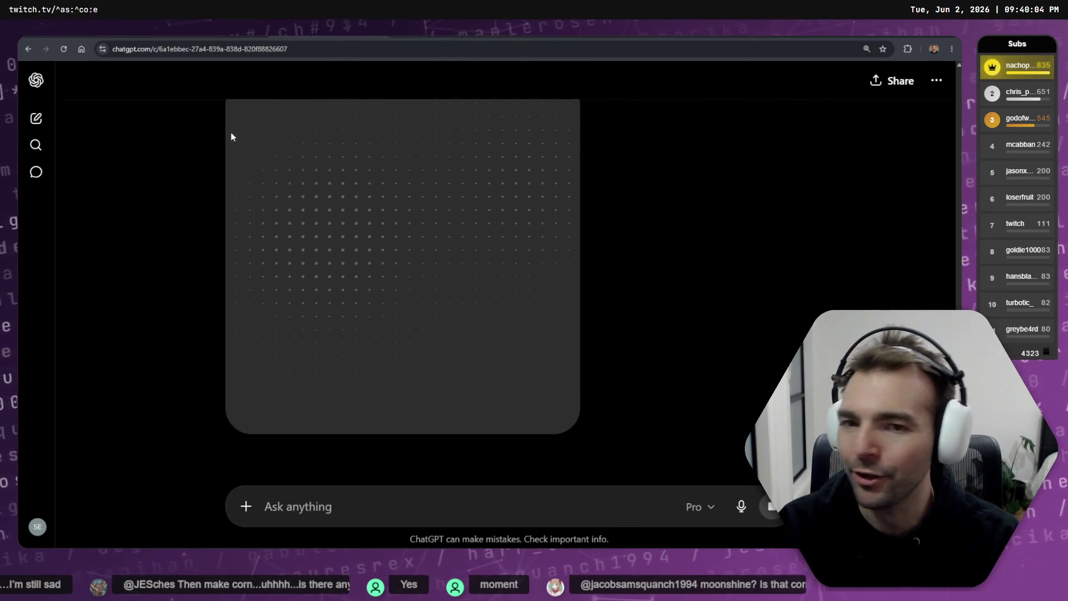
scroll(338, 261, up, 2)
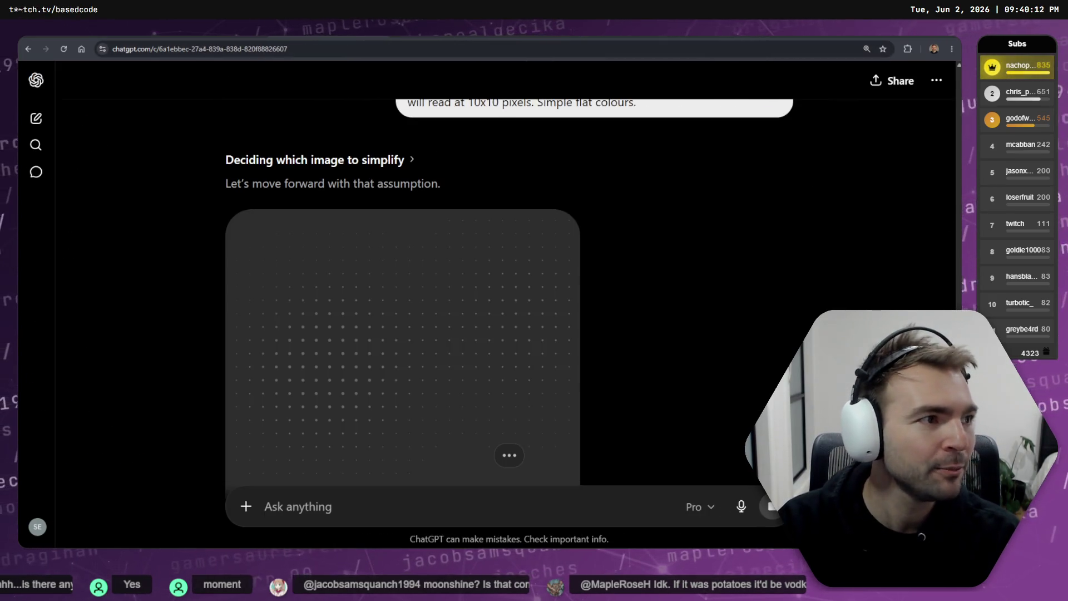
scroll(453, 222, down, 10)
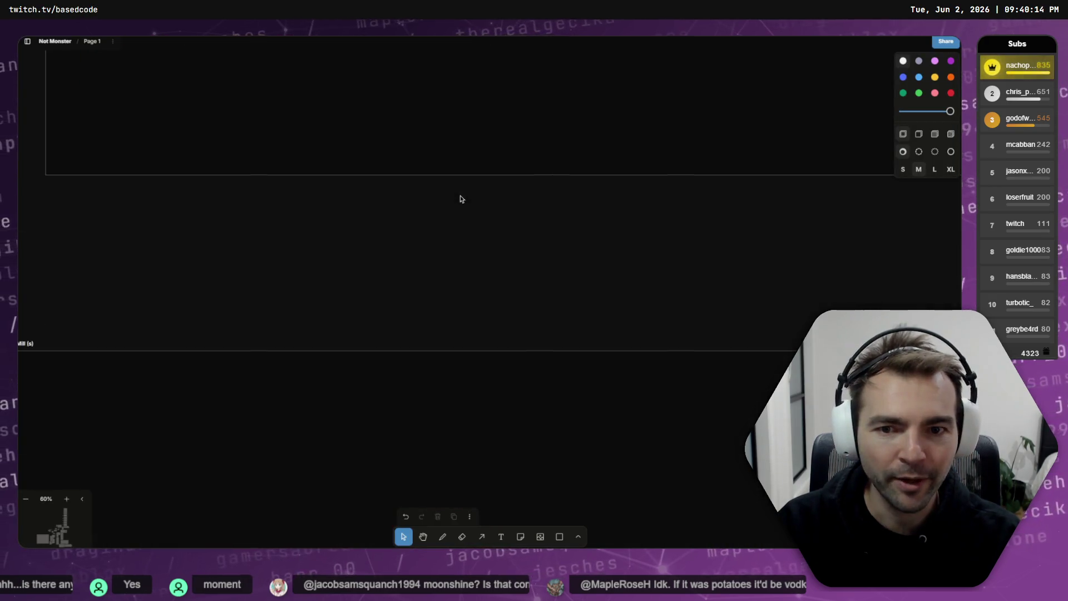
- Pan the tldraw board to the tavern image and zoom in on it
scroll(466, 208, down, 3)
scroll(476, 136, down, 5)
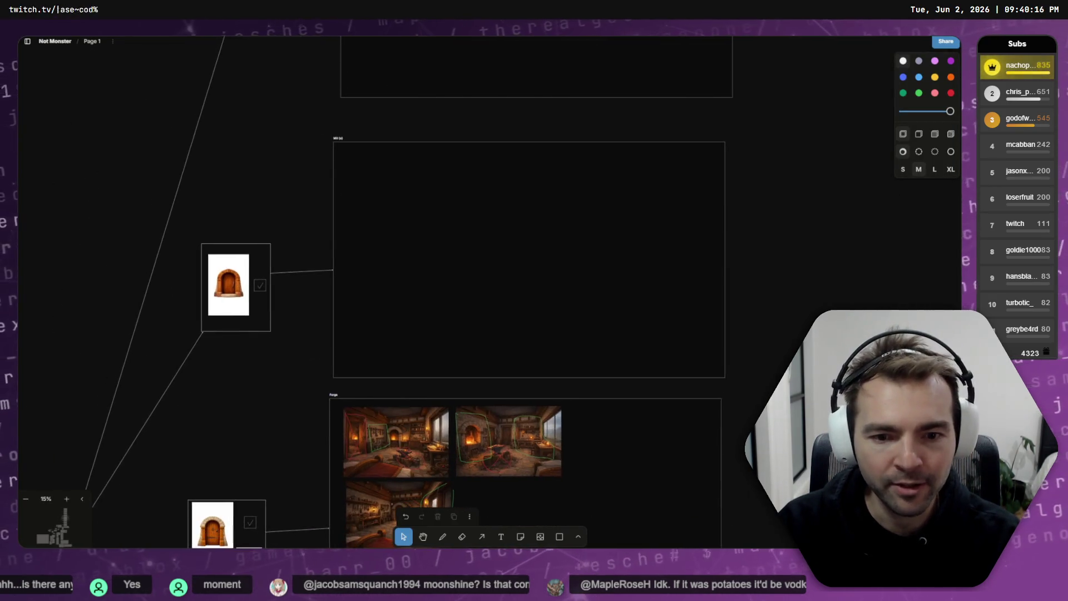
scroll(446, 153, down, 15)
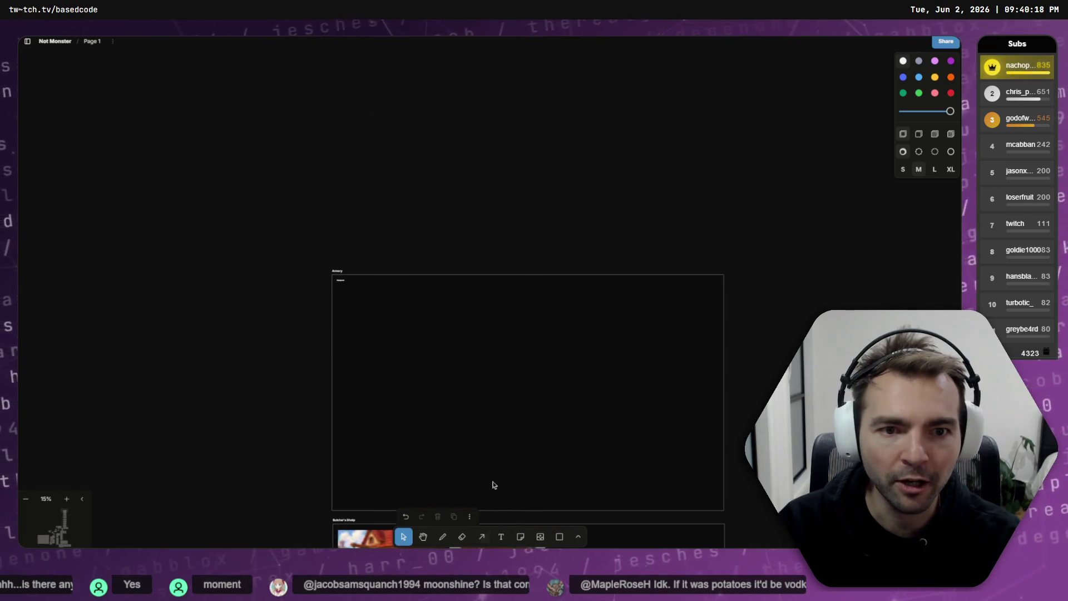
scroll(518, 346, down, 15)
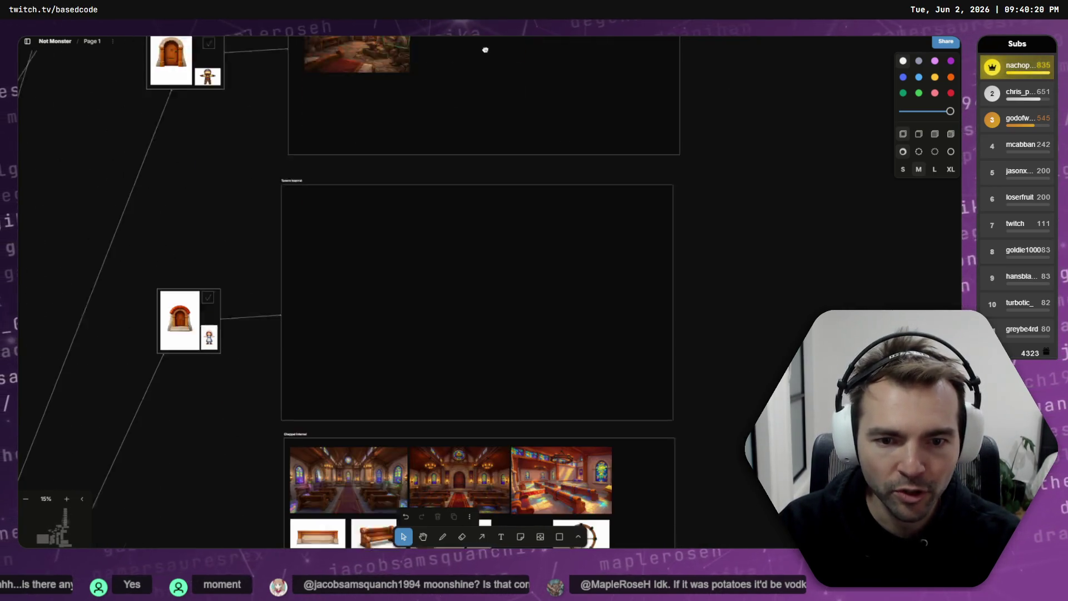
scroll(448, 385, down, 10)
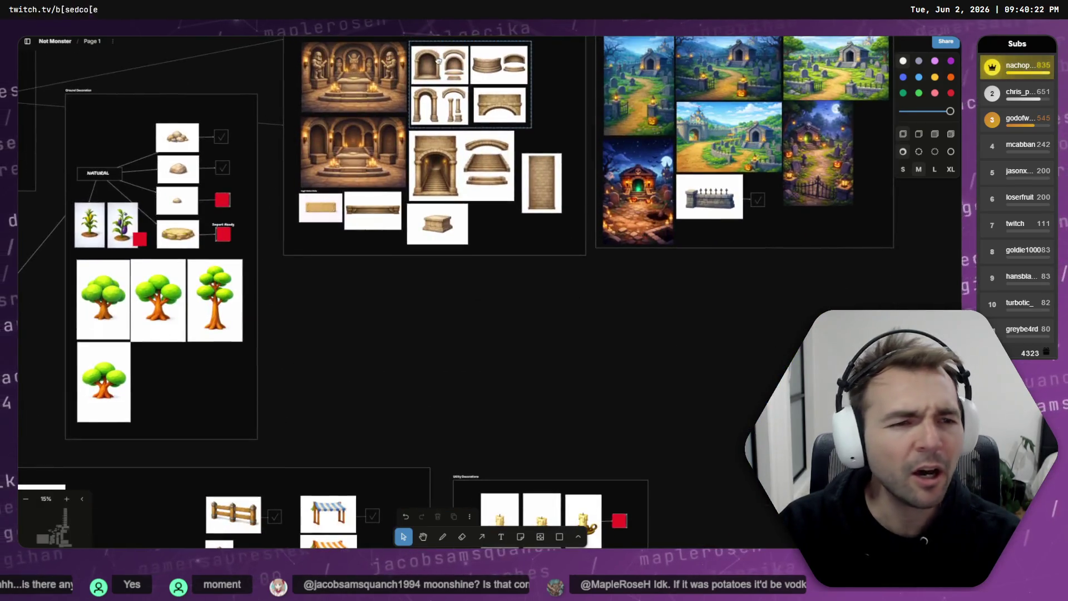
scroll(422, 226, up, 8)
scroll(422, 226, down, 10)
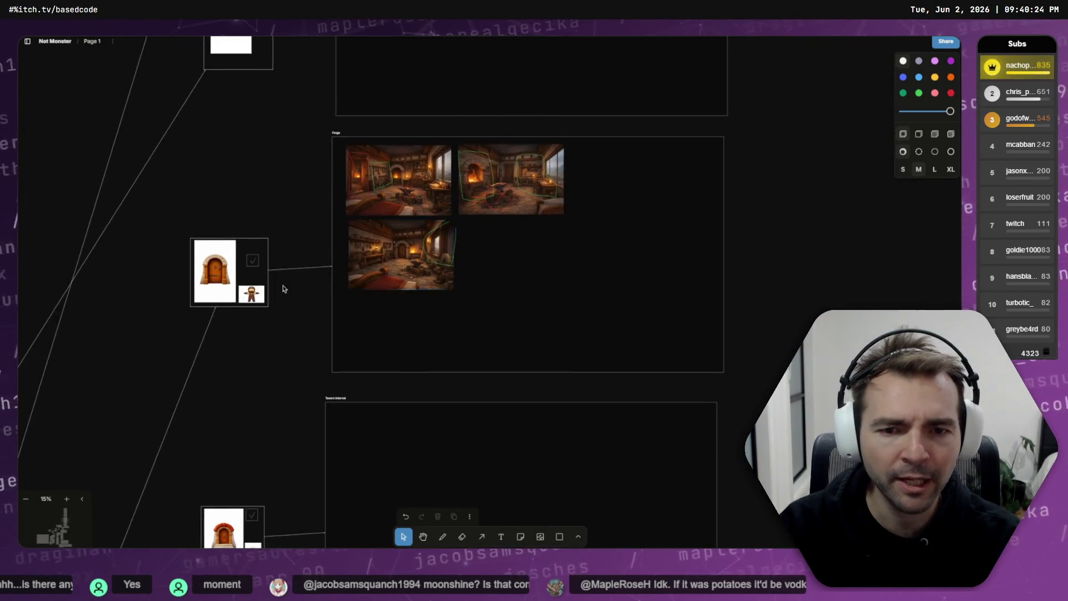
scroll(439, 381, down, 5)
scroll(515, 311, left, 5)
scroll(573, 433, down, 8)
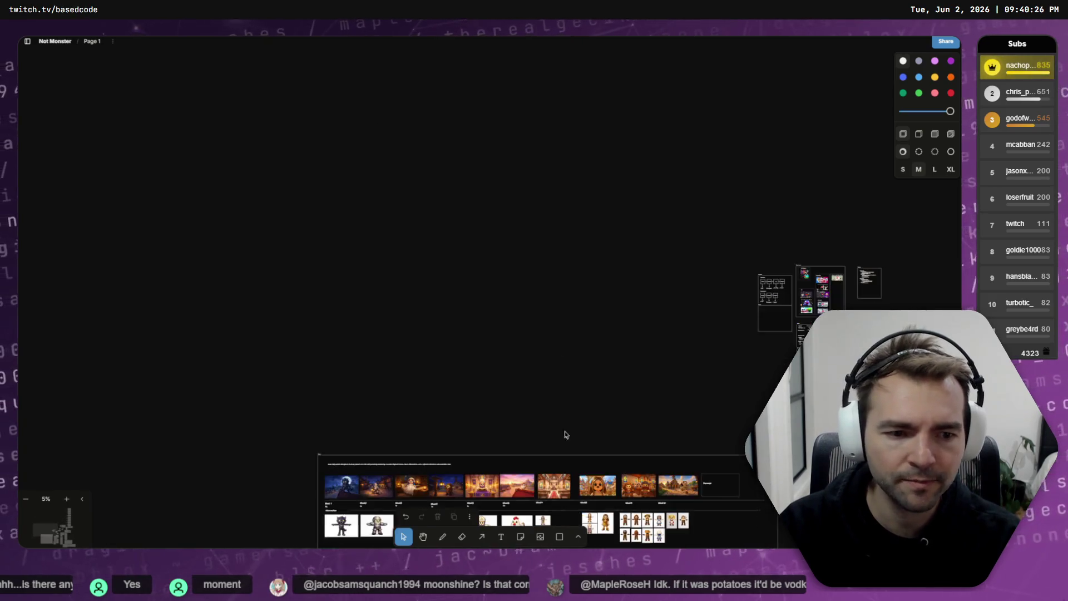
scroll(430, 220, up, 3)
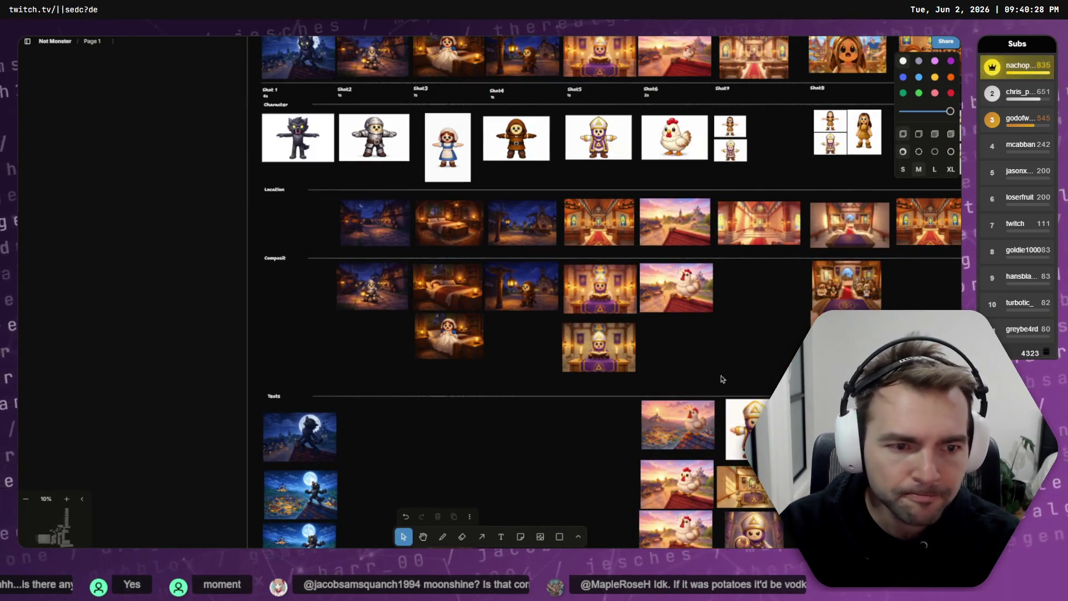
scroll(702, 362, down, 5)
scroll(702, 361, right, 3)
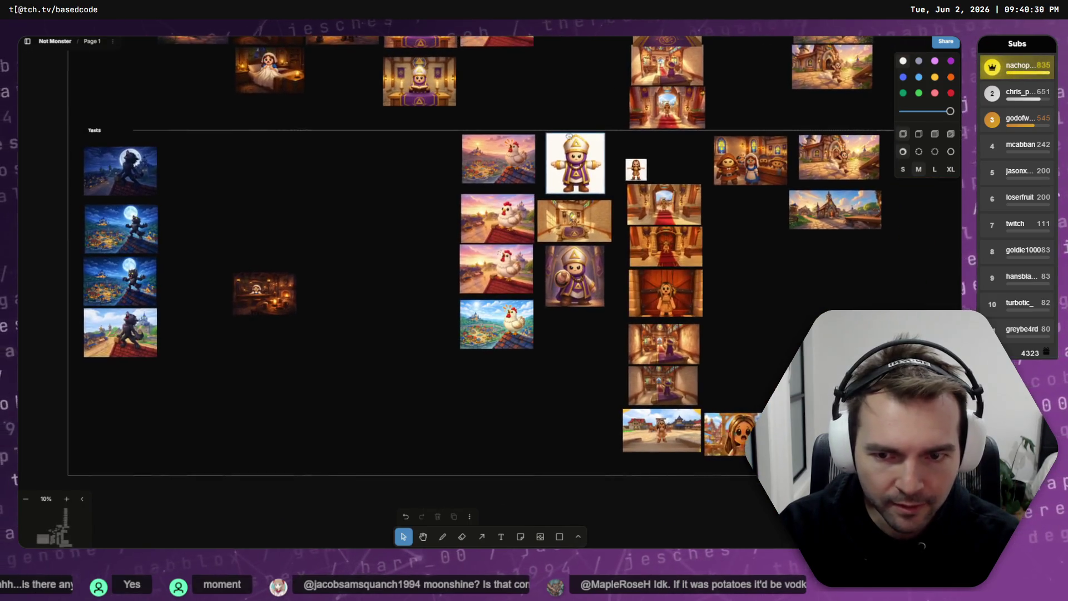
click(264, 294)
key(shift+2)
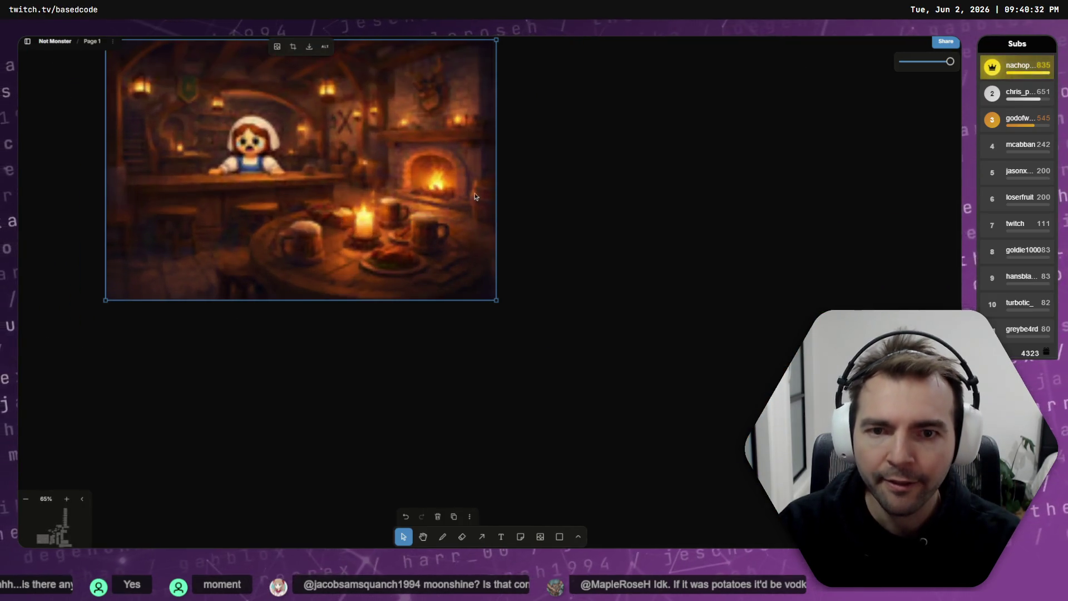
- Pan around the tavern image in the Tavern Internal frame beside the door card, then return to ChatGPT
scroll(607, 278, down, 5)
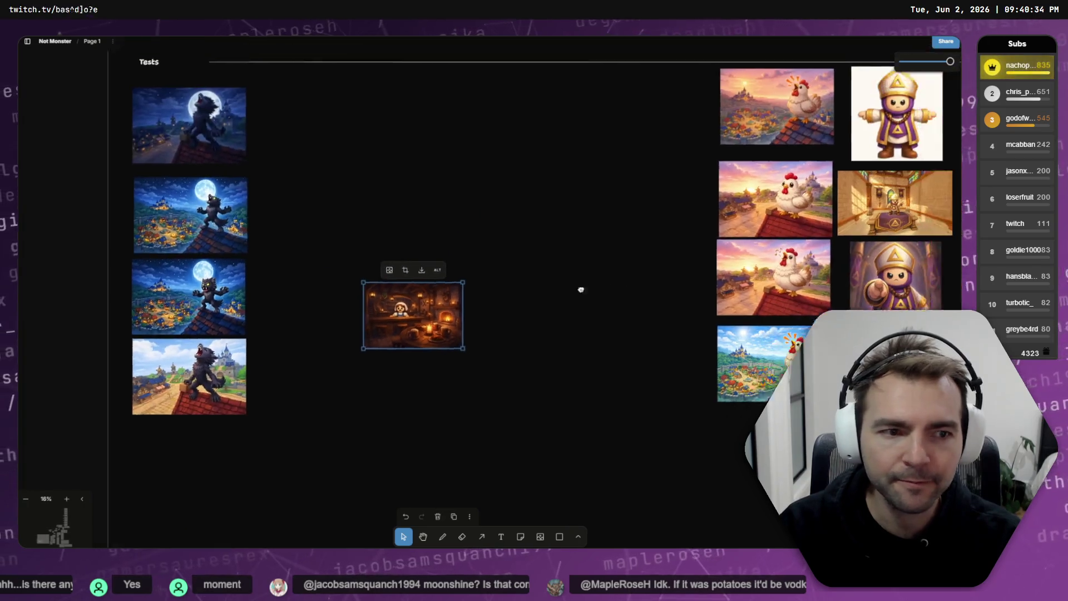
scroll(607, 279, down, 2)
scroll(274, 306, right, 5)
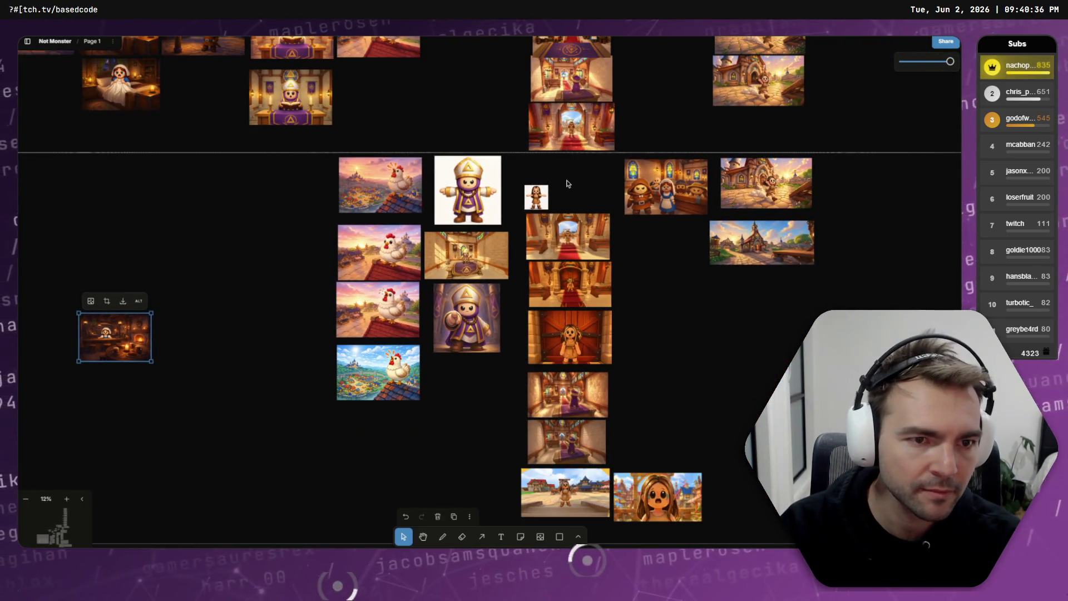
scroll(675, 208, down, 3)
scroll(675, 207, up, 6)
scroll(348, 296, down, 2)
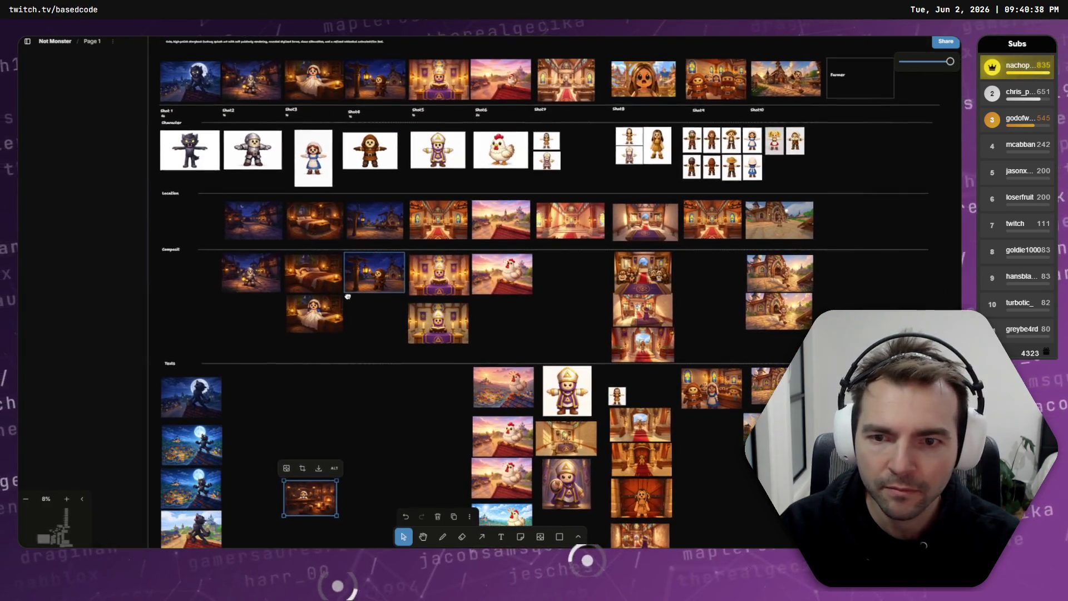
scroll(513, 275, right, 15)
scroll(568, 317, up, 5)
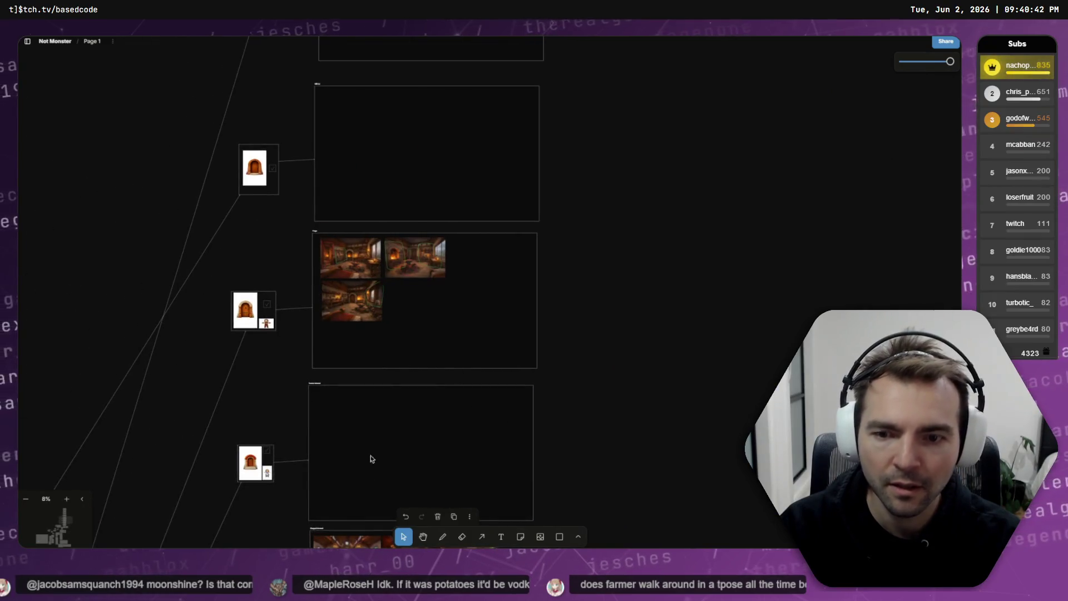
scroll(390, 361, down, 3)
scroll(292, 301, up, 5)
scroll(339, 277, up, 2)
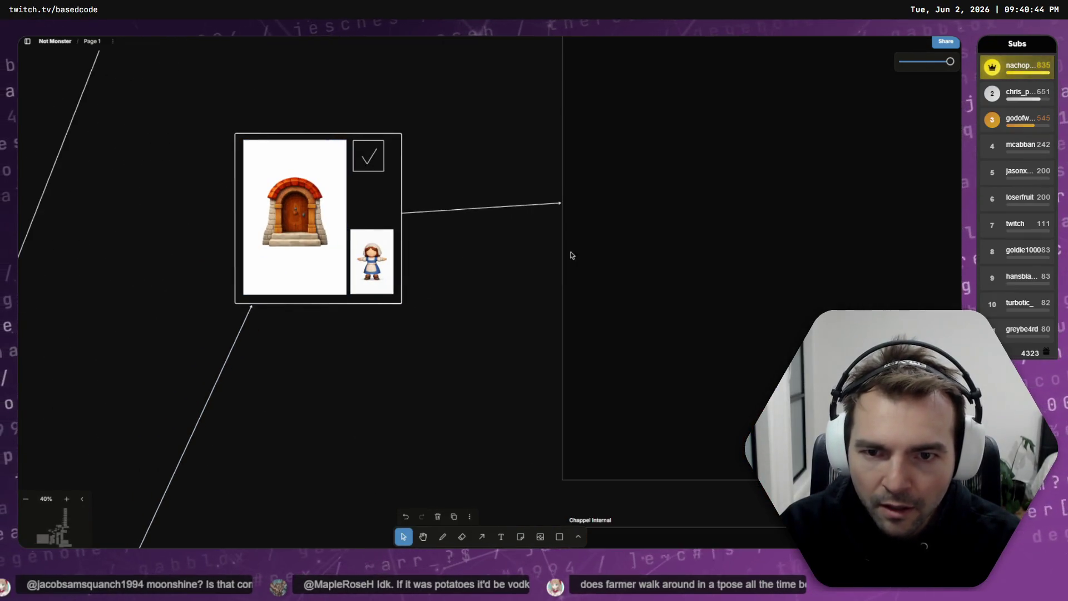
scroll(505, 244, right, 3)
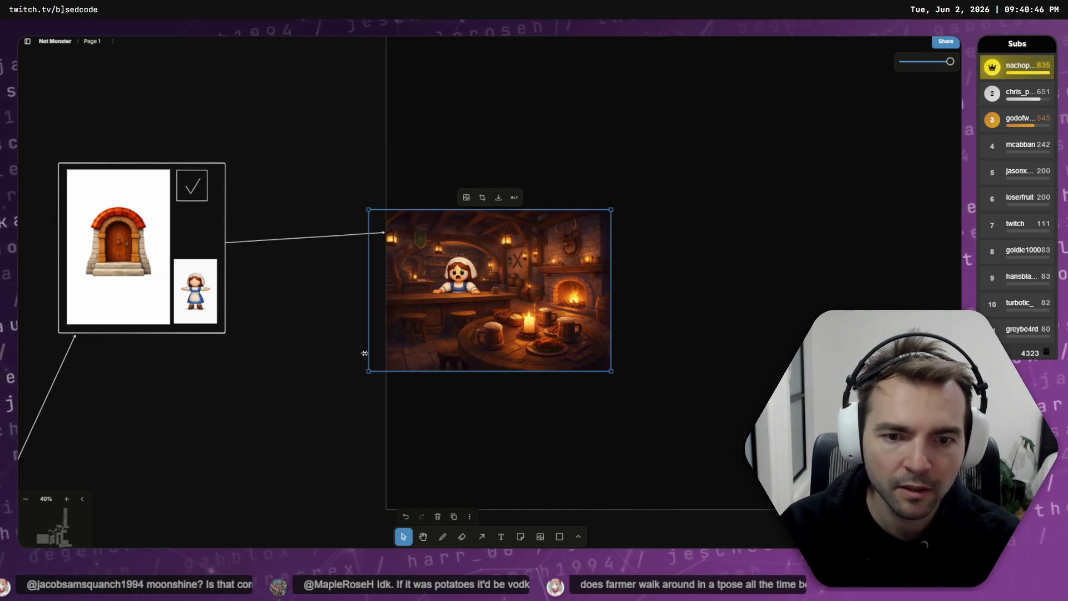
scroll(471, 247, up, 5)
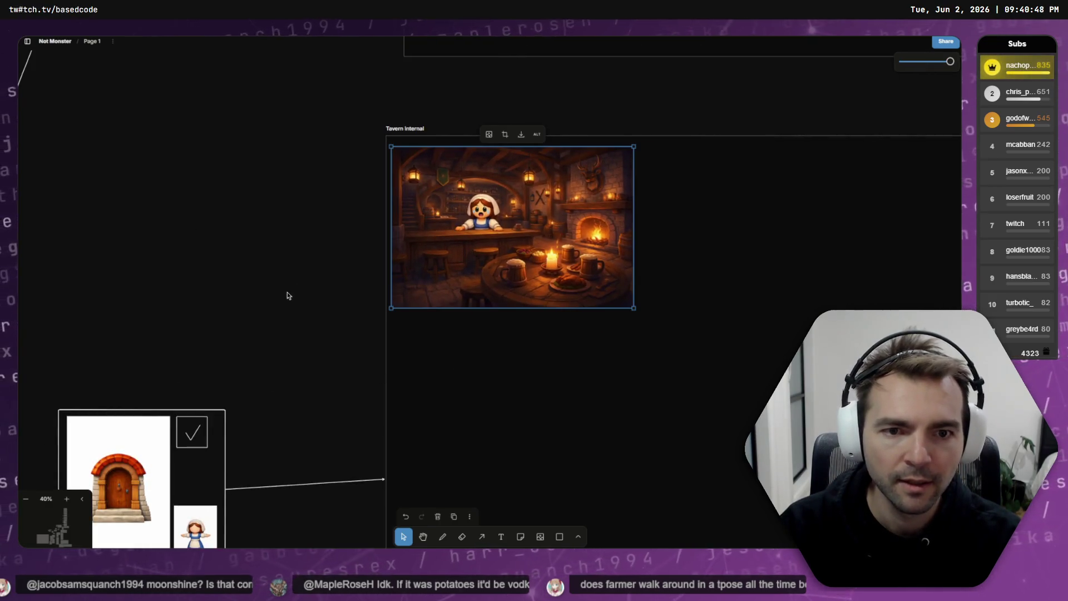
scroll(341, 295, left, 2)
scroll(446, 376, down, 3)
key(alt+Tab)
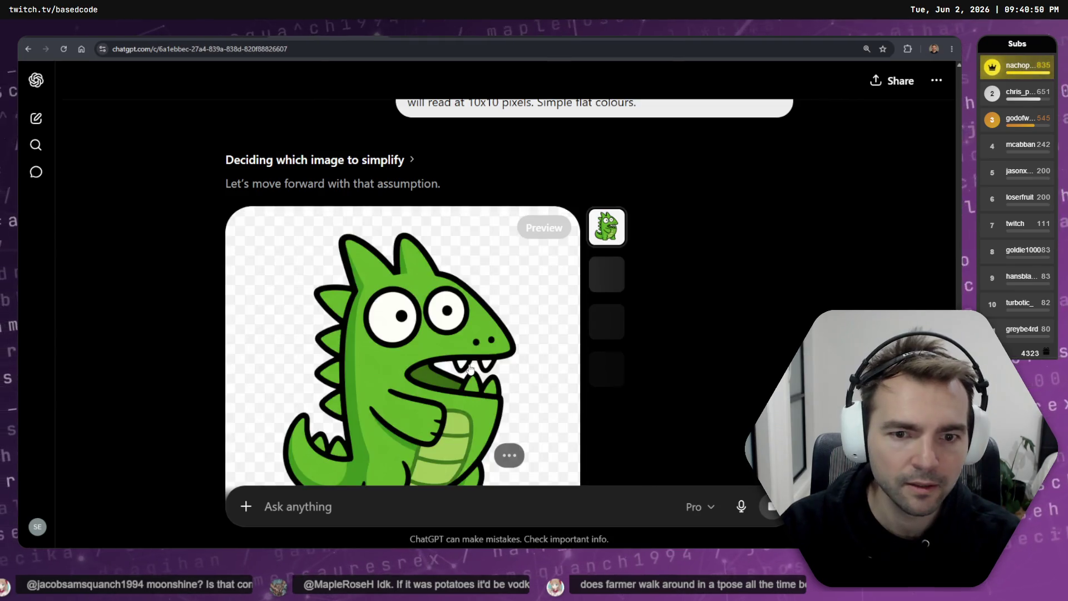
- View the dinosaur image, then dictate and send a request for a true alpha-transparent background
click(470, 368)
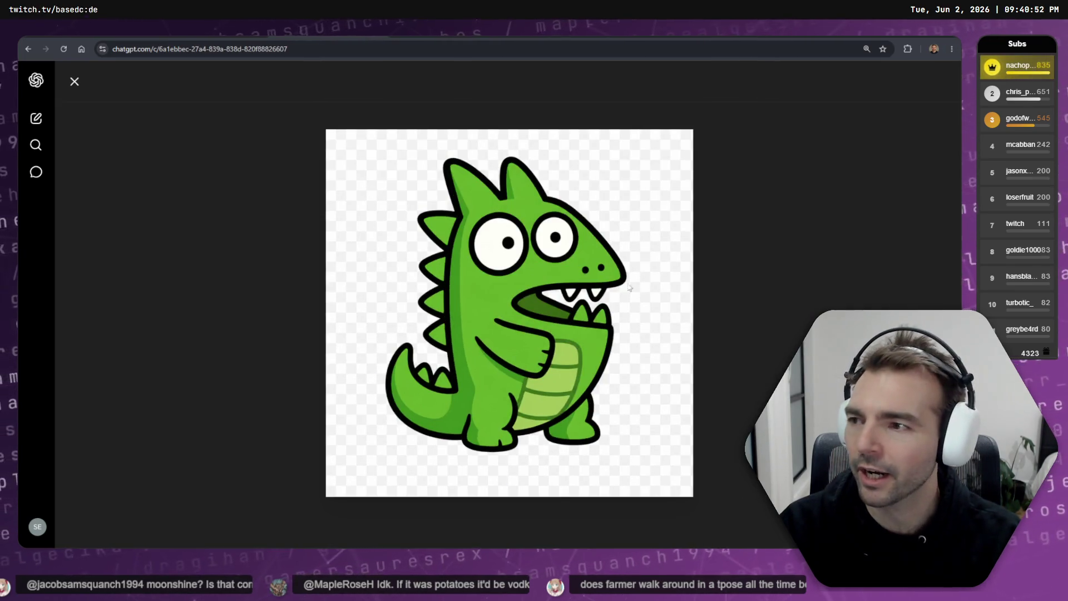
click(747, 241)
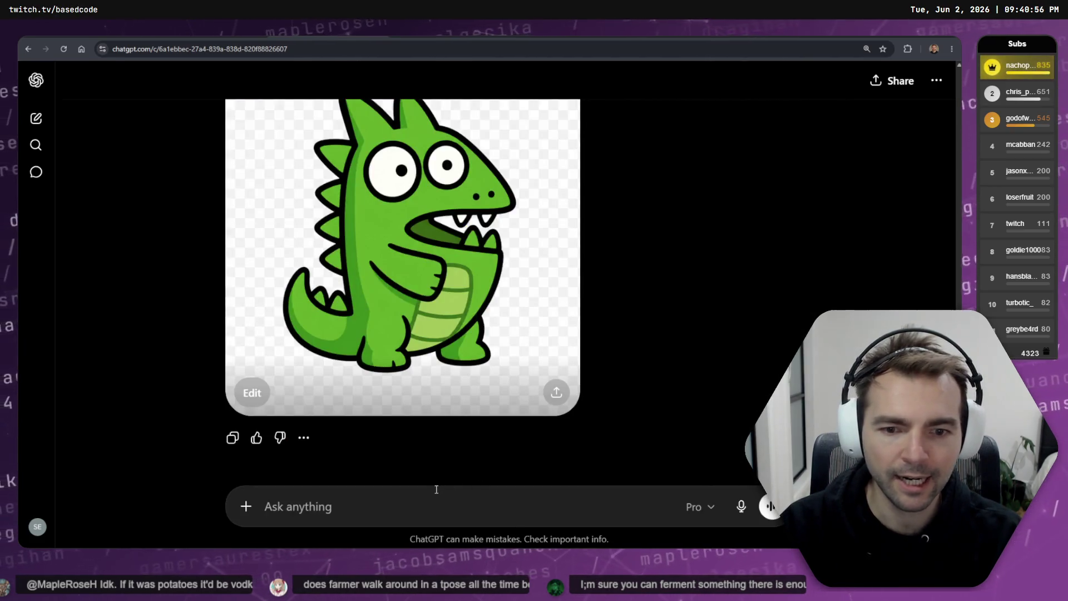
key(super+h)
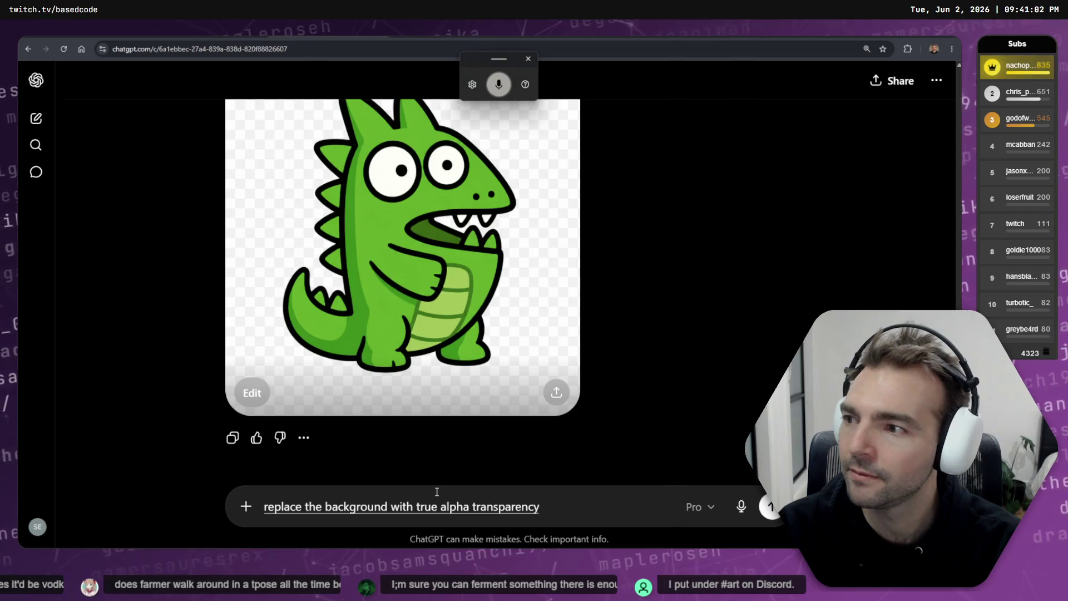
key(Return)
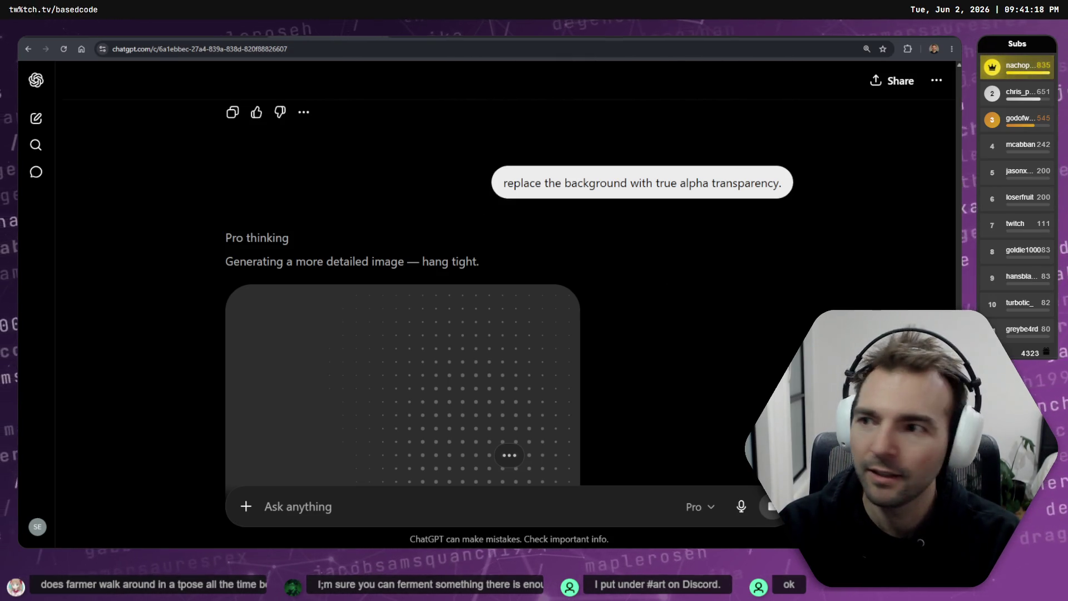
- Inspect the dinosaur sticker full size, then return to the Godot editor
scroll(575, 318, down, 7)
scroll(573, 317, up, 8)
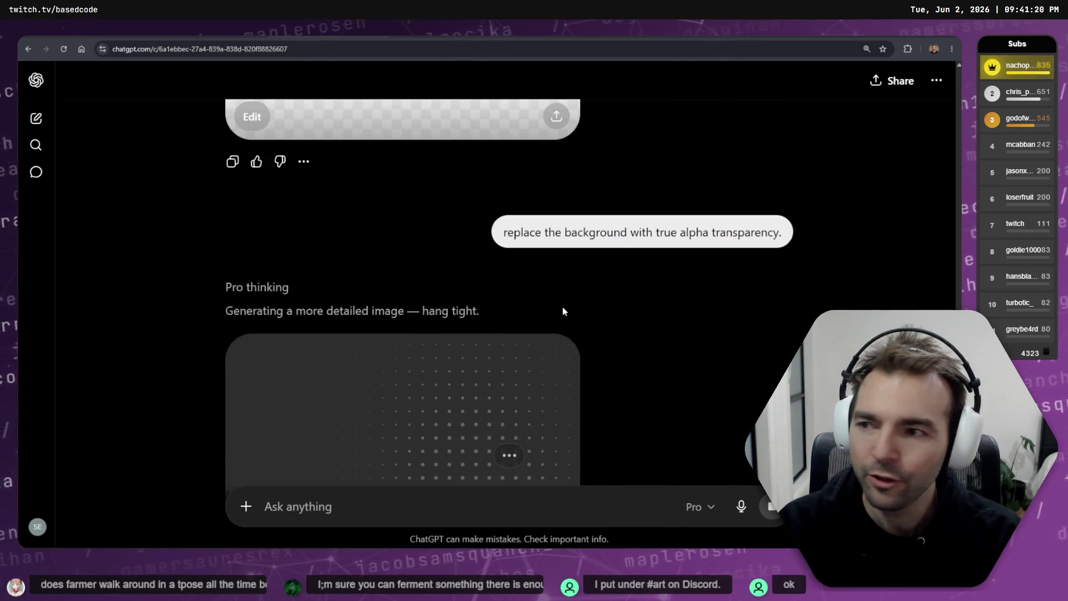
scroll(565, 310, down, 4)
scroll(564, 255, up, 10)
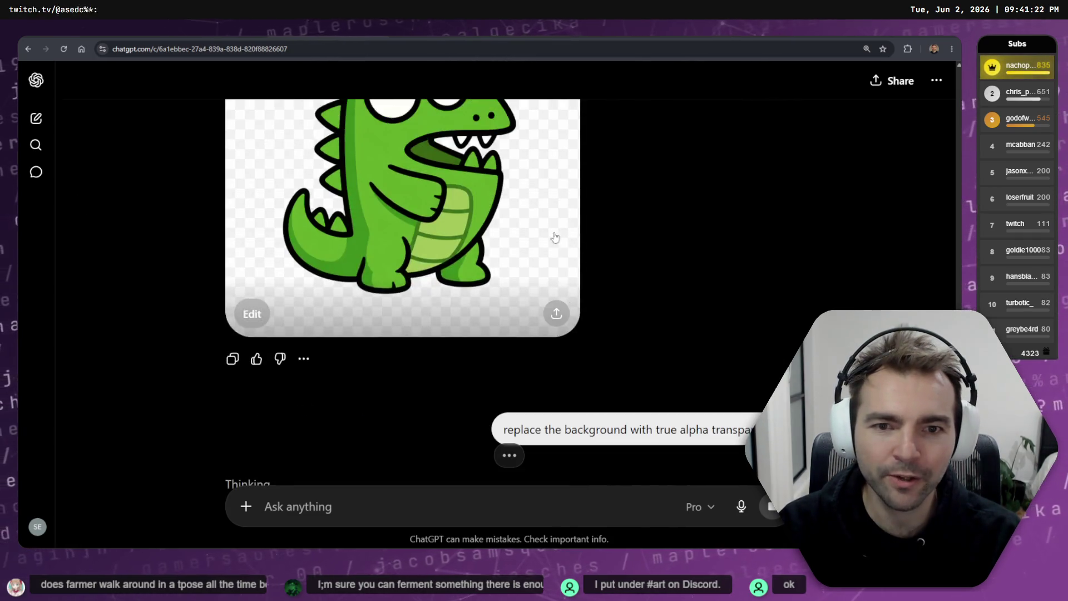
click(475, 258)
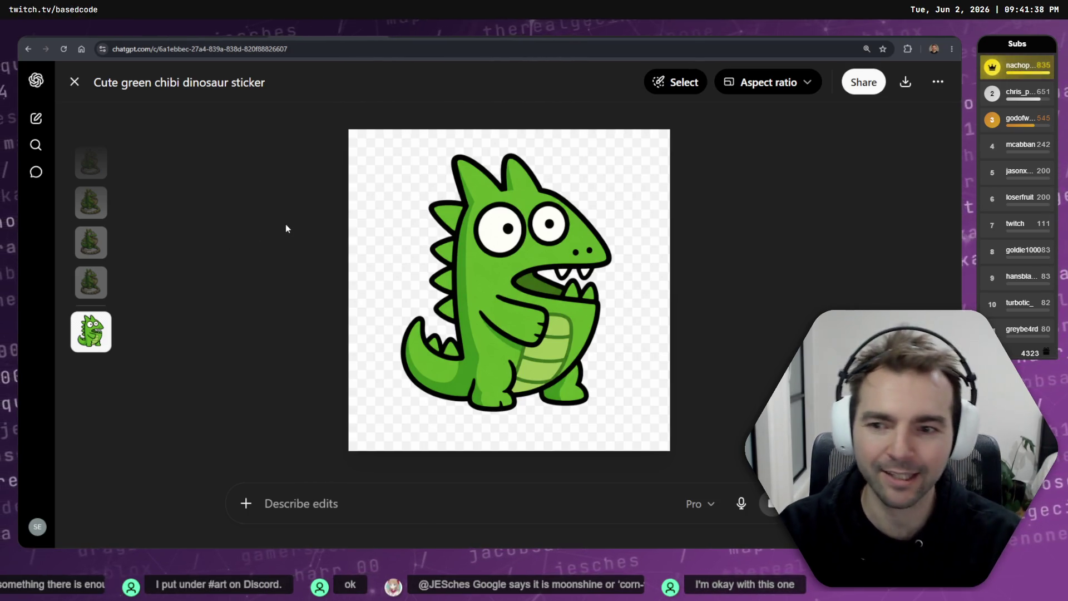
key(Escape)
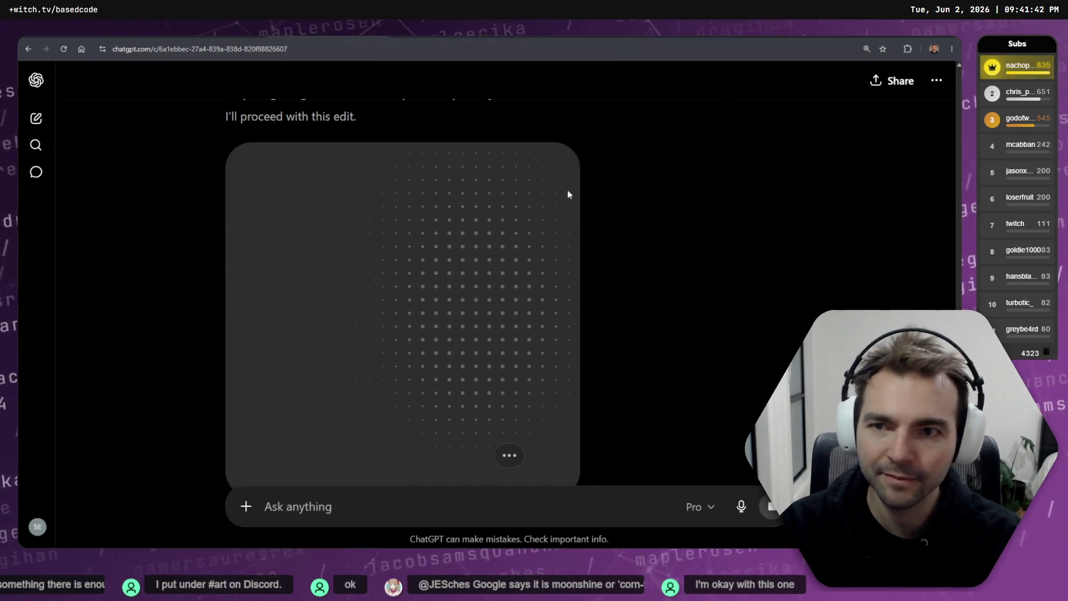
key(alt+Tab)
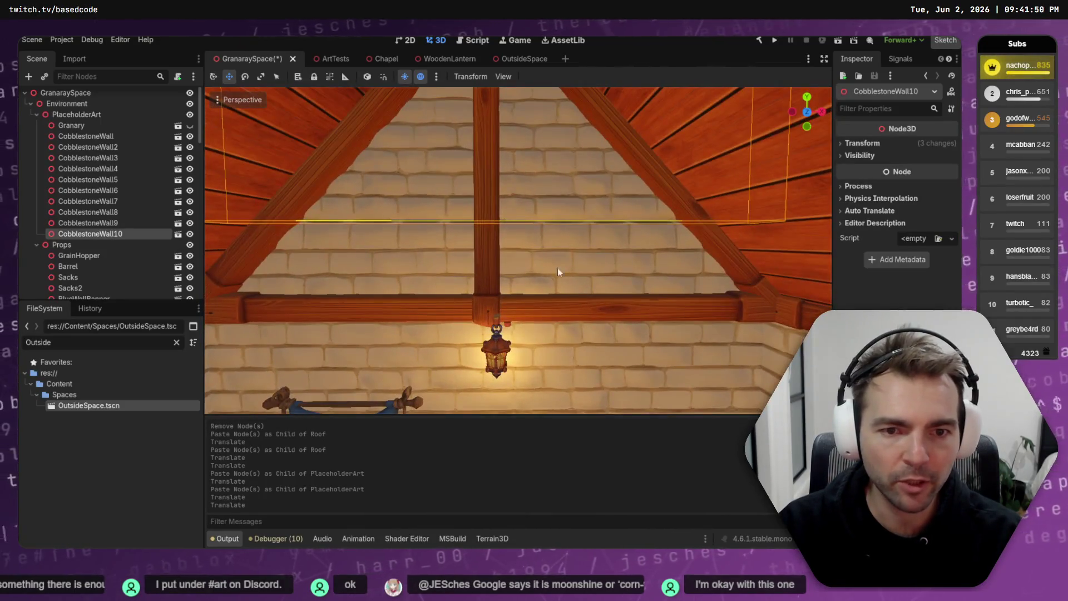
- Copy the horizontal roof beam, paste it under Roof, raise it into the gable and shorten it
click(522, 309)
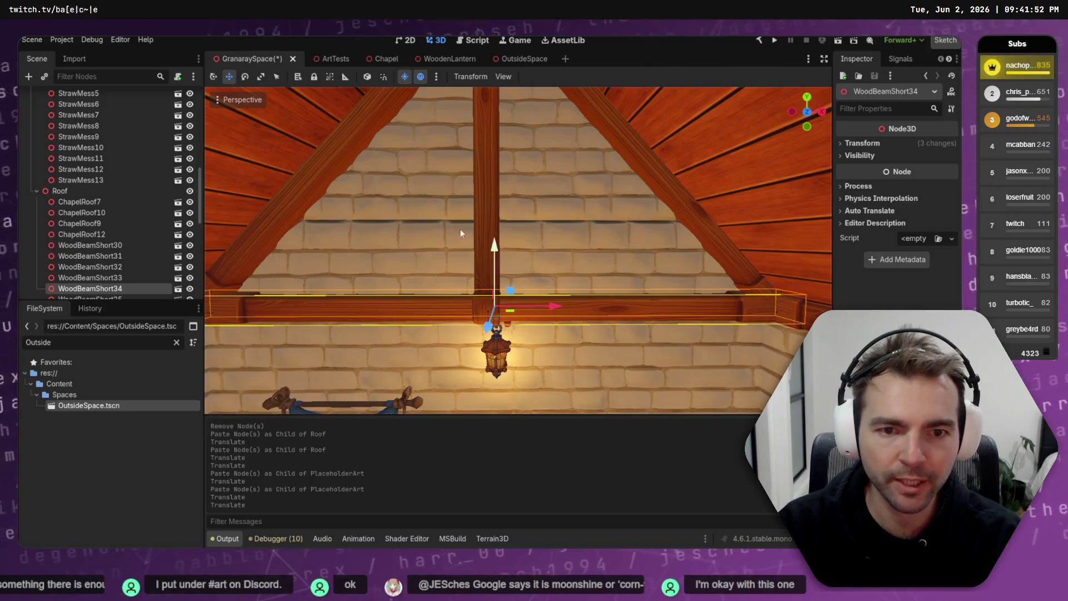
key(ctrl+c)
key(ctrl+v)
drag(492, 240, 517, 104)
key(r)
mouse_move(555, 169)
mouse_down()
mouse_move(522, 173)
mouse_move(530, 168)
mouse_move(575, 246)
mouse_move(566, 247)
mouse_up()
key(w)
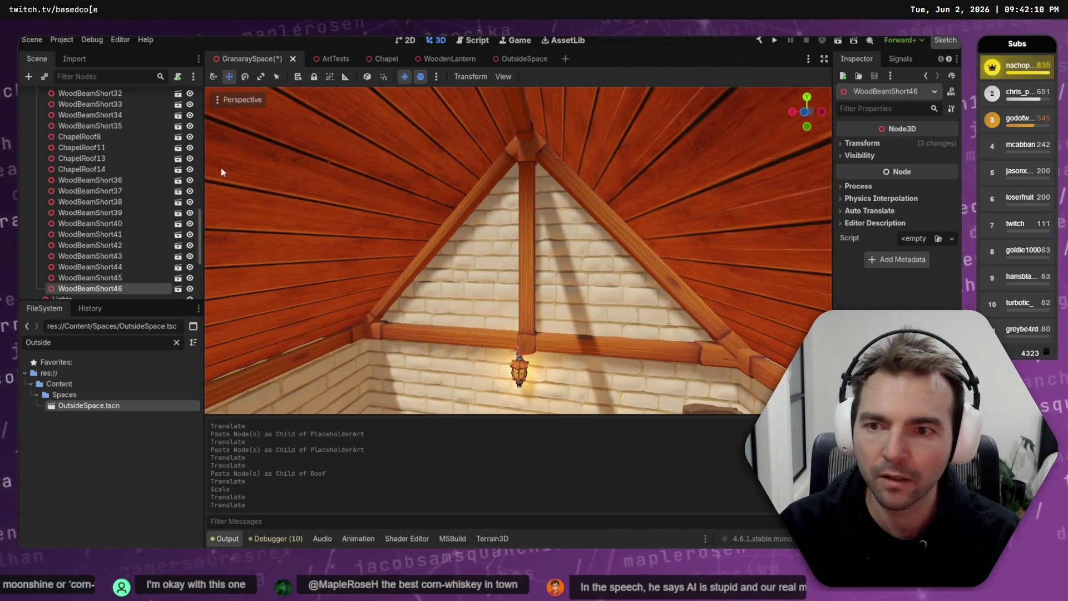
- Paste a second beam copy under Roof and move it along the Z axis
click(89, 139)
key(ctrl+v)
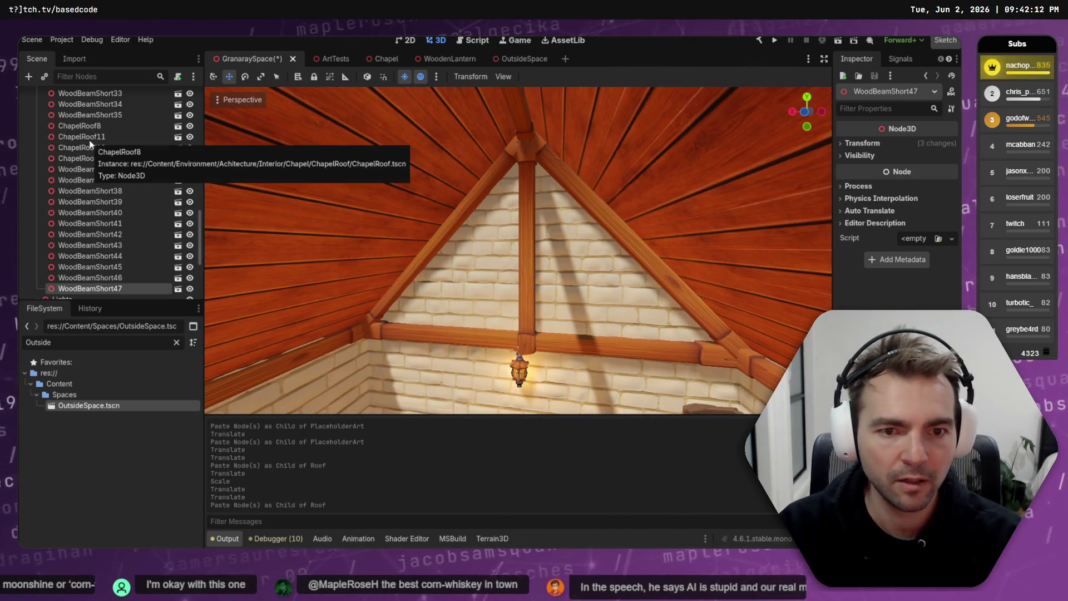
scroll(489, 266, up, 3)
key(f)
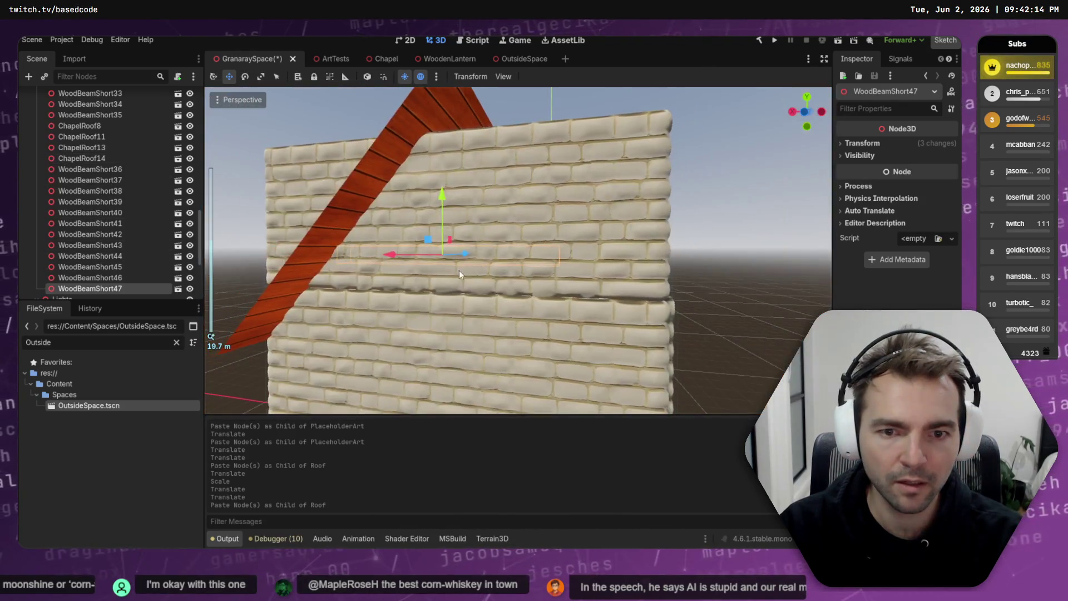
scroll(471, 255, up, 2)
key(g)
key(z)
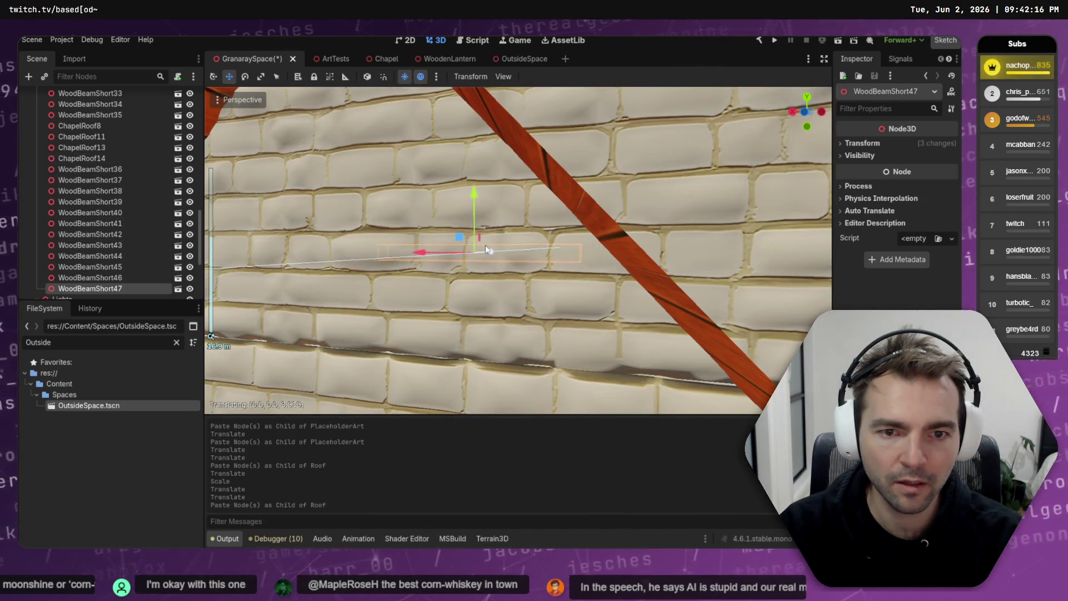
click(483, 245)
- Move the second beam copy into the far gable and shorten it to fit
key(f)
key(g)
key(z)
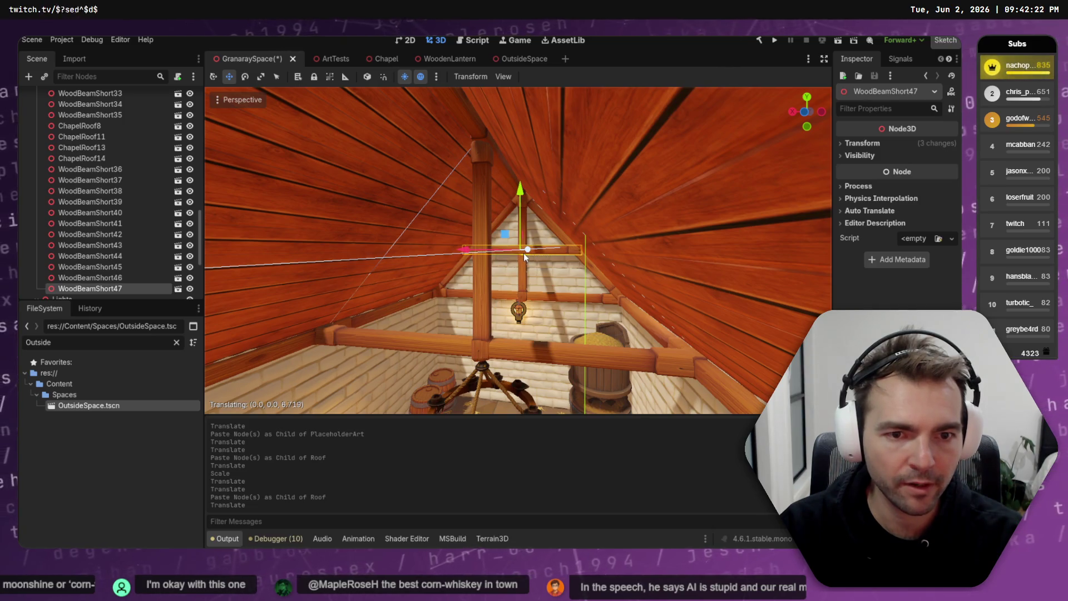
click(523, 253)
key(f)
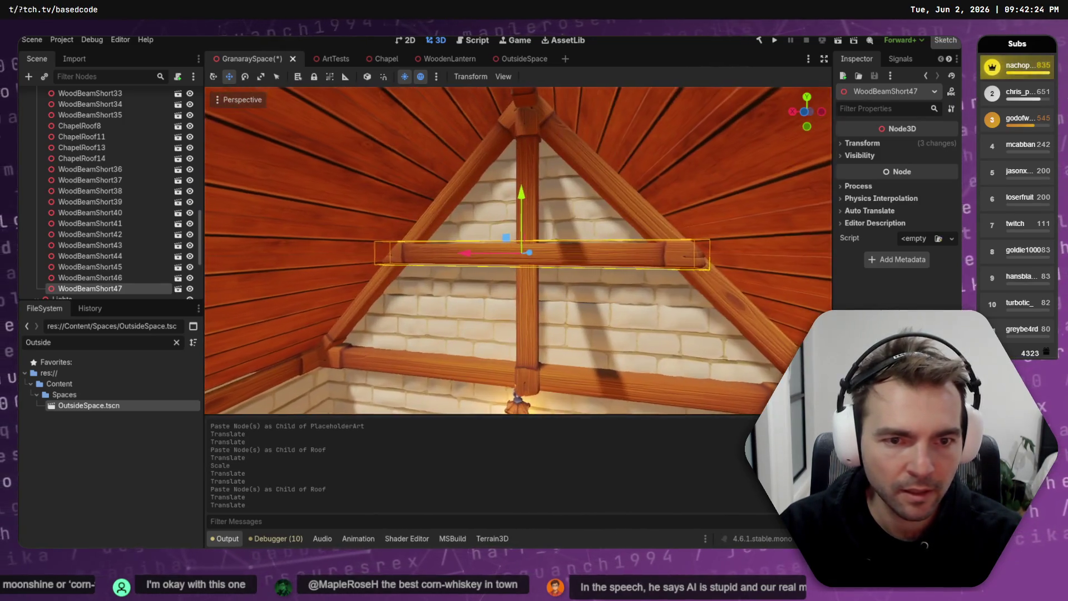
scroll(509, 254, up, 3)
key(r)
drag(420, 253, 496, 252)
key(w)
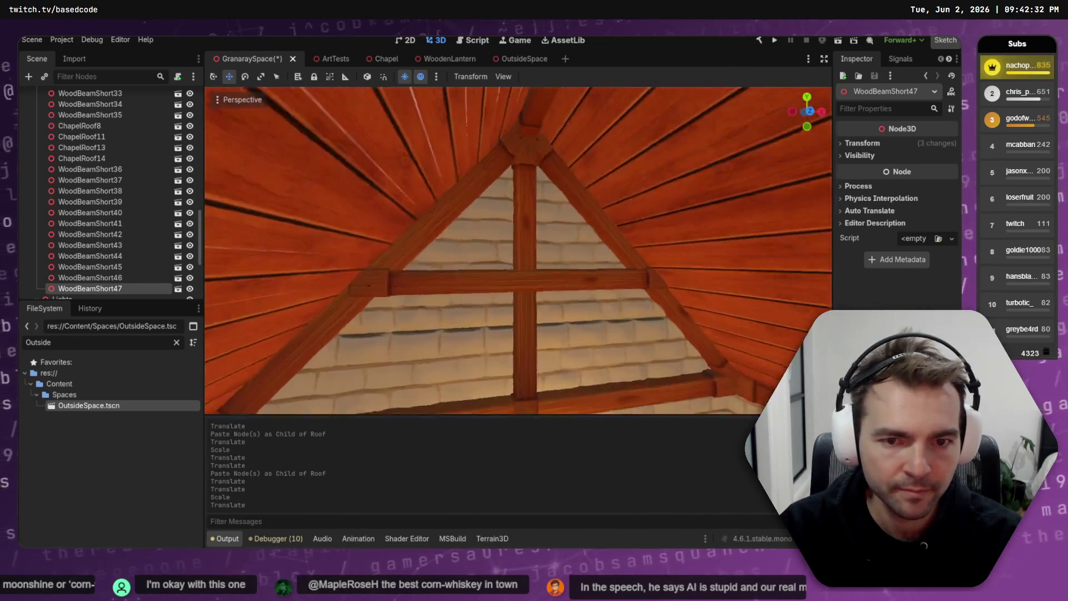
- Shorten the first cross beam slightly, nudge it along its depth, and save the scene
click(467, 281)
key(r)
drag(597, 295, 577, 287)
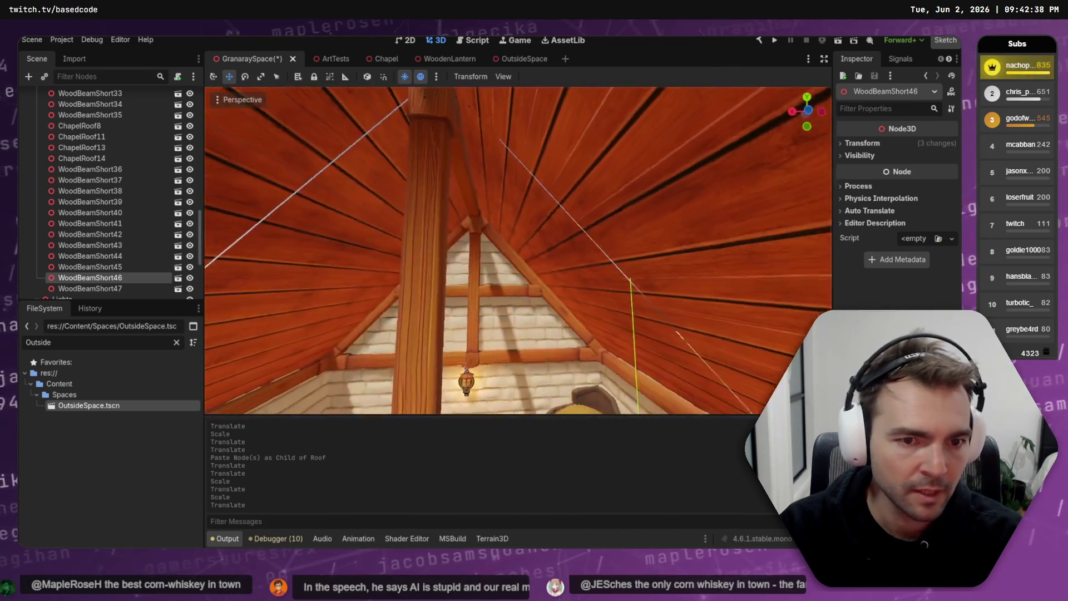
key(s)
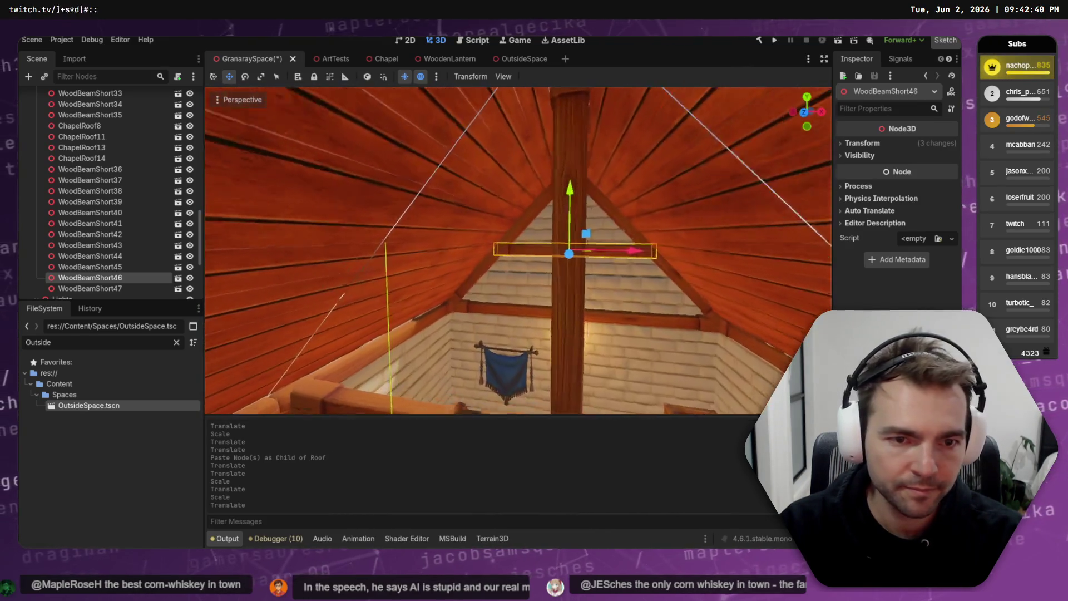
key(w)
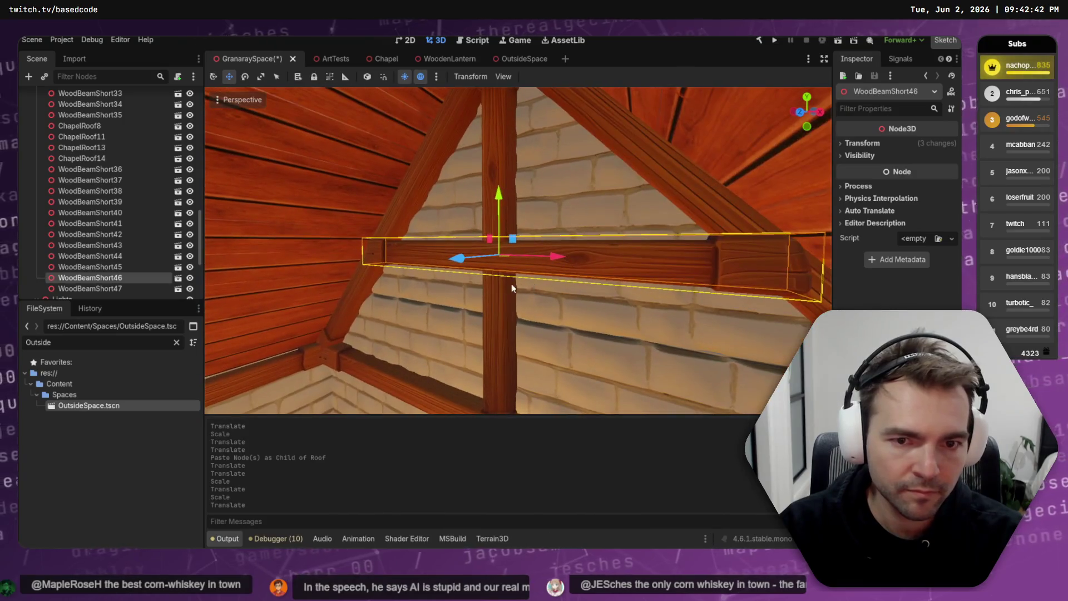
drag(469, 267, 462, 261)
key(ctrl+s)
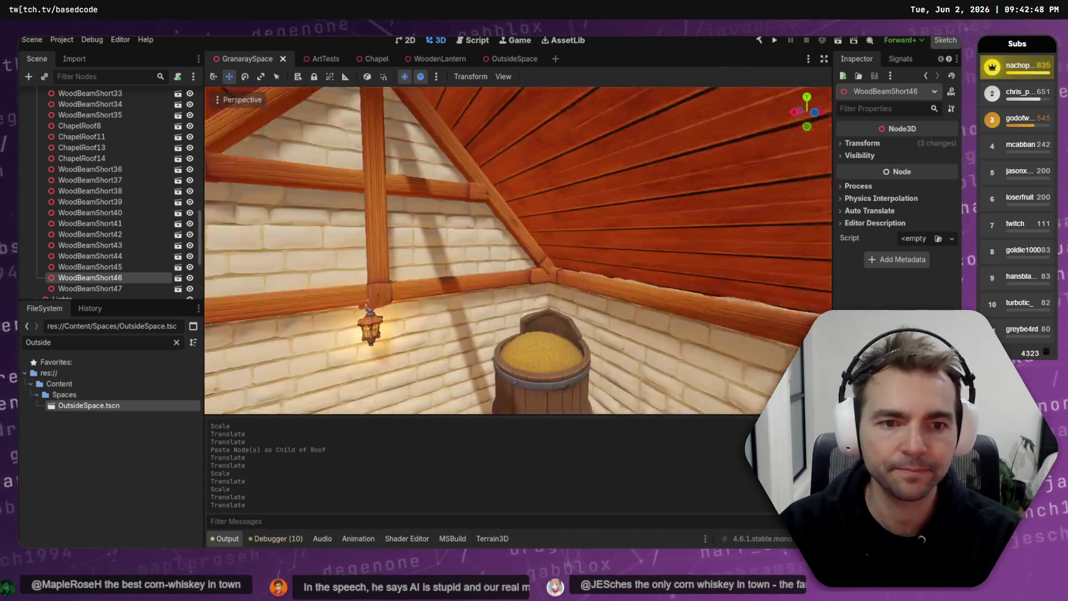
- Select the far gable cross beam with WoodBeamShort46, then lower and shorten them
key(s)
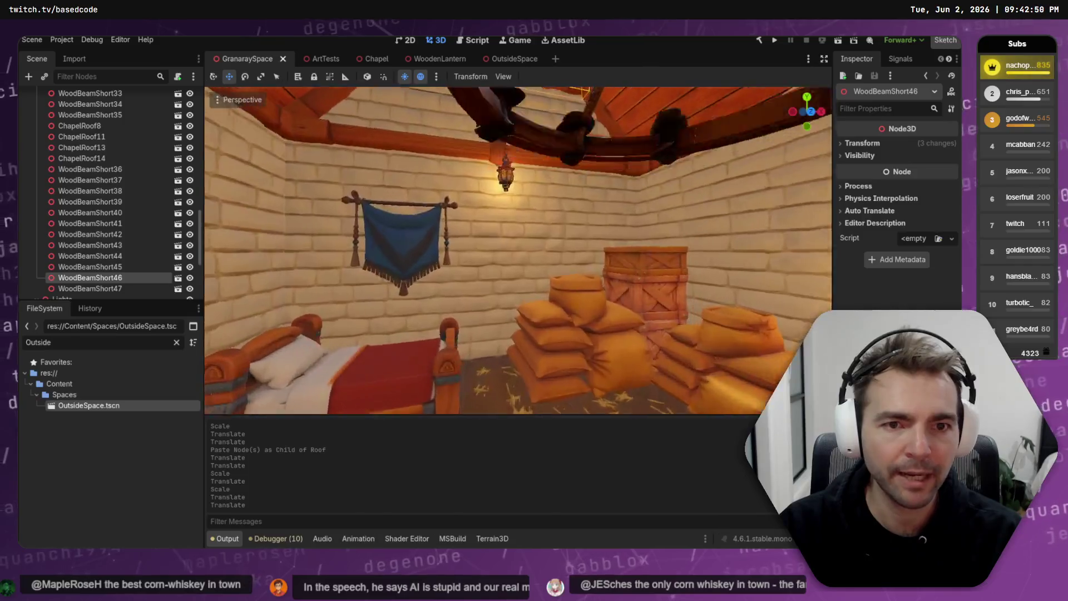
key(a)
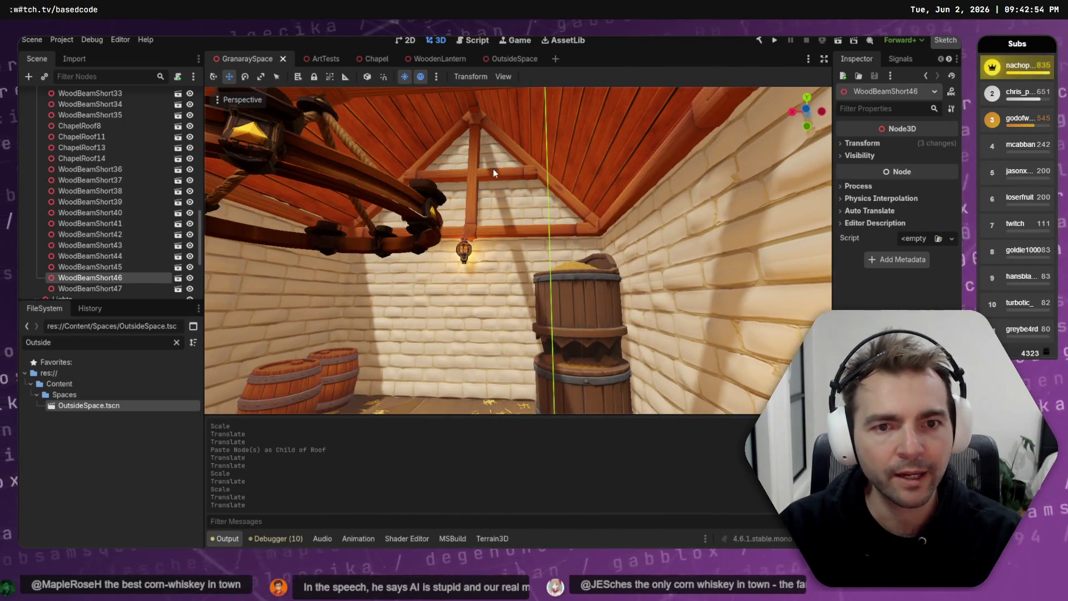
click(493, 168)
ctrl+click(126, 277)
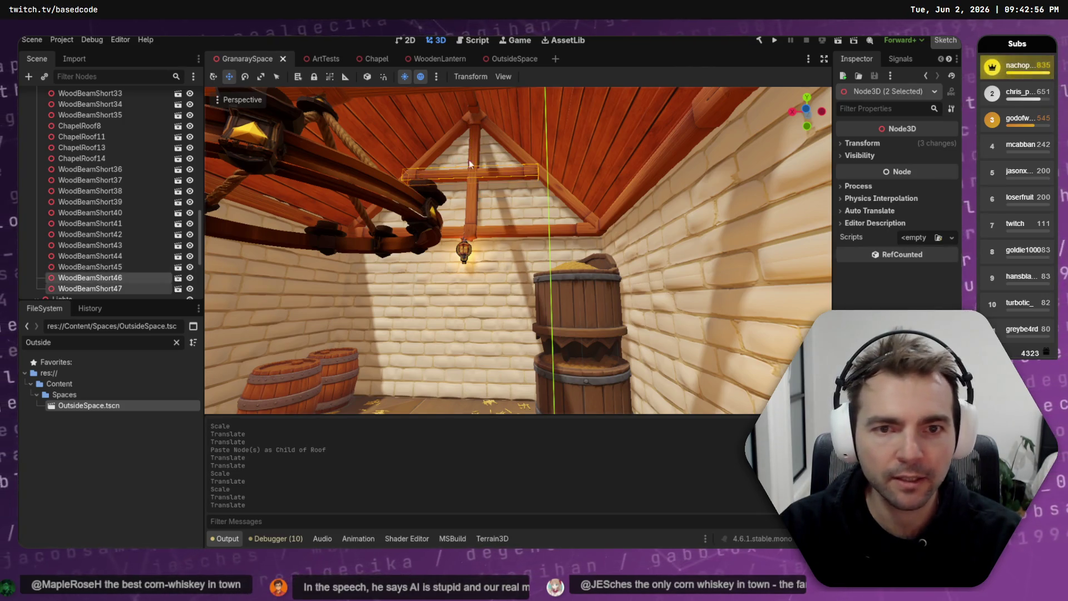
key(s)
drag(499, 157, 506, 174)
drag(467, 232, 451, 240)
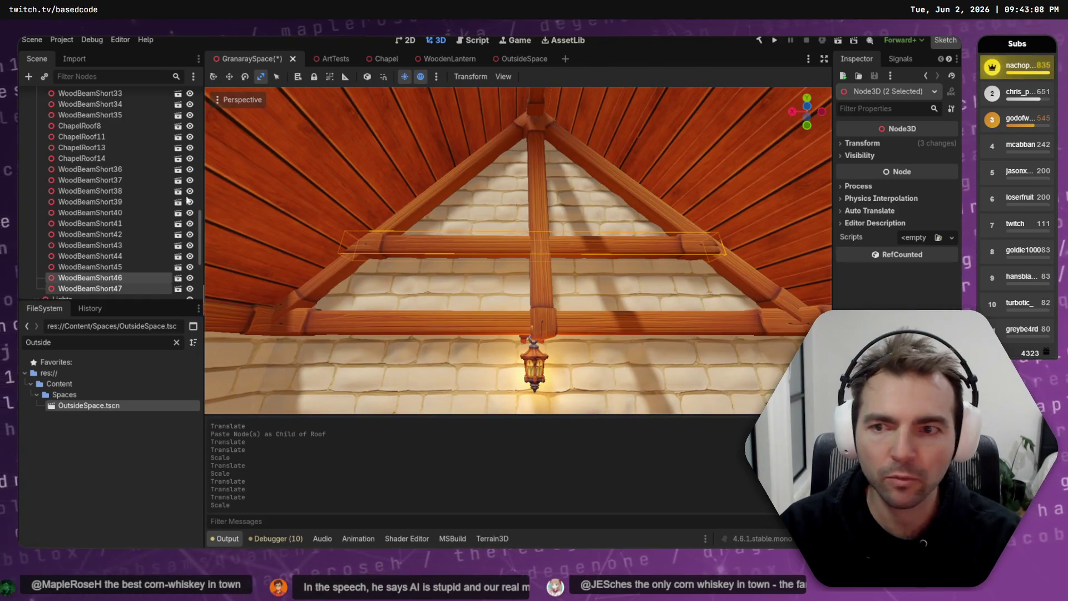
- Copy the beam pair and paste it under Roof, undoing an accidental move
double_click(110, 279)
key(Escape)
key(ctrl+v)
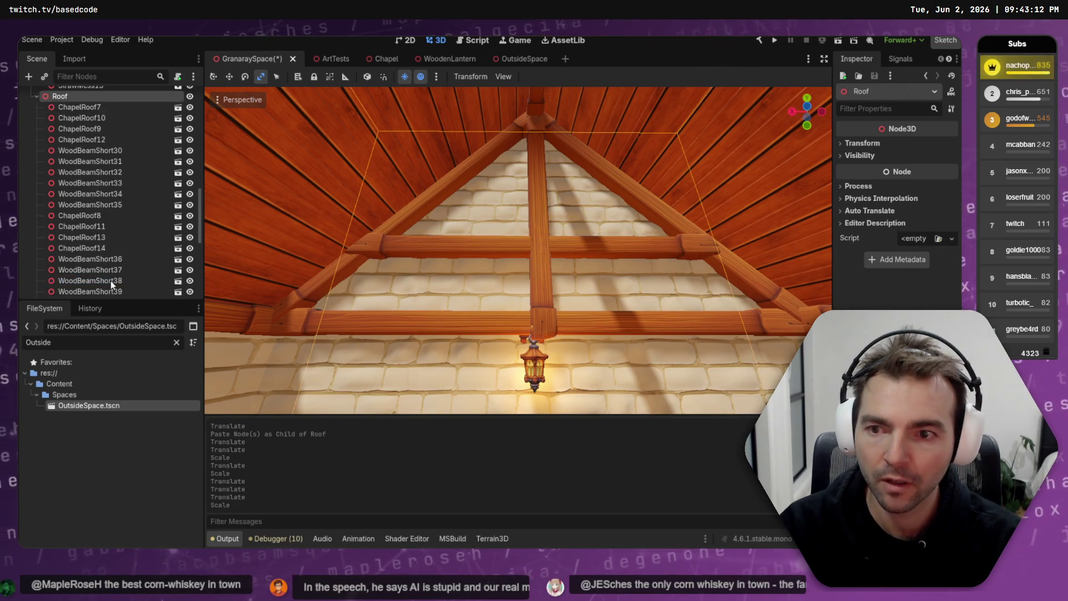
mouse_move(549, 205)
mouse_down()
mouse_move(580, 218)
mouse_move(525, 176)
mouse_move(523, 195)
mouse_move(525, 158)
mouse_move(514, 168)
mouse_up()
key(ctrl+z)
- Move the pasted beams up near the gable apex and scale them along X to fit
key(r)
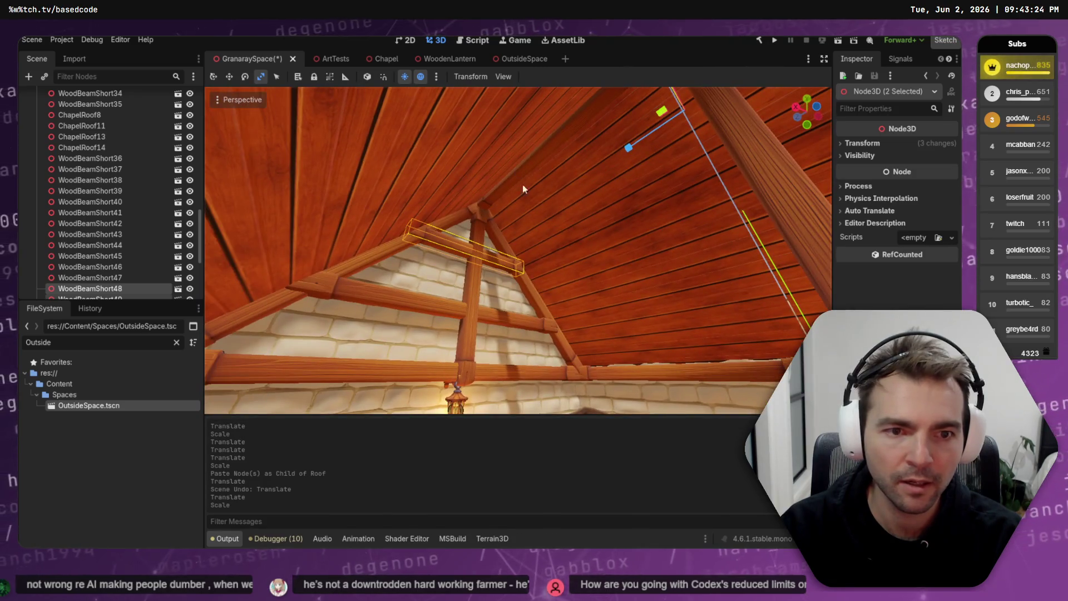
click(650, 116)
key(w)
mouse_move(655, 127)
mouse_down()
mouse_move(650, 114)
mouse_move(657, 122)
mouse_up()
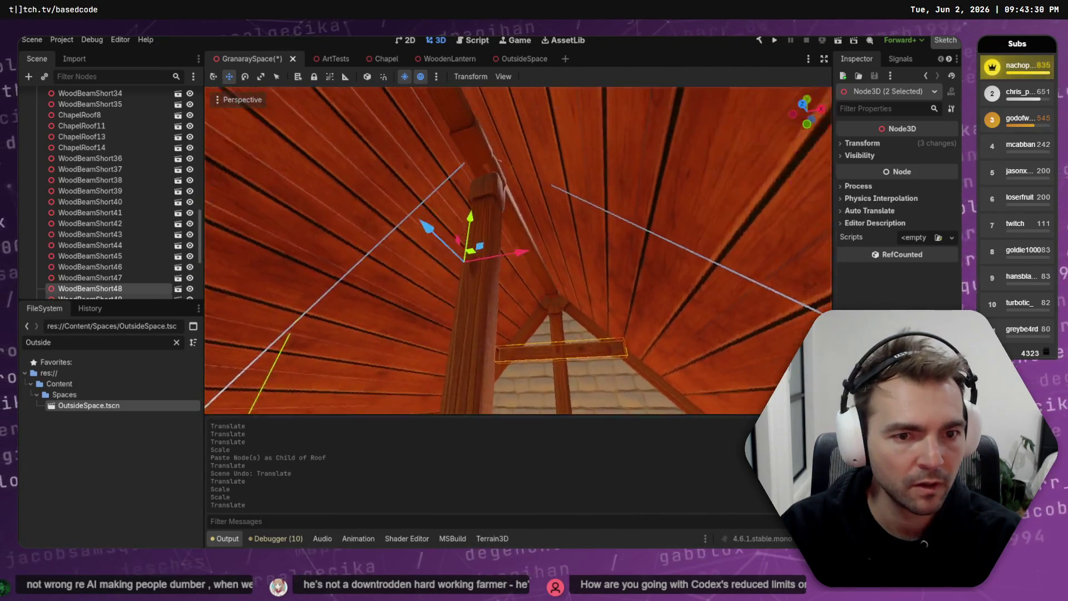
scroll(485, 286, down, 3)
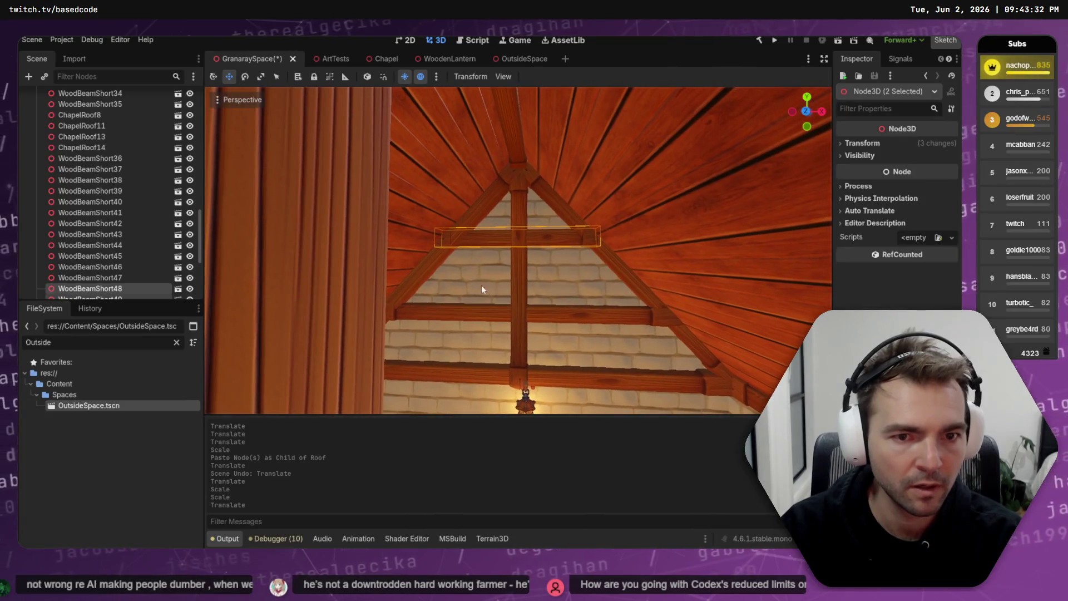
drag(516, 221, 545, 222)
drag(477, 162, 482, 182)
drag(527, 221, 533, 223)
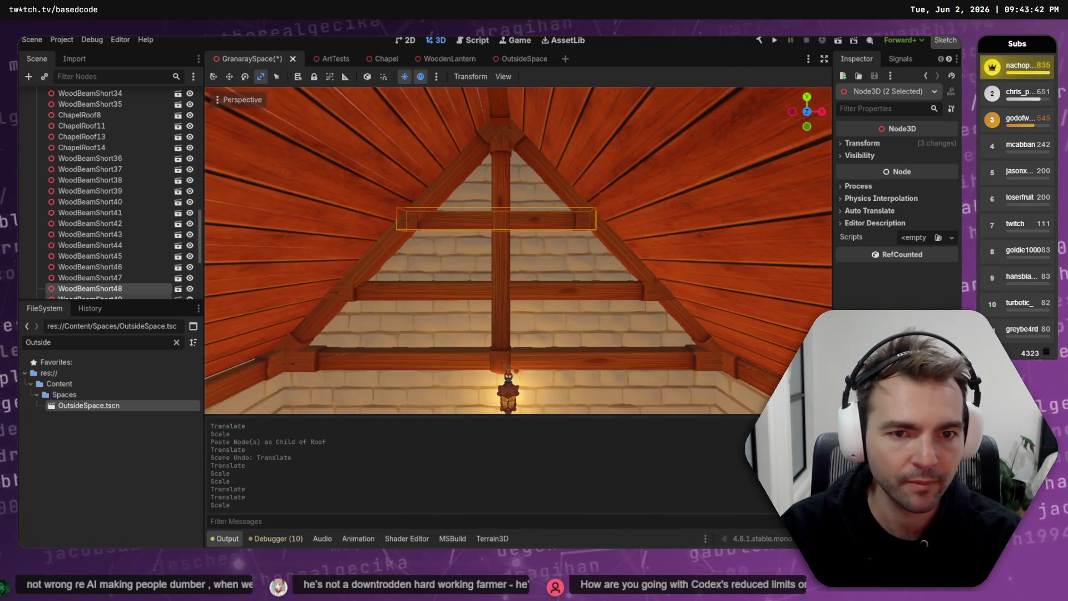
- Save the granary scene and set the Rotate gizmo to local space
key(ctrl+s)
key(e)
click(367, 76)
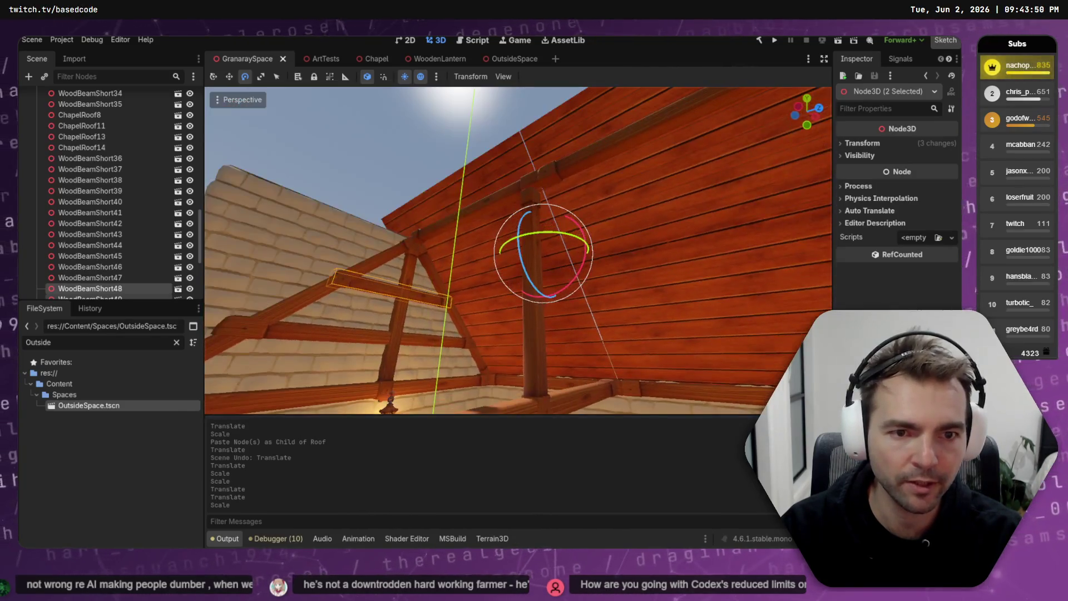
- Rotate WoodBeamShort48 and WoodBeamShort49 to -180 degrees
click(558, 235)
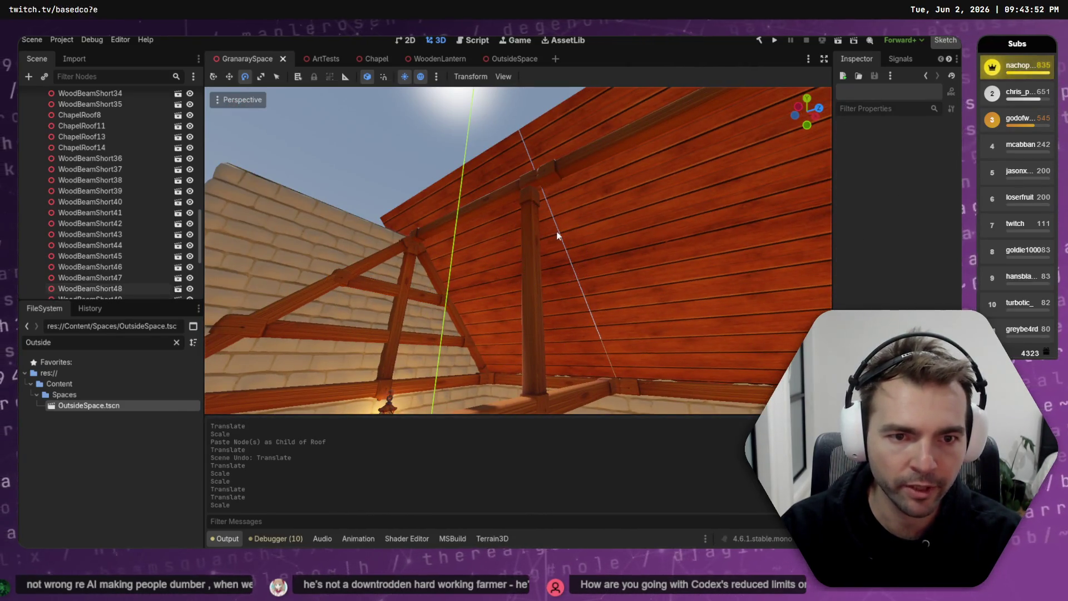
key(ctrl+z)
key(ctrl+shift+z)
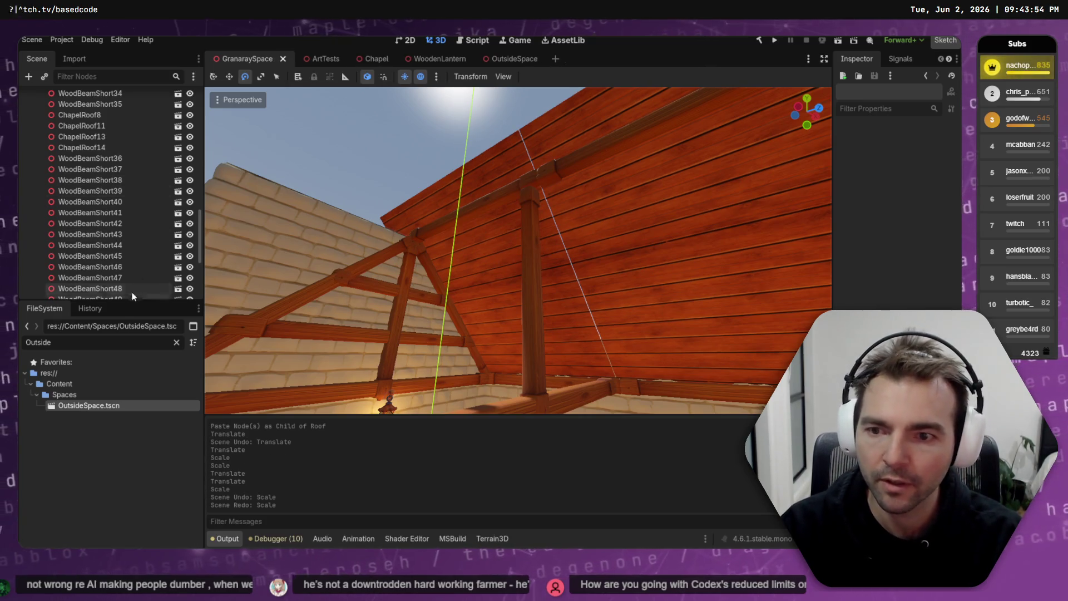
click(125, 289)
scroll(117, 272, down, 2)
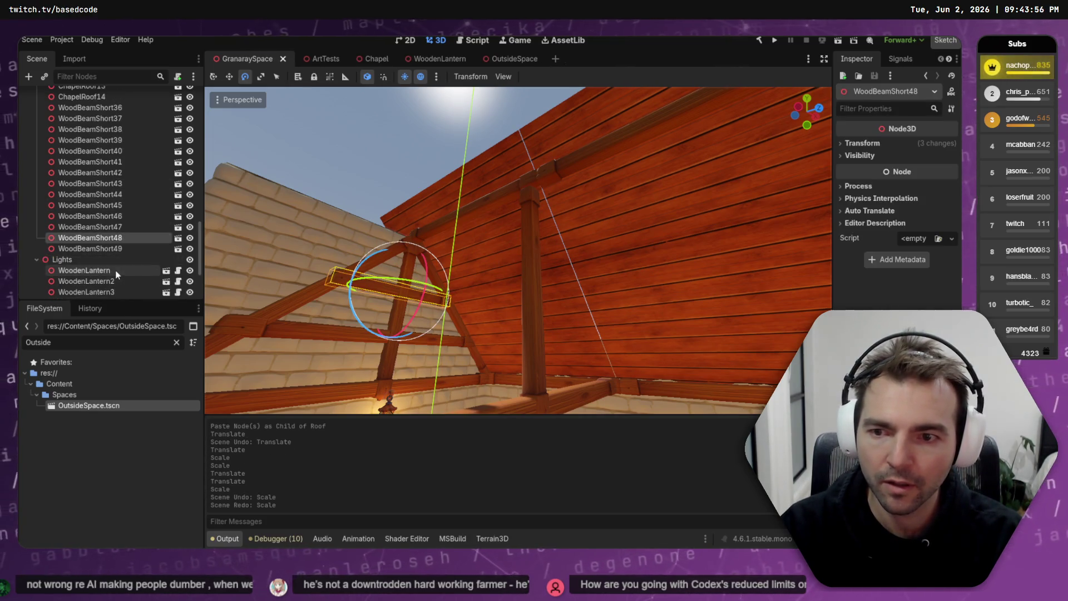
shift+click(122, 248)
mouse_move(557, 233)
mouse_down()
mouse_move(264, 221)
mouse_move(11, 275)
mouse_up()
mouse_move(184, 276)
mouse_down()
mouse_move(192, 539)
mouse_move(355, 490)
mouse_move(302, 479)
mouse_up()
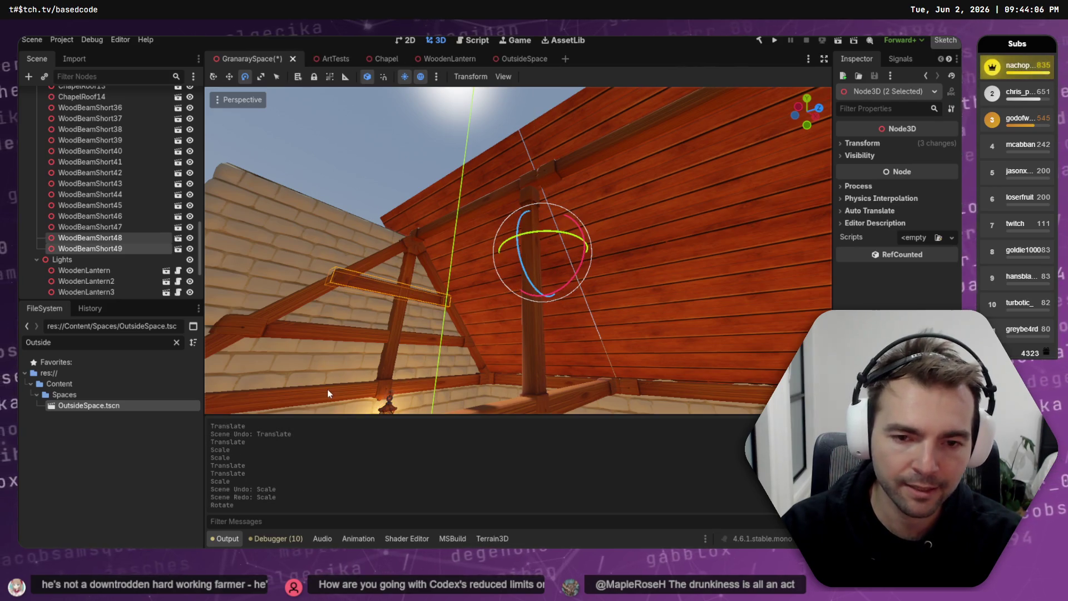
- Rotate the lower beam pair WoodBeamShort46 and WoodBeamShort47
click(430, 385)
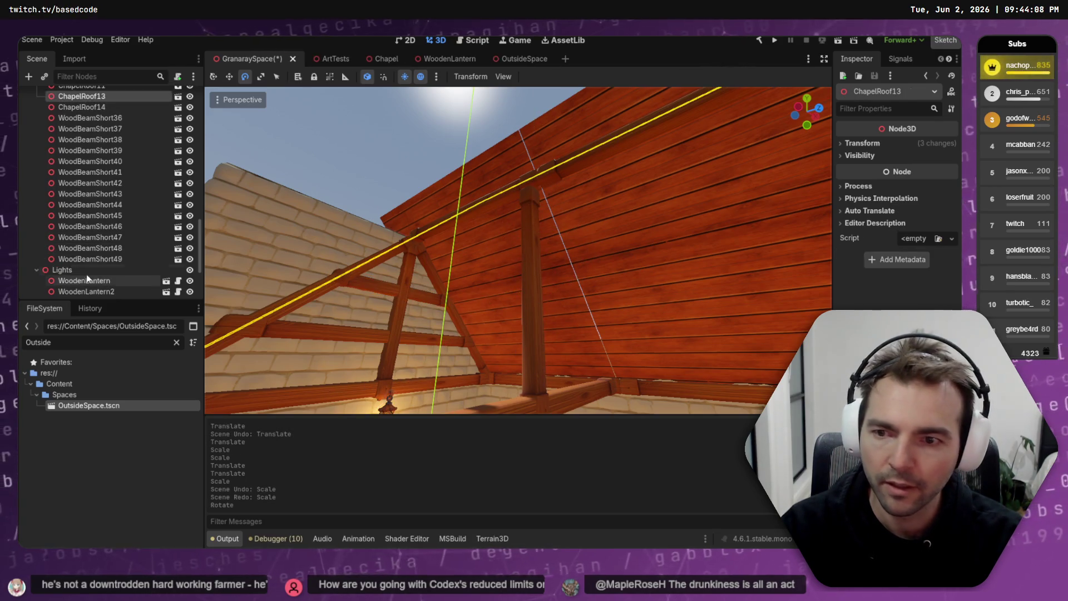
click(103, 237)
shift+click(103, 226)
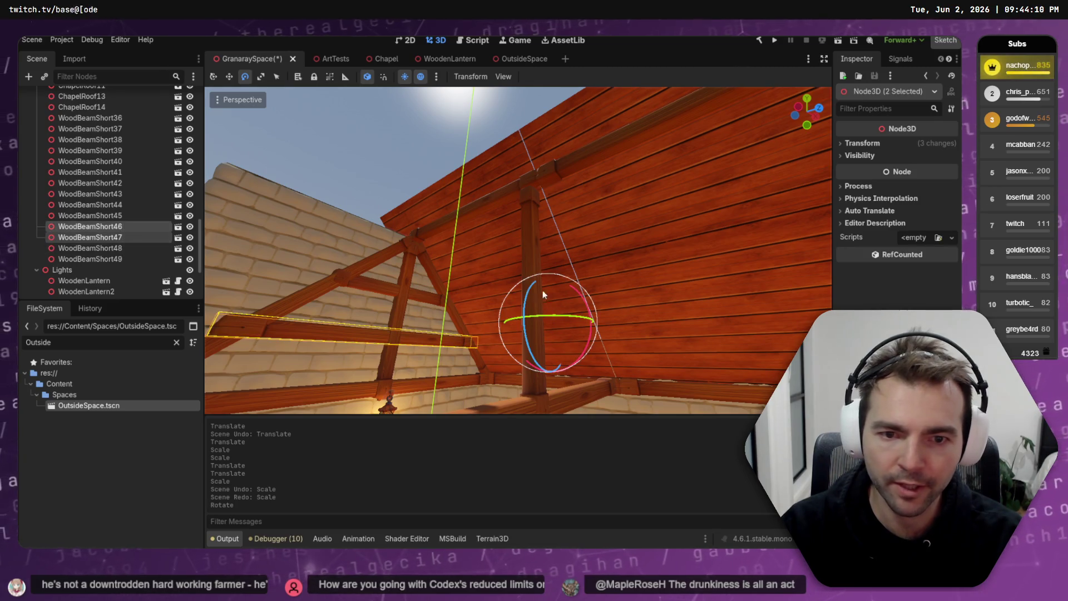
mouse_move(602, 321)
mouse_down()
mouse_move(325, 312)
mouse_move(402, 251)
mouse_move(144, 401)
mouse_move(189, 489)
mouse_move(211, 431)
mouse_move(463, 316)
mouse_up()
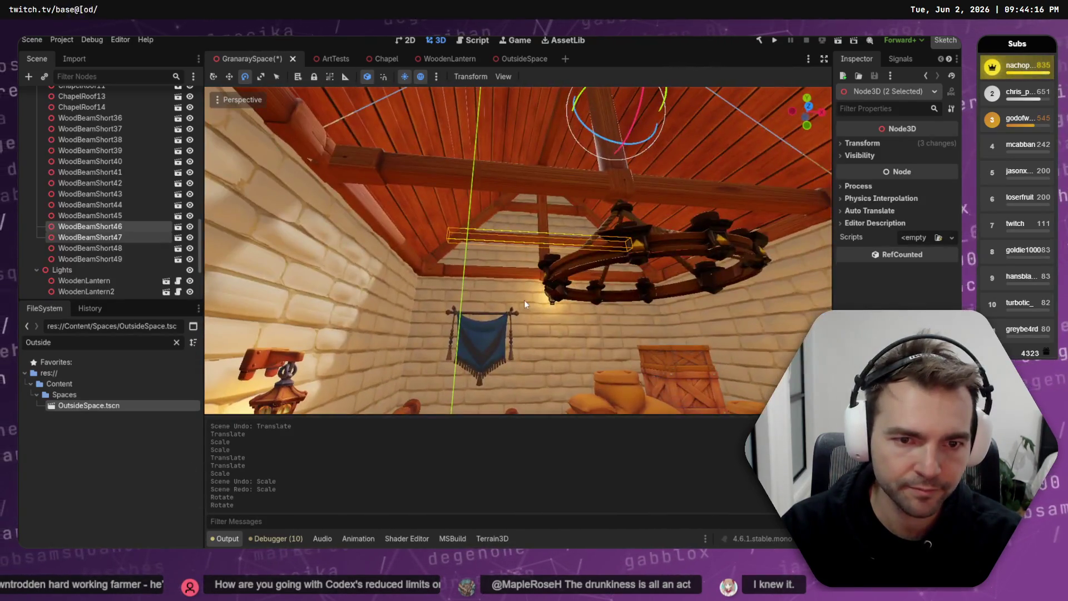
click(539, 310)
key(w)
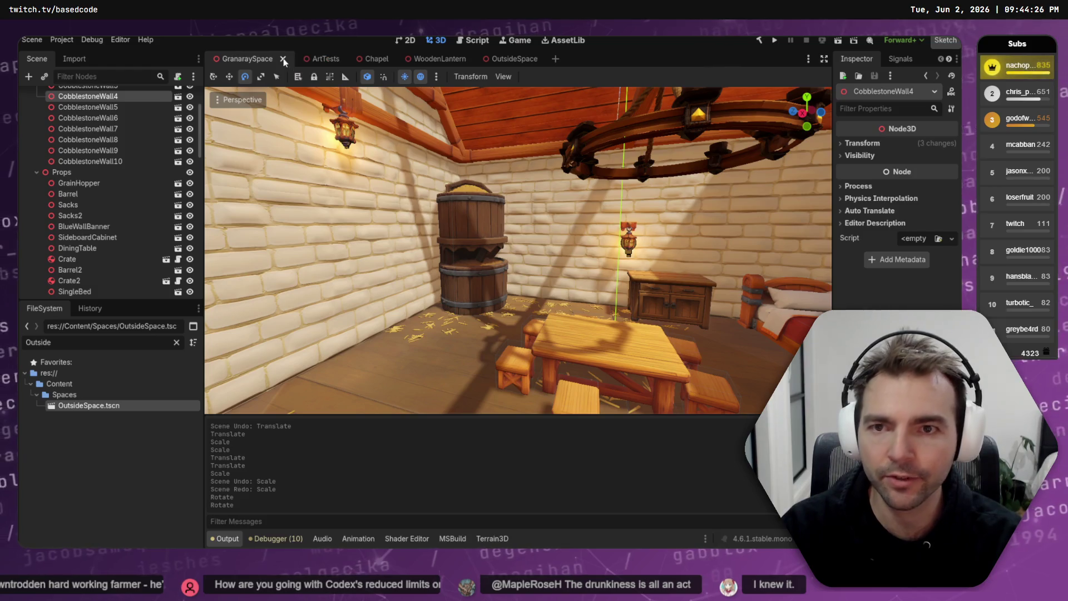
- Open the OutsideSpace scene, filter FileSystem to find SpaceLayout.tscn, then return to ChatGPT
click(512, 60)
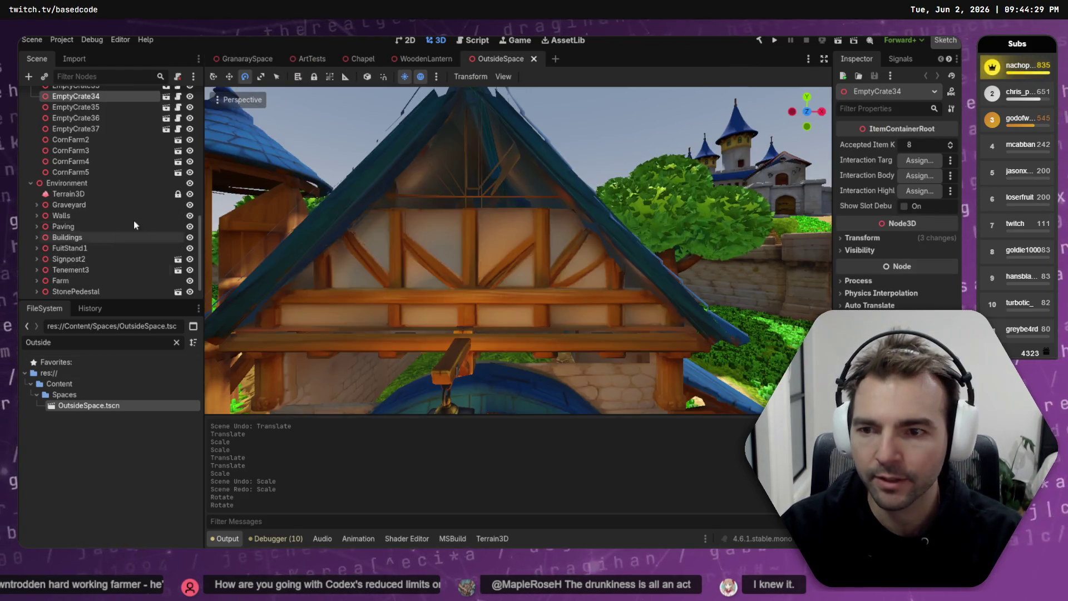
double_click(108, 343)
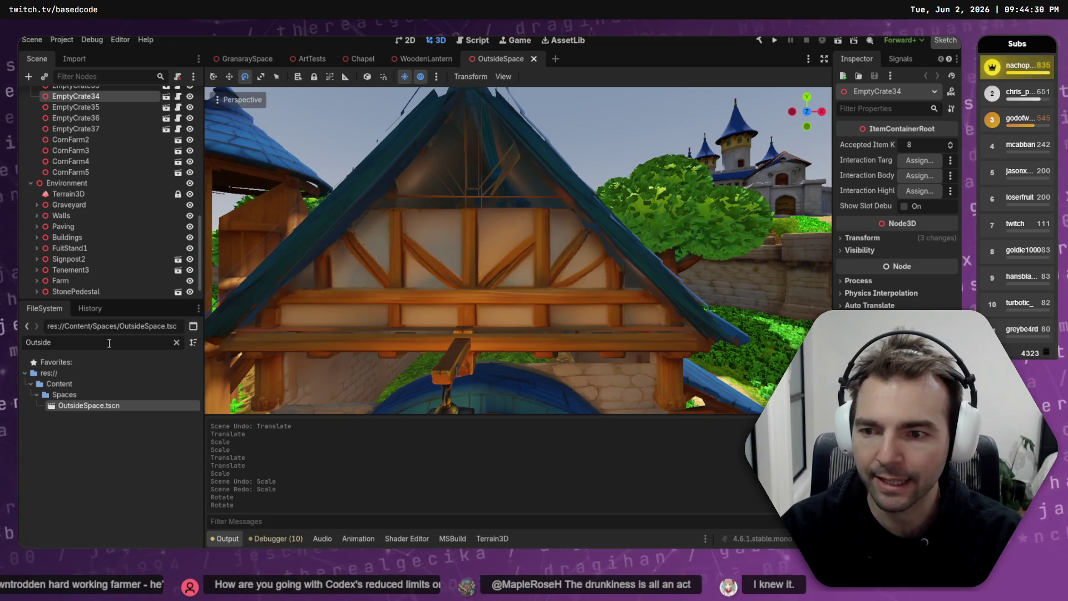
text(SpaceLayou)
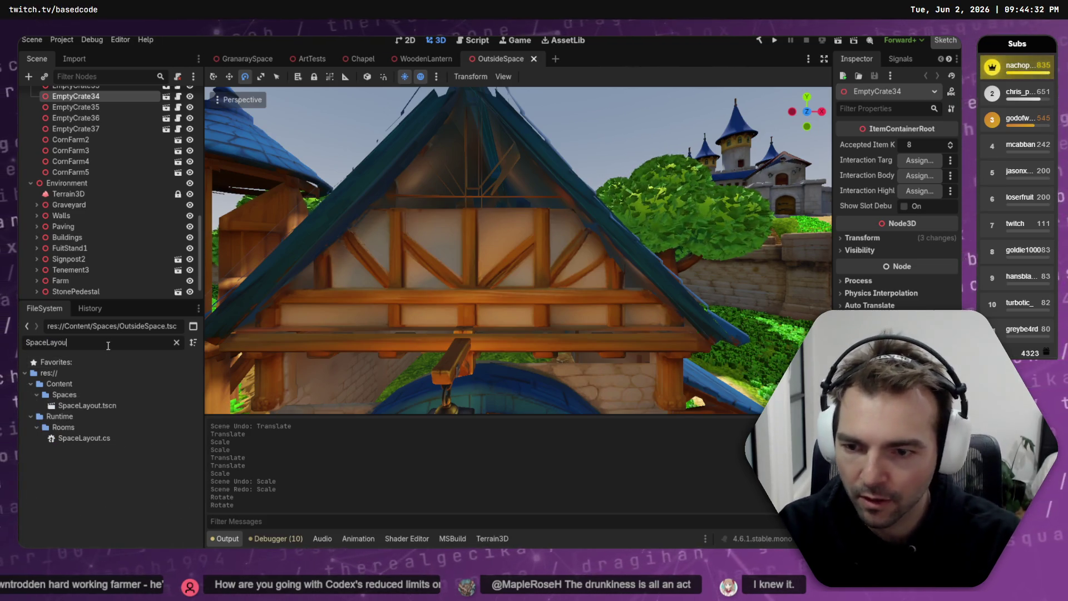
click(119, 405)
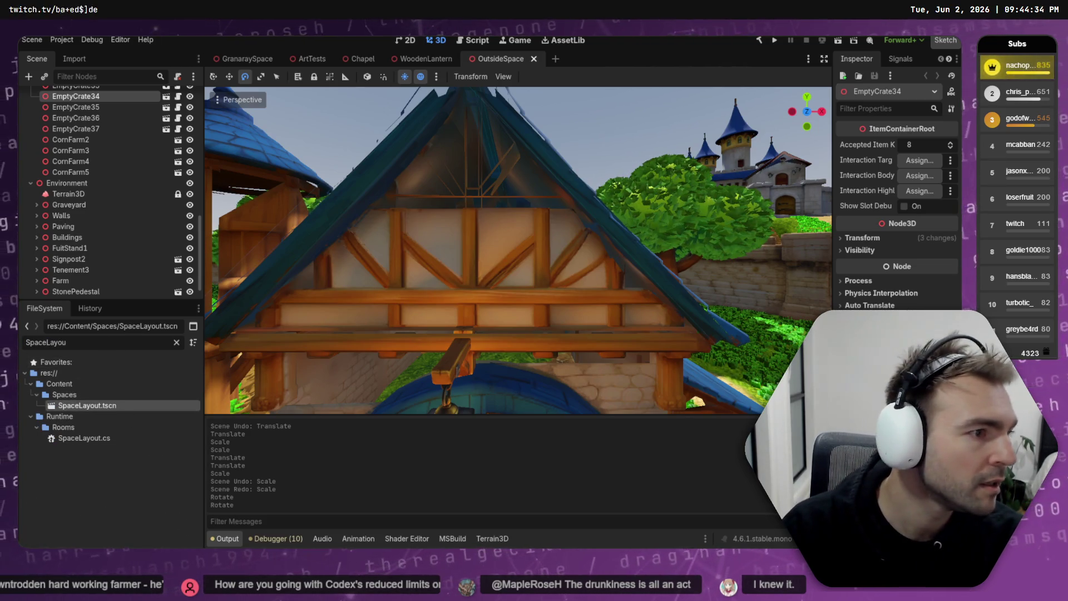
key(alt+Tab)
scroll(435, 308, up, 5)
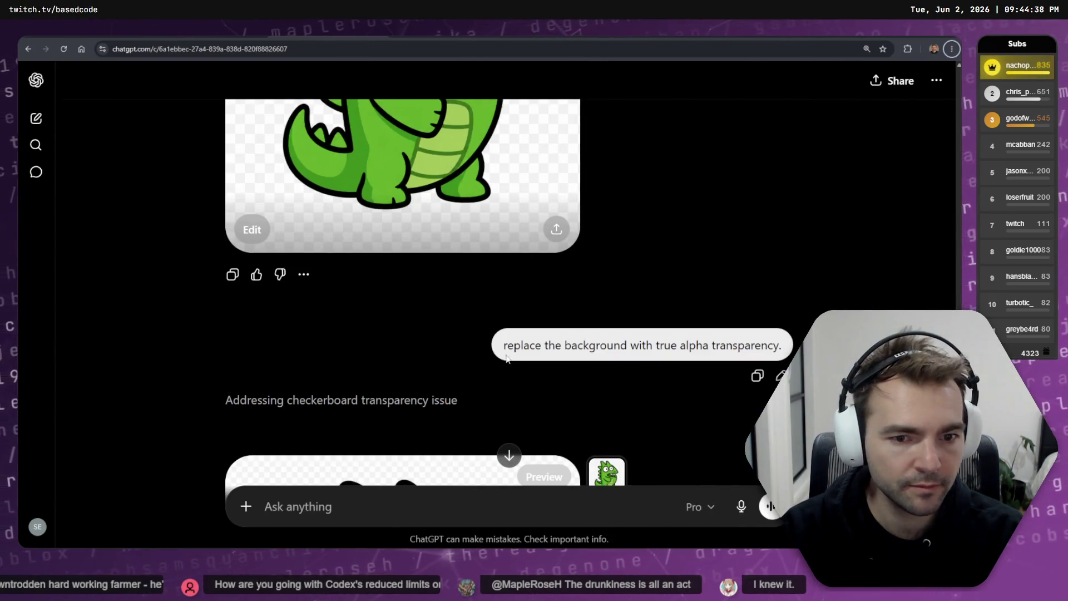
scroll(529, 319, down, 5)
click(530, 320)
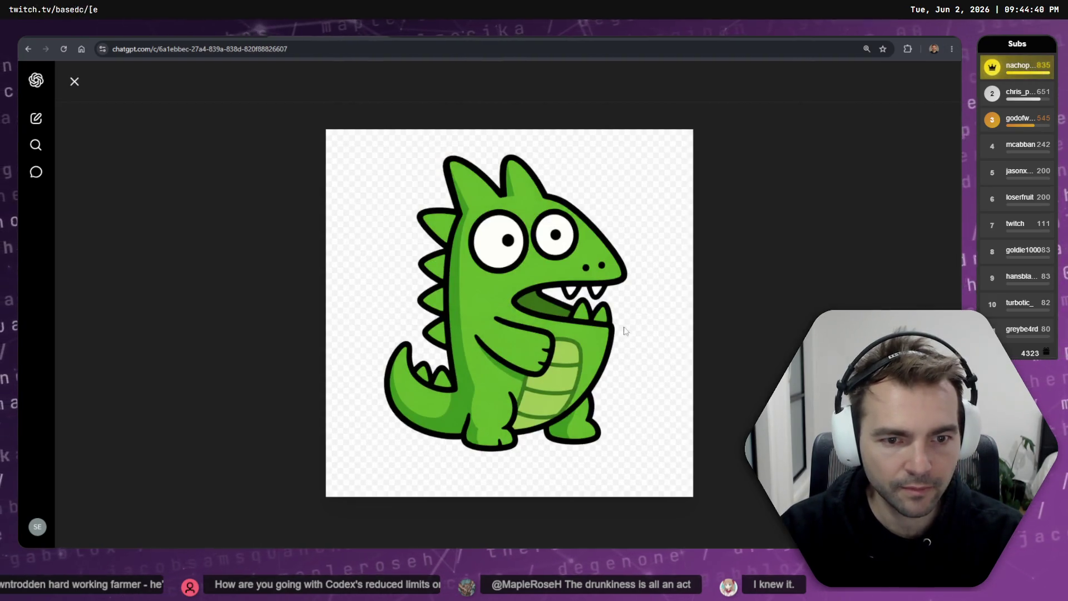
key(Escape)
scroll(663, 300, up, 3)
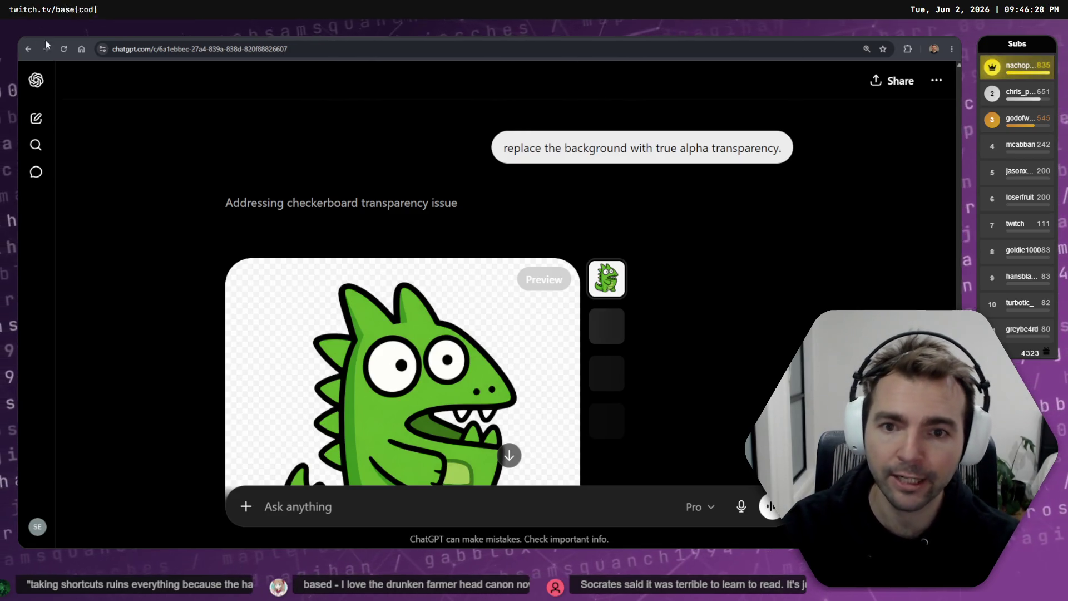
scroll(594, 237, down, 3)
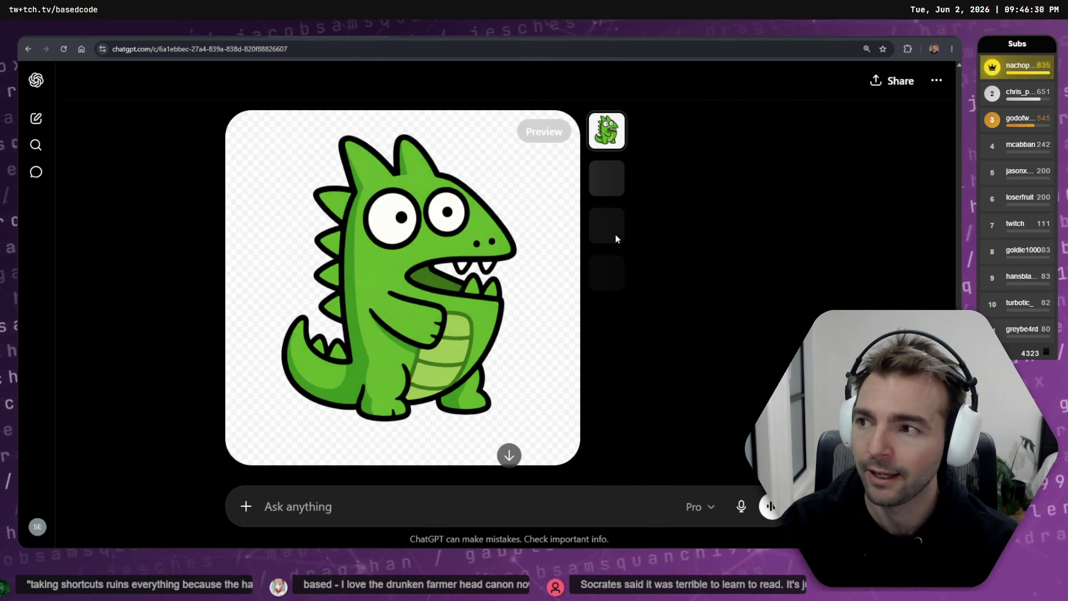